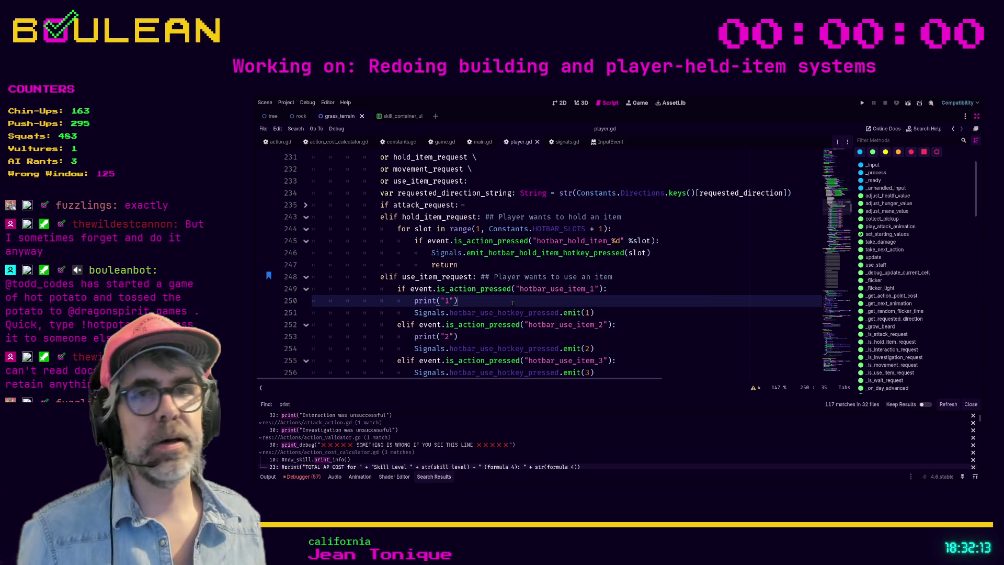
# Step: Place the caret after the return on line 247 of player.gd
pyautogui.scroll(-1, 513, 303)
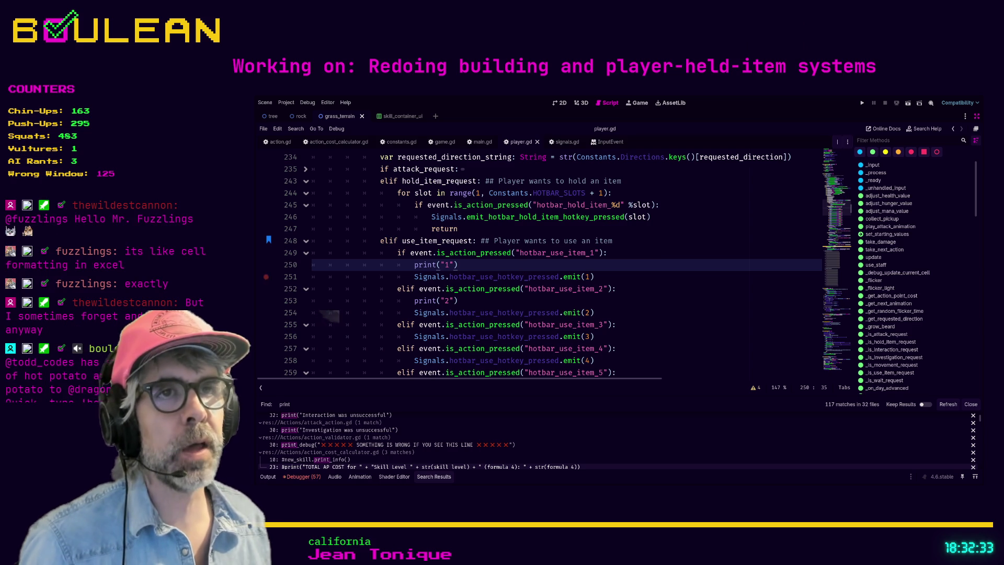
pyautogui.scroll(3, 330, 315)
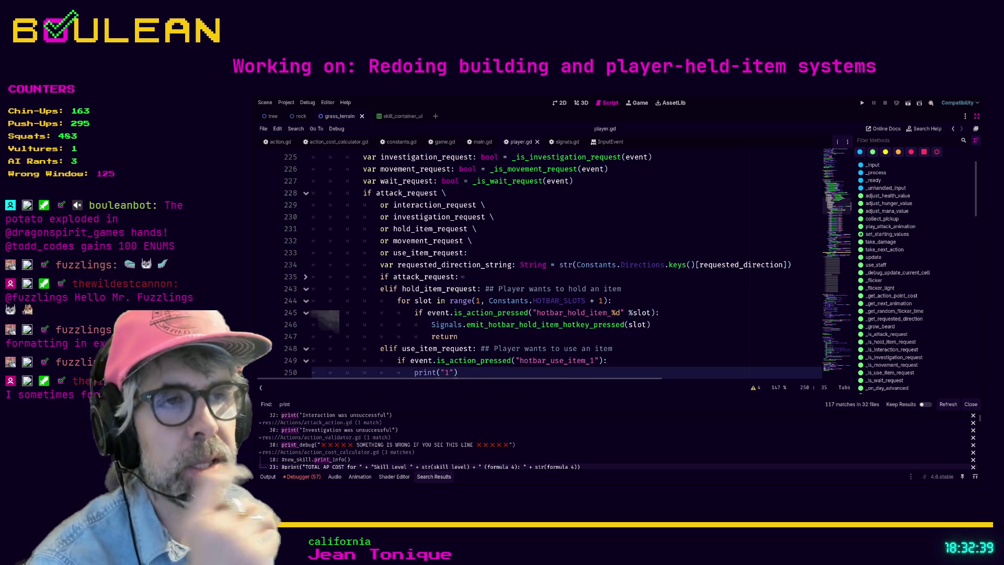
pyautogui.scroll(-1, 335, 314)
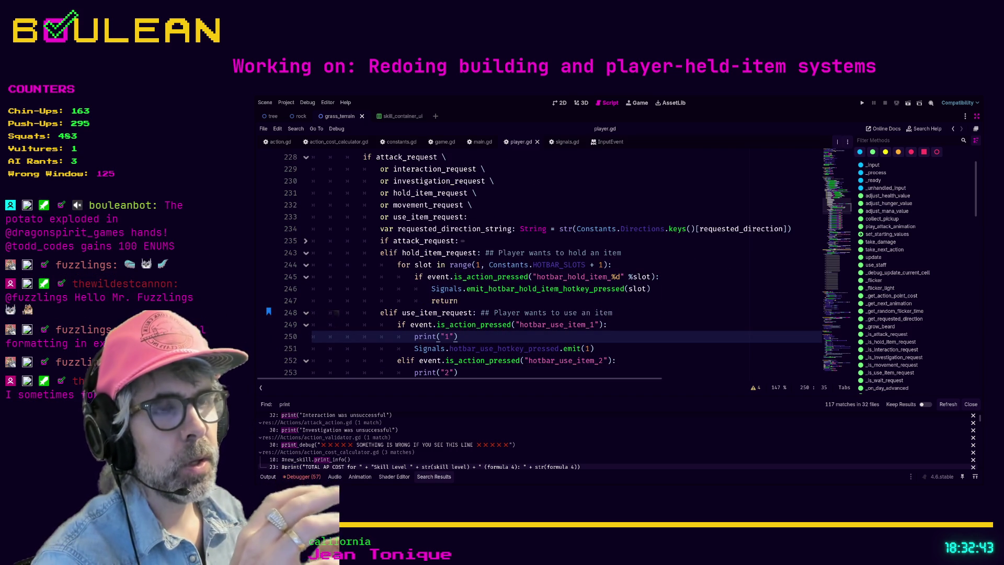
pyautogui.click(526, 306)
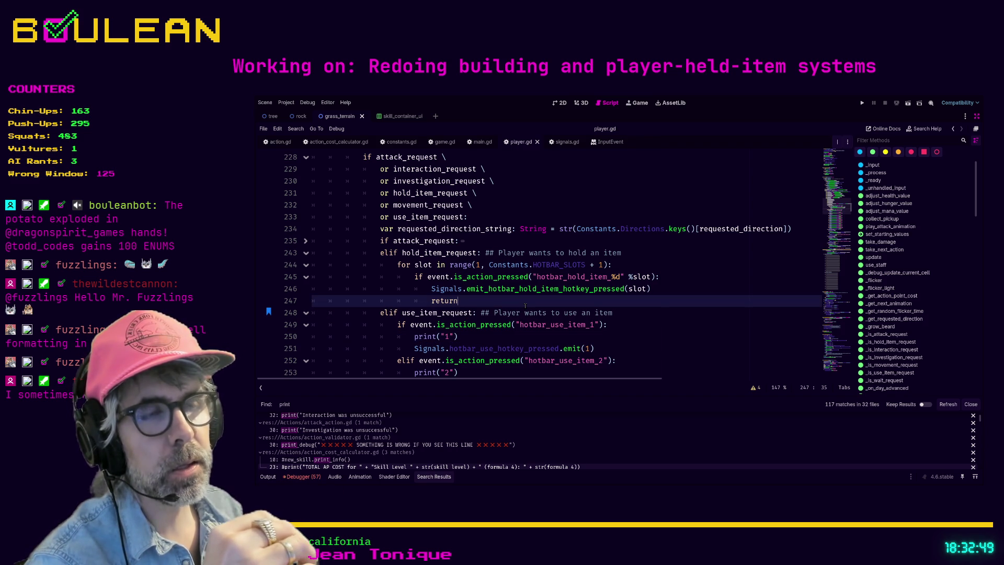
# Step: Run the game, collect a Blue Mushroom, and gather a berry from the Berry Bush
pyautogui.press('F5')
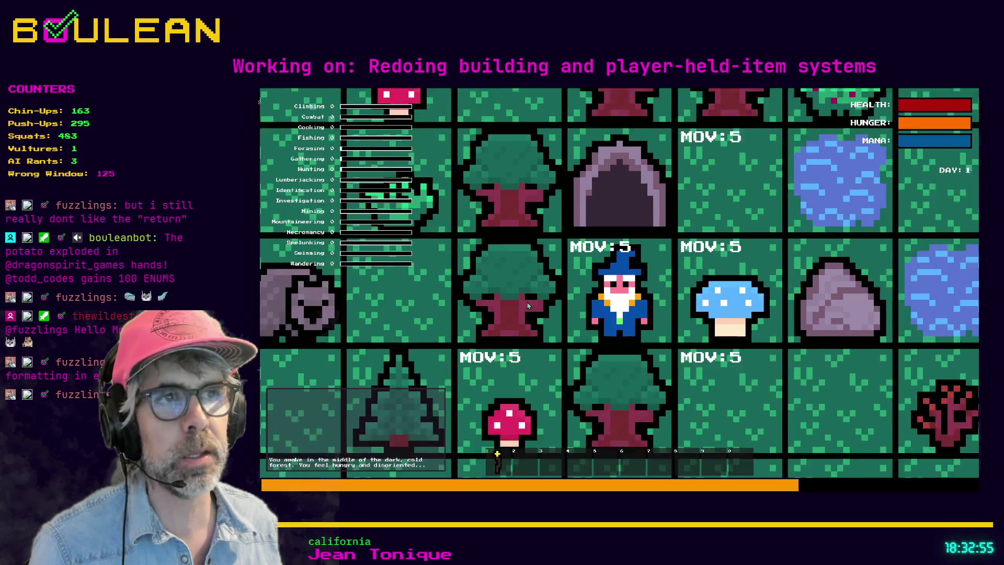
pyautogui.press('e')
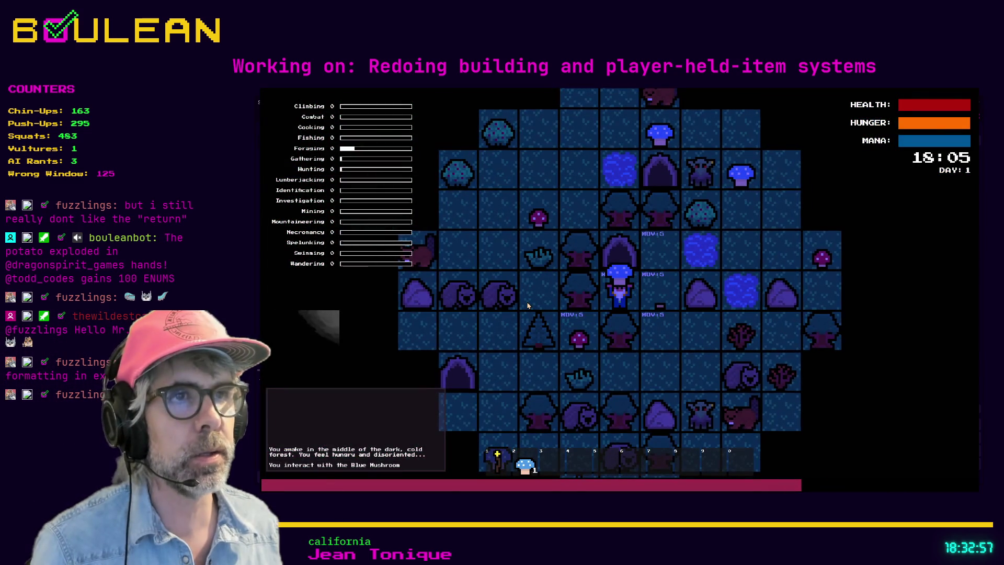
pyautogui.press('e')
pyautogui.press('d')
pyautogui.press('w')
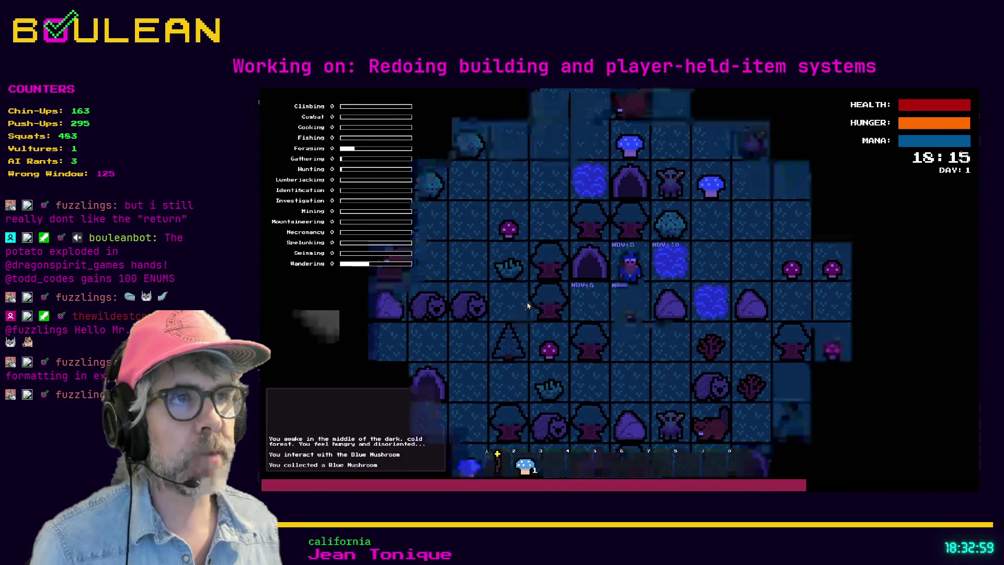
pyautogui.press('d')
pyautogui.press('d')
pyautogui.press('w')
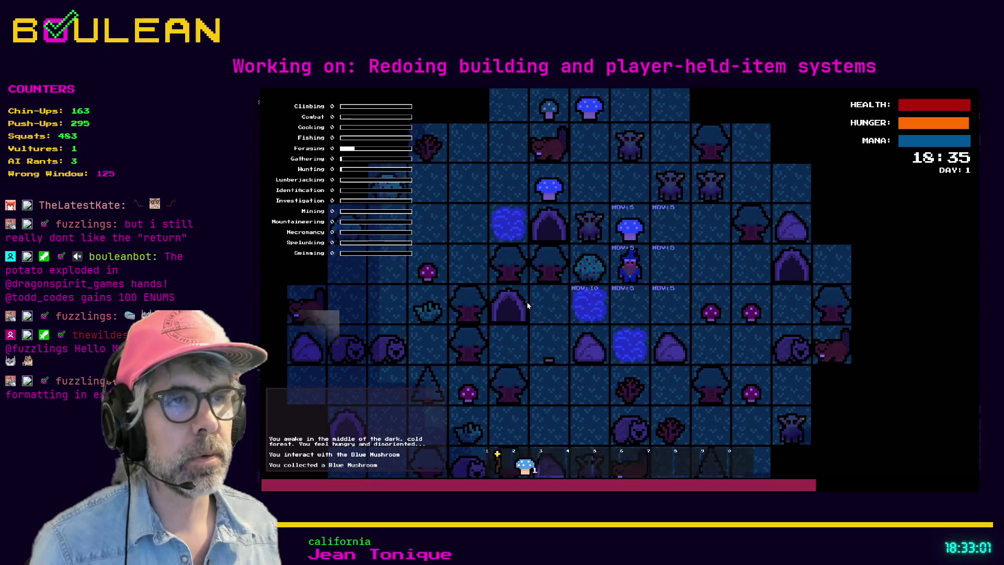
pyautogui.press('e')
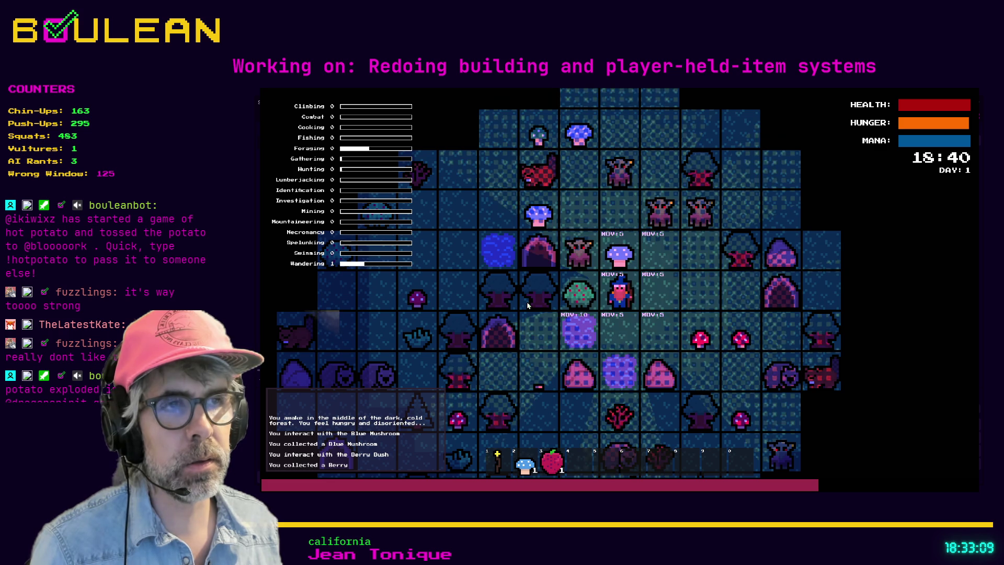
# Step: Collect another blue mushroom and harvest the Grass Tuft
pyautogui.press('Down')
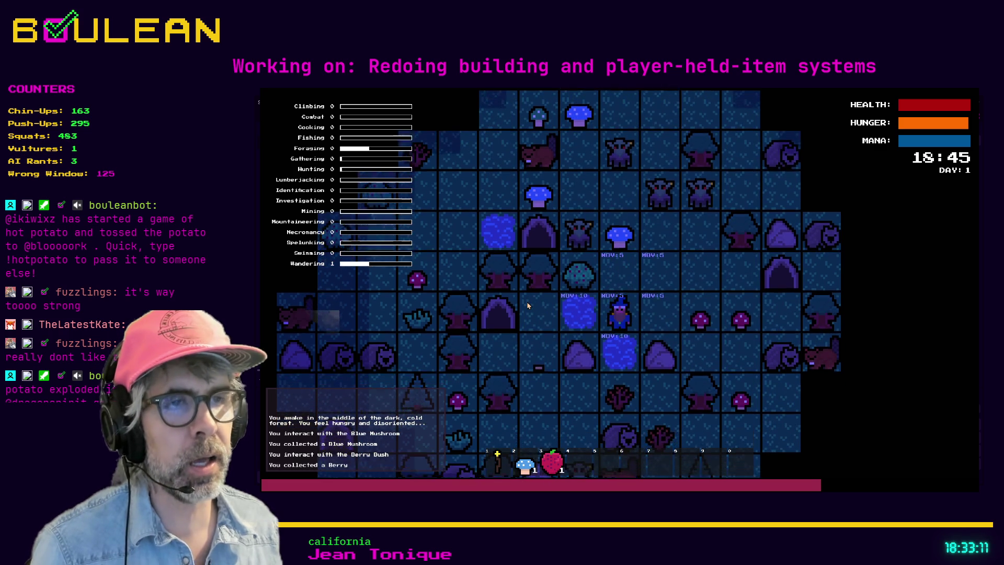
pyautogui.press('Left')
pyautogui.press('Left')
pyautogui.press('Down')
pyautogui.press('Down')
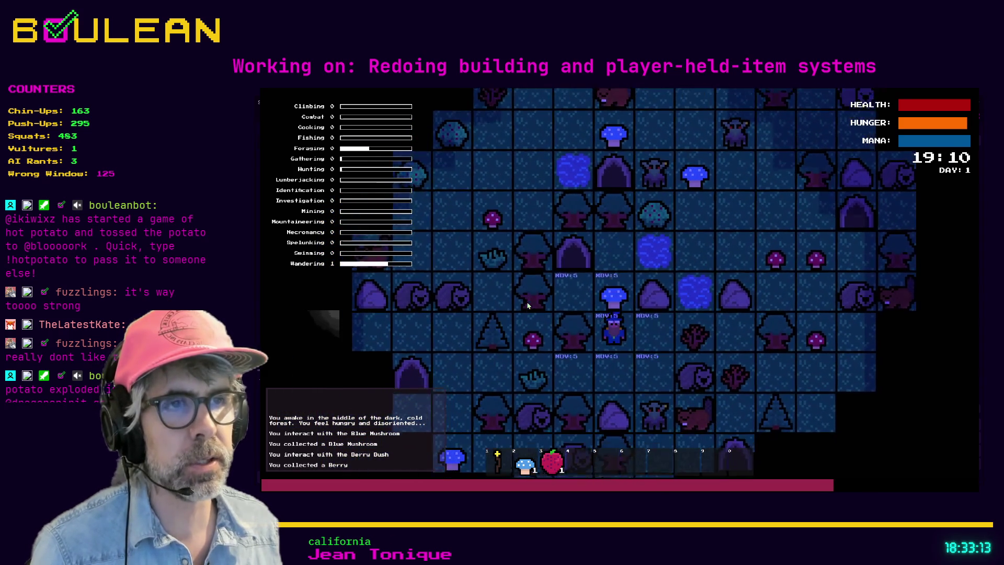
pyautogui.press('e')
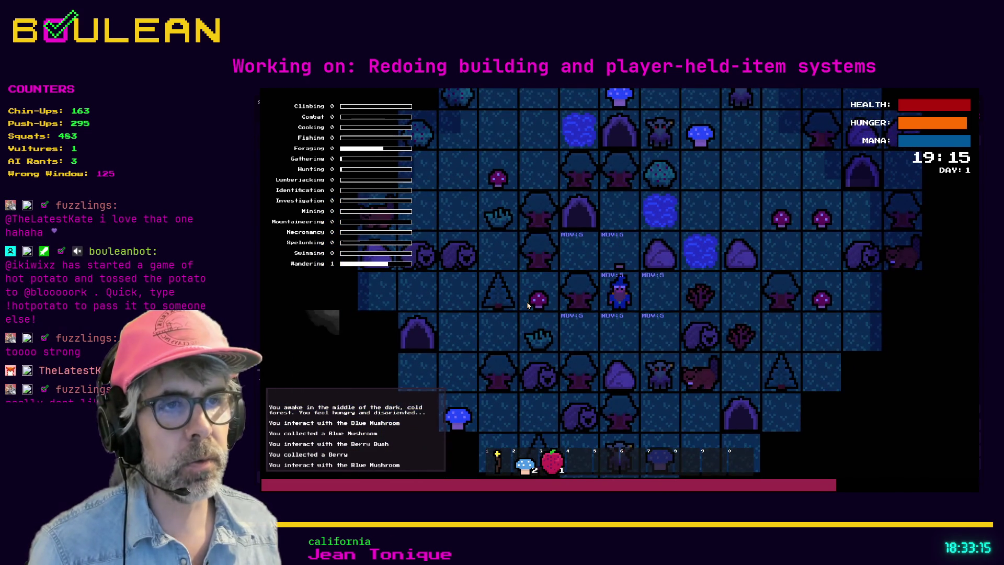
pyautogui.press('Left')
pyautogui.press('Down')
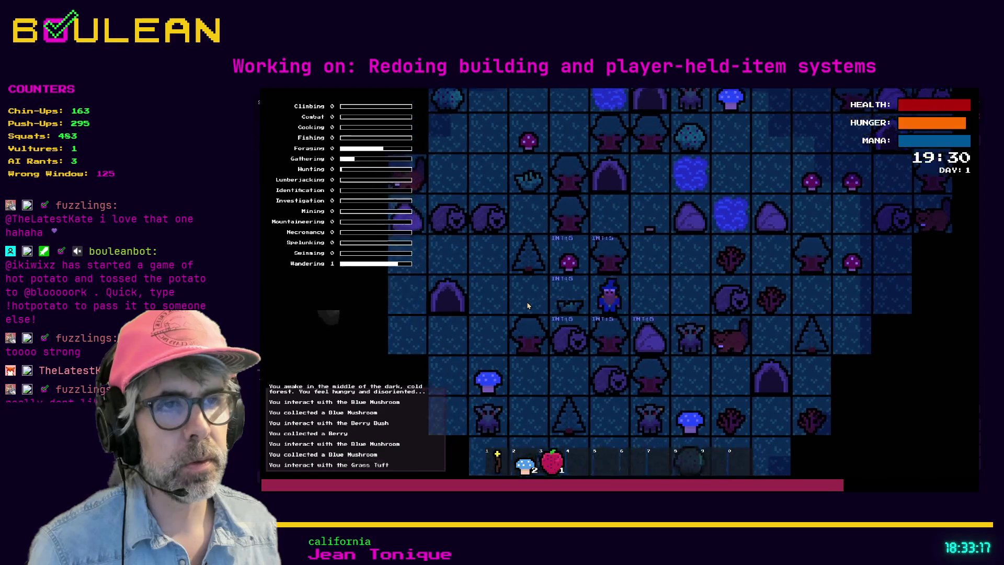
pyautogui.press('e')
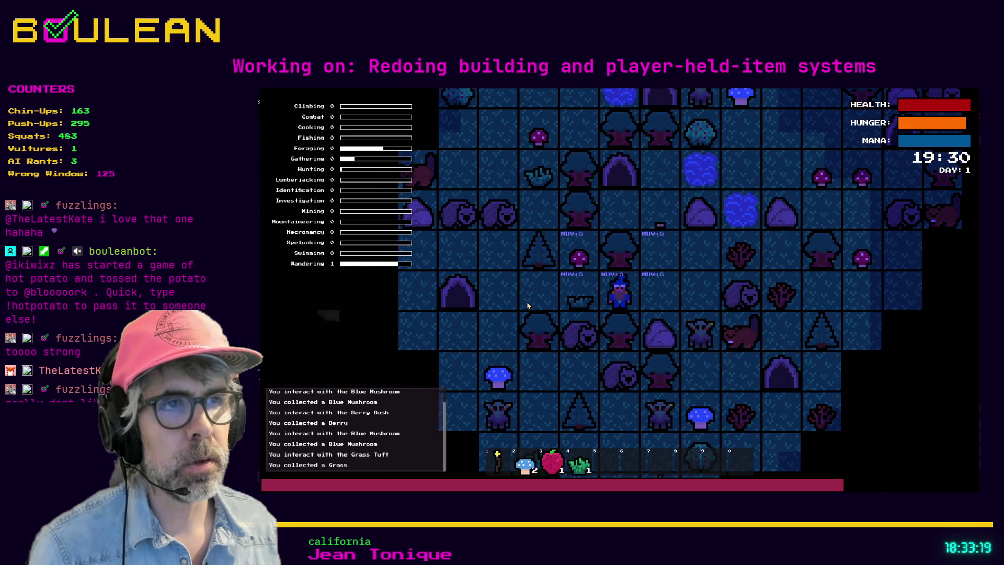
# Step: Craft an item from the recipe list, then craft a Chest into the hotbar
pyautogui.press('c')
pyautogui.click(634, 268)
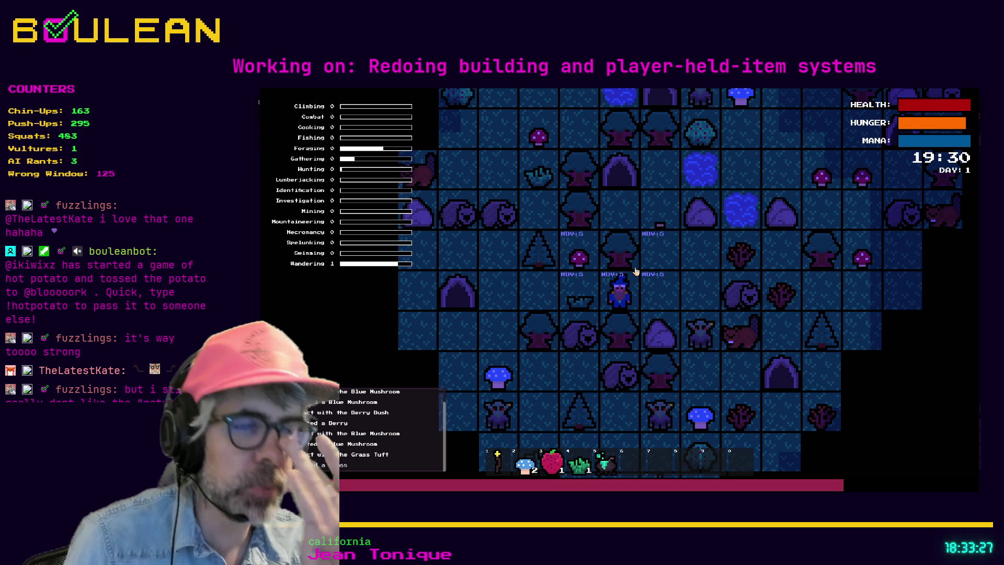
pyautogui.press('c')
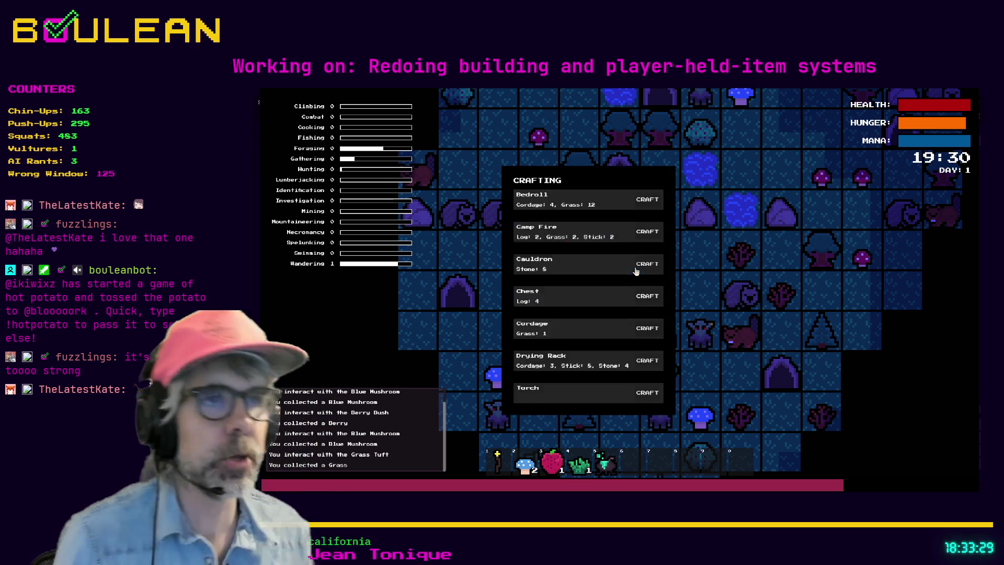
pyautogui.click(647, 294)
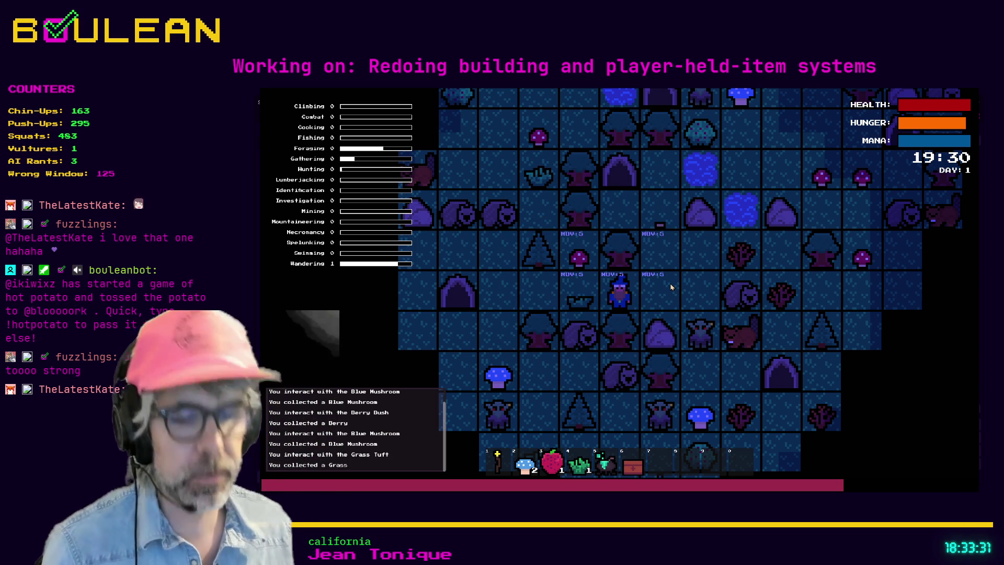
pyautogui.click(671, 287)
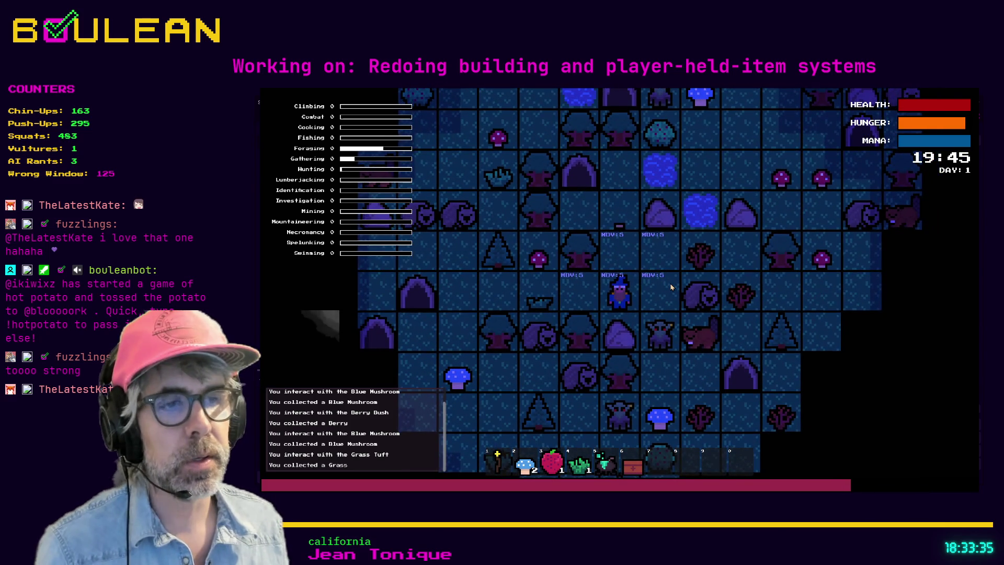
pyautogui.press('Left')
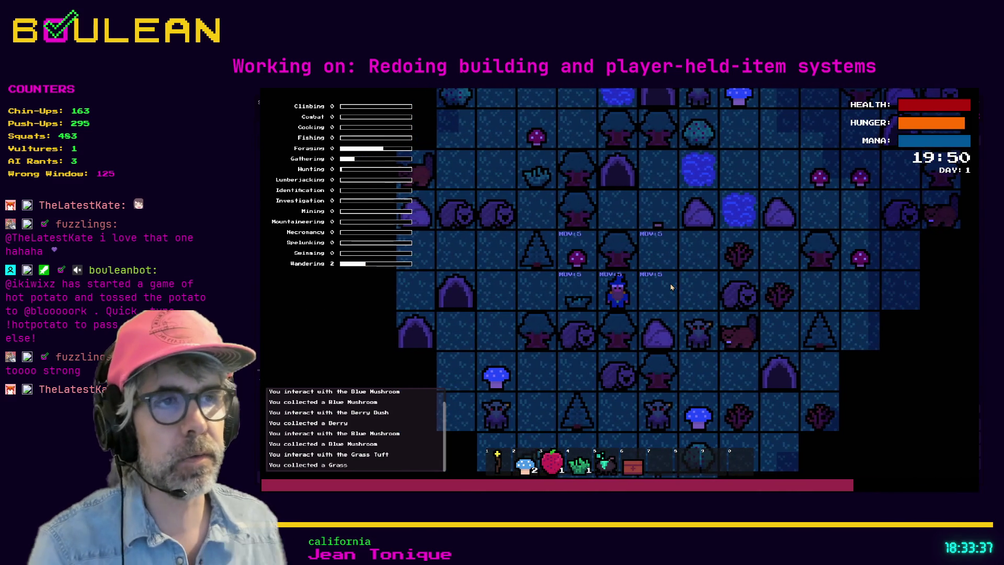
pyautogui.scroll(2, 670, 283)
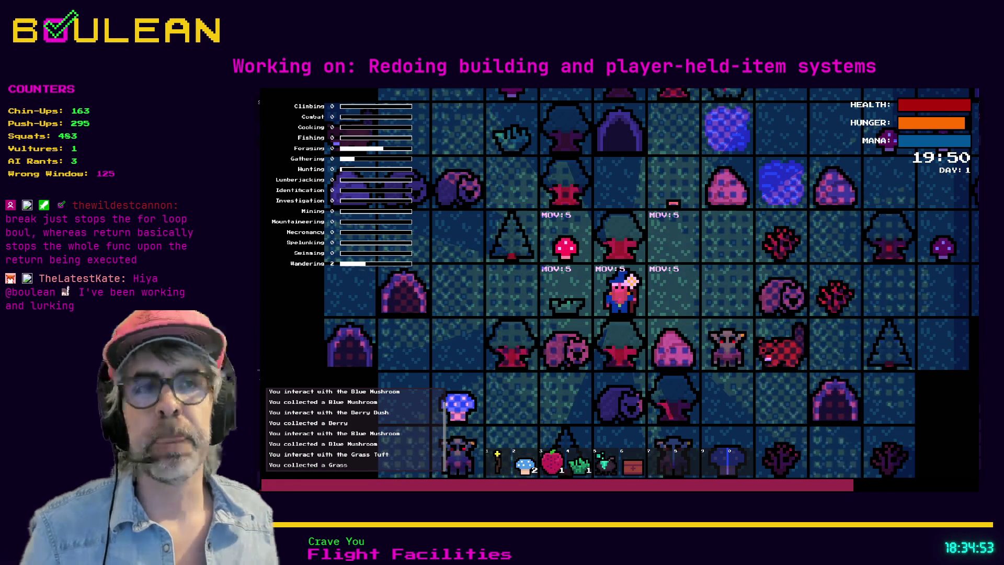
# Step: Stop the game and select the hotbar hold-item check on lines 245–246
pyautogui.press('F8')
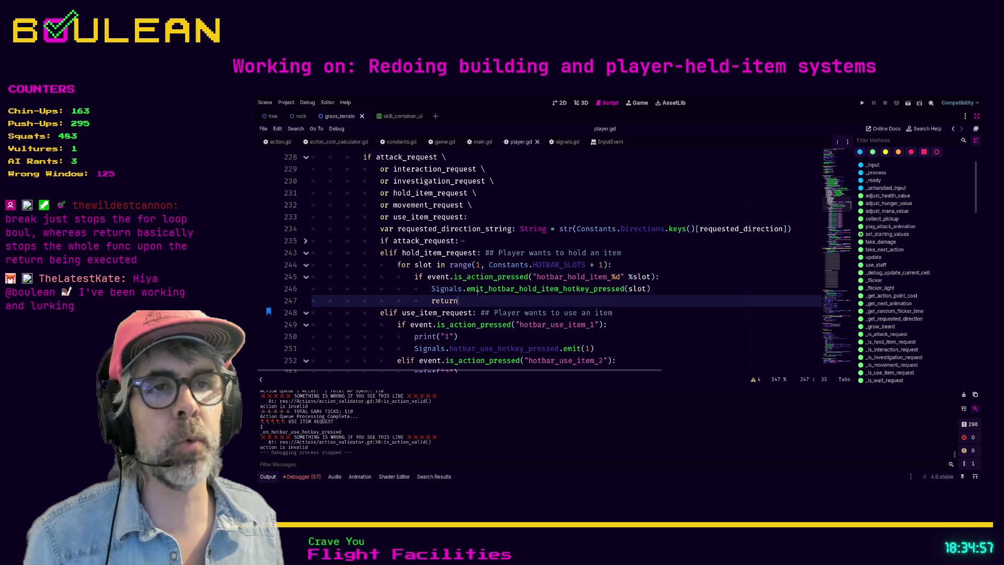
pyautogui.moveTo(474, 299)
pyautogui.mouseDown()
pyautogui.moveTo(345, 301)
pyautogui.moveTo(307, 290)
pyautogui.moveTo(309, 278)
pyautogui.mouseUp()
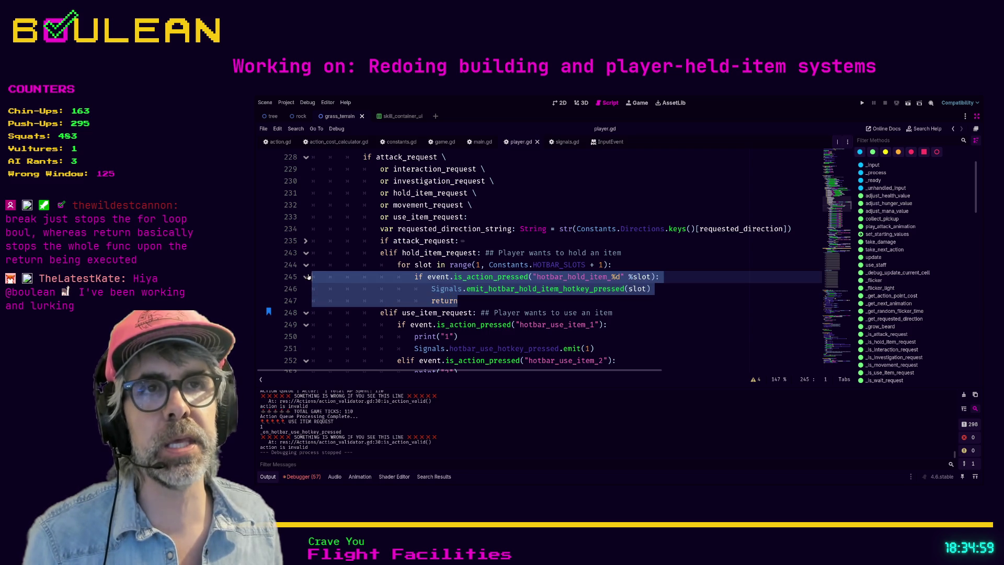
pyautogui.scroll(7, 321, 277)
pyautogui.scroll(2, 321, 277)
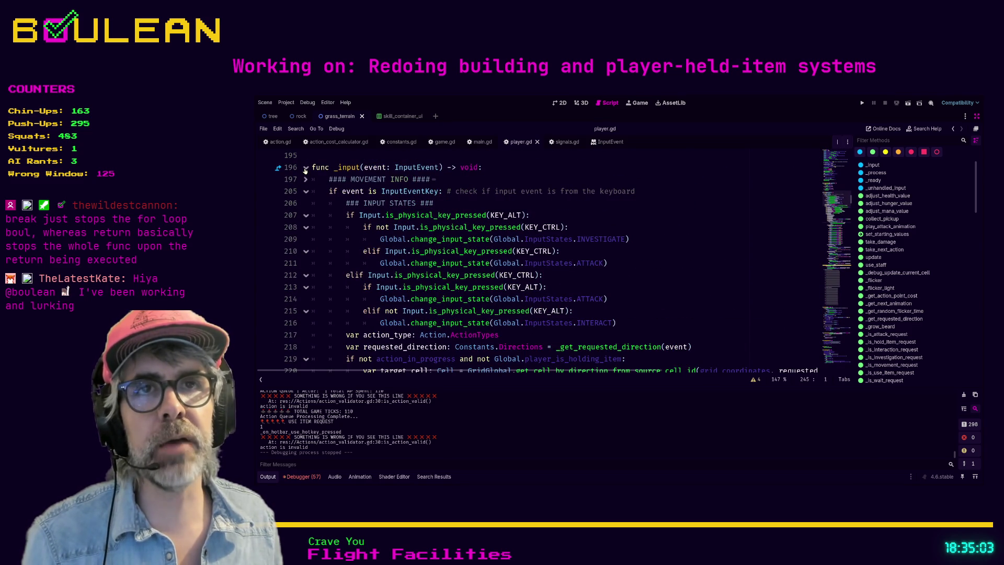
pyautogui.scroll(-2, 348, 279)
pyautogui.scroll(-5, 349, 279)
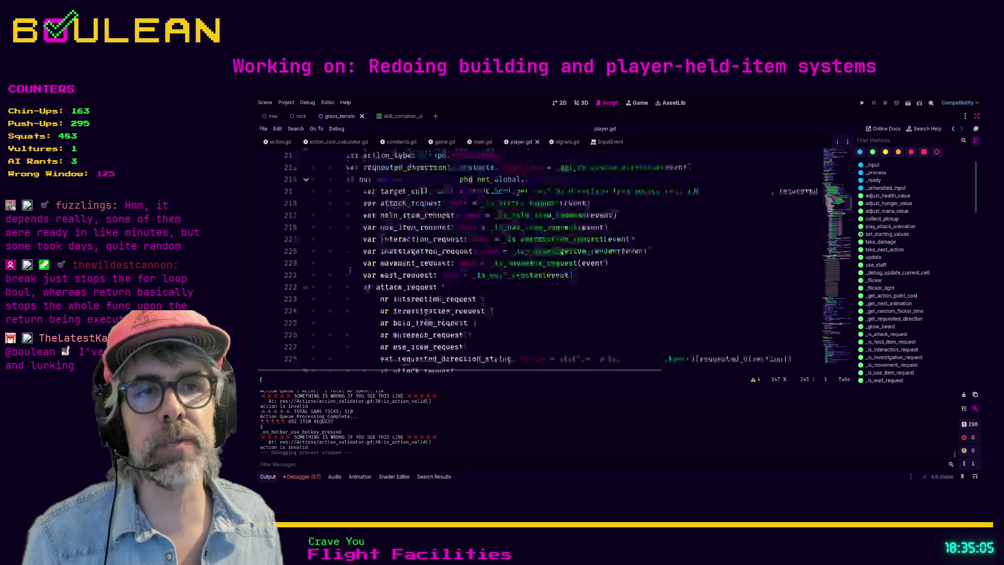
# Step: Add a new line after line 246 containing return
pyautogui.press('Return')
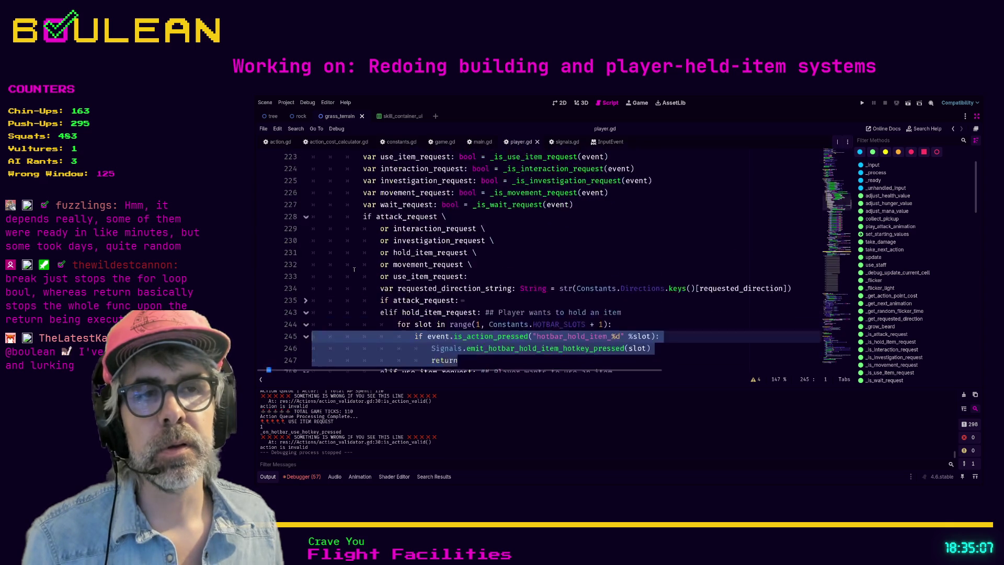
pyautogui.write('return')
pyautogui.click(467, 324)
pyautogui.scroll(-1, 467, 325)
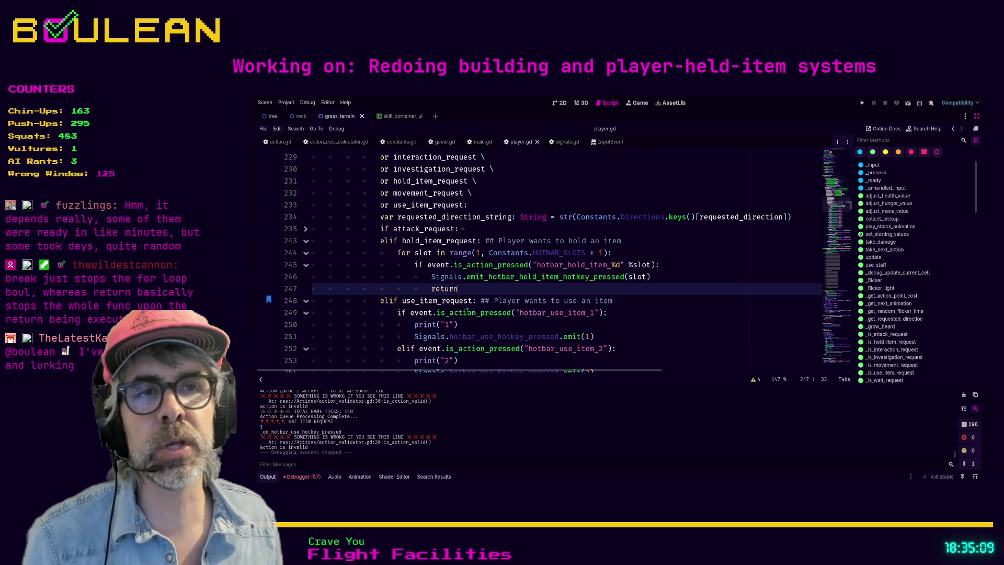
pyautogui.scroll(-6, 445, 303)
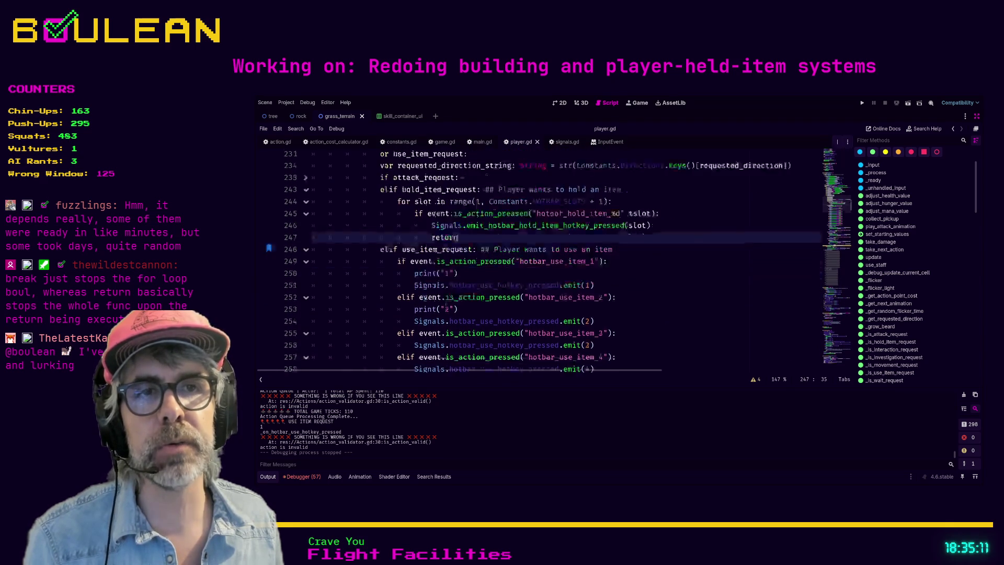
pyautogui.scroll(-6, 435, 306)
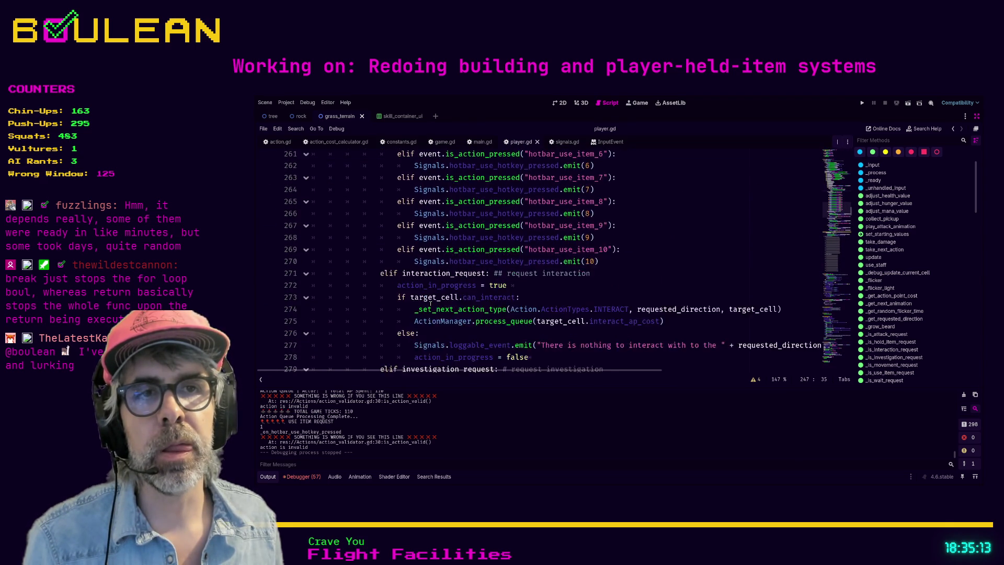
pyautogui.scroll(-6, 404, 308)
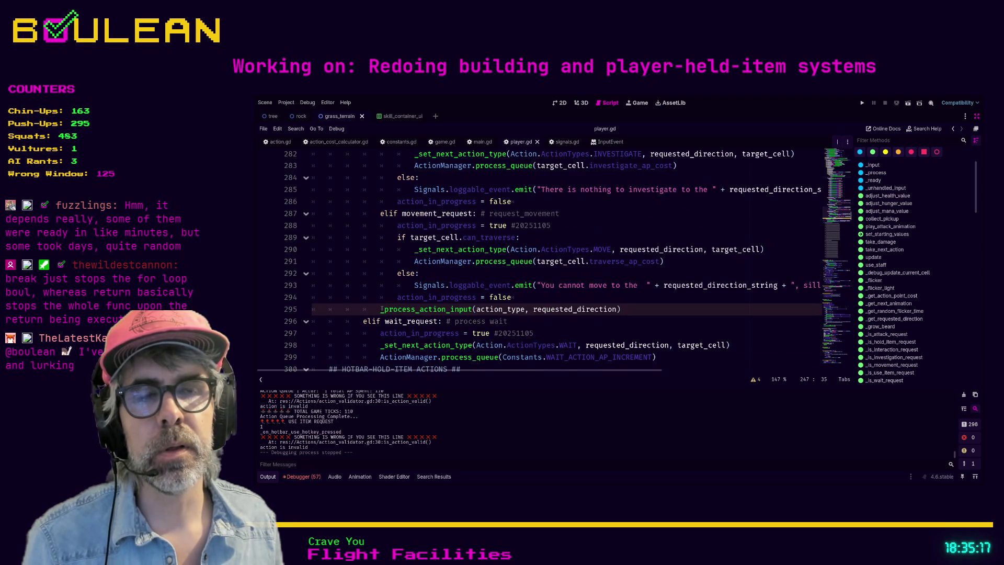
# Step: Select the process_action_input line 295, then bring lines 225–250 back into view
pyautogui.click(380, 309)
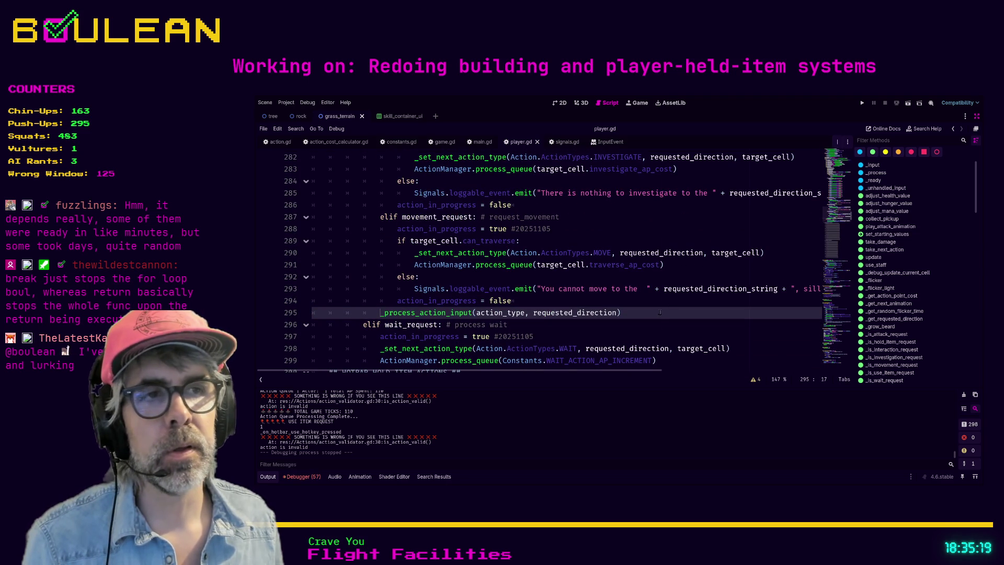
pyautogui.hotkey('shift', 'End')
pyautogui.click(623, 316)
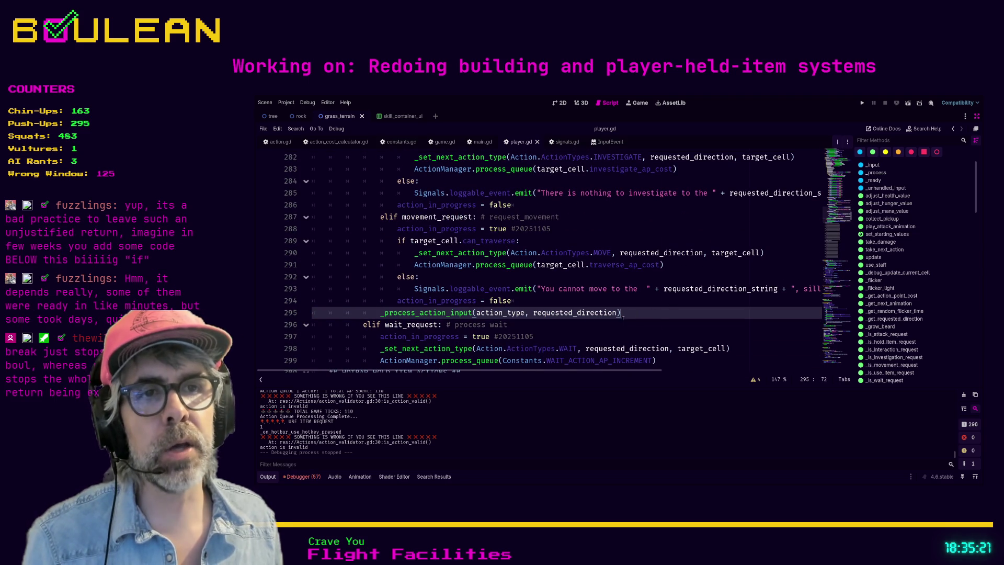
pyautogui.scroll(15, 407, 321)
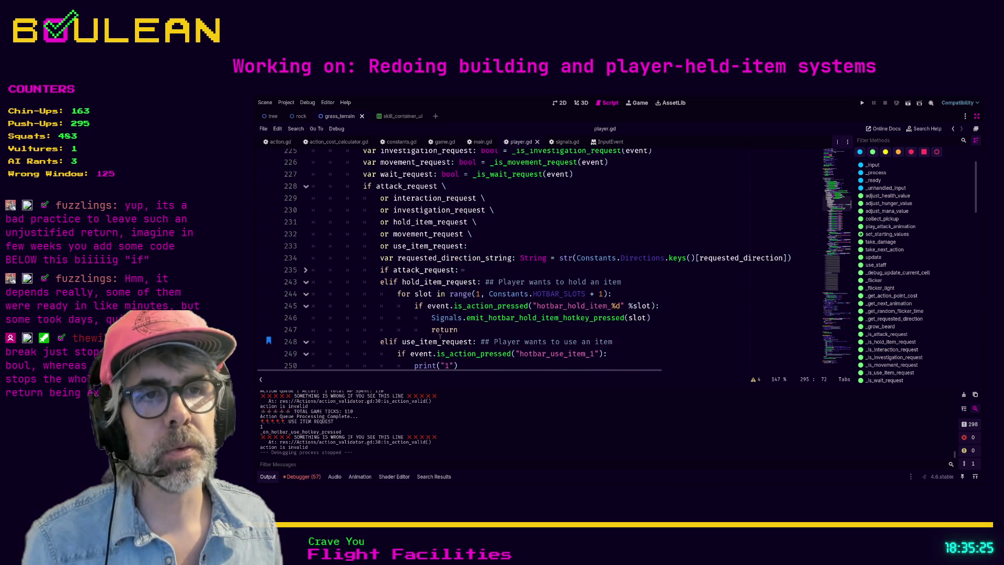
pyautogui.scroll(1, 523, 329)
# Step: Replace return on line 247 with break and save player.gd
pyautogui.doubleClick(445, 337)
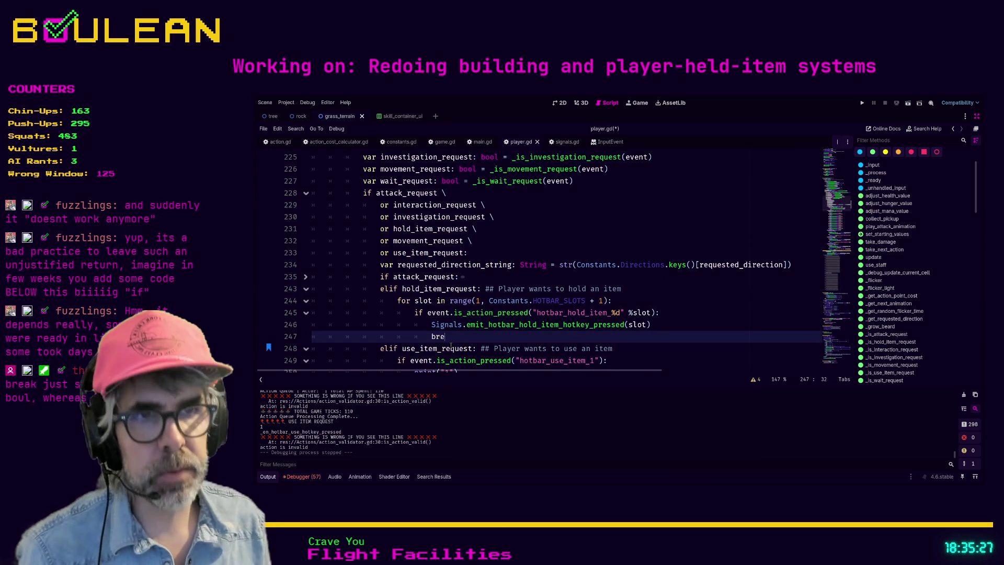
pyautogui.write('break')
pyautogui.hotkey('ctrl', 's')
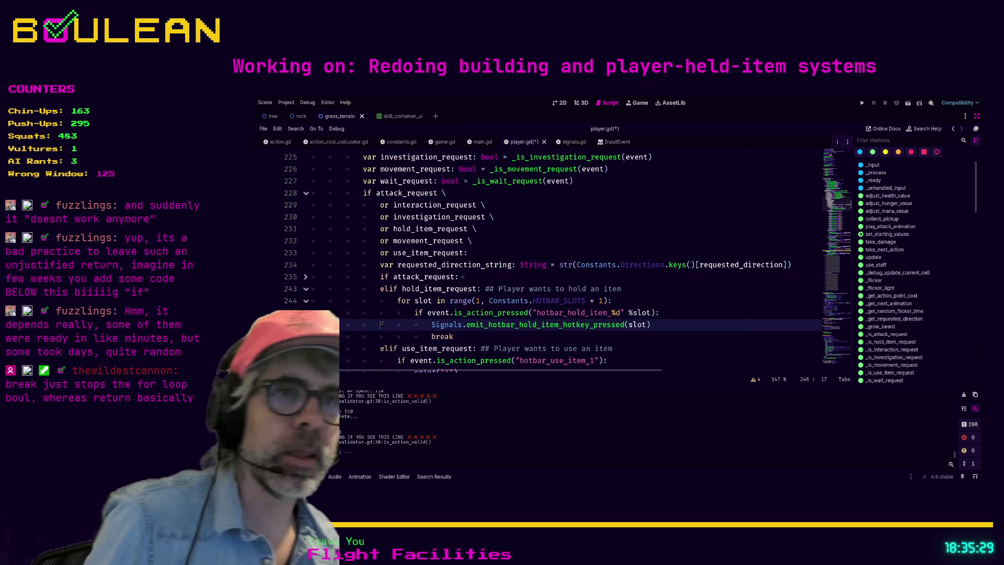
# Step: Highlight the break line to point it out, leaving the caret after break
pyautogui.click(381, 324)
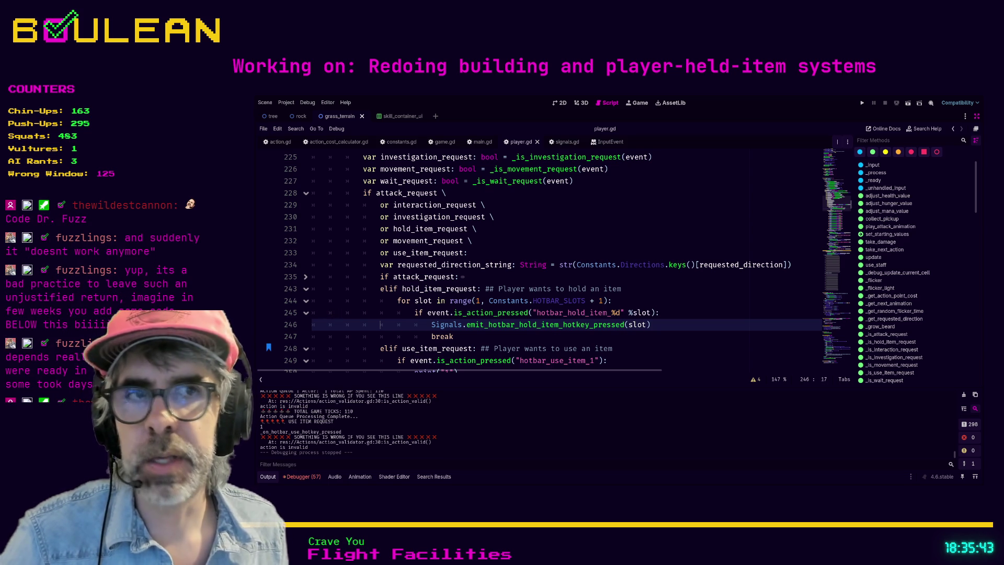
pyautogui.click(464, 336)
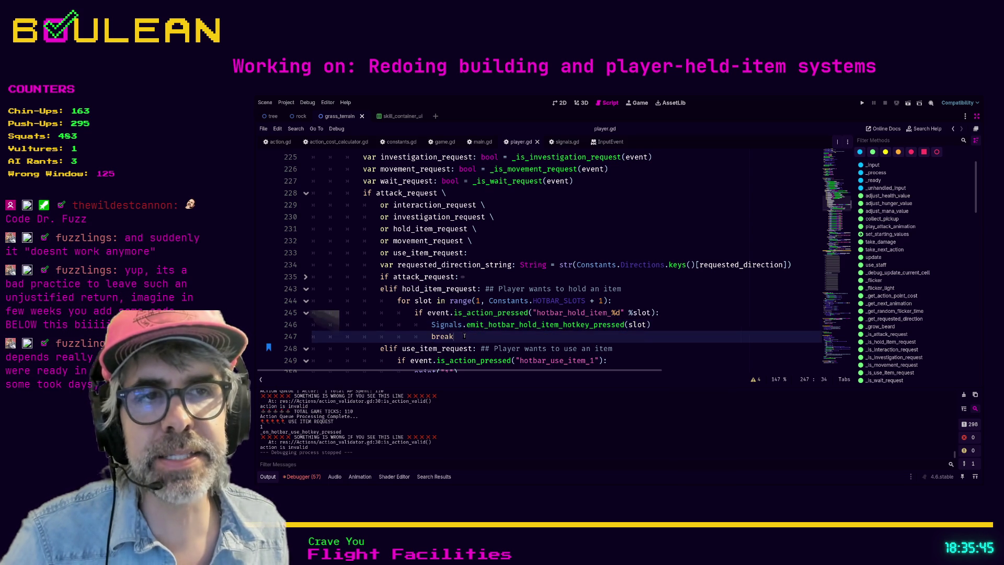
pyautogui.moveTo(465, 336); pyautogui.dragTo(317, 335)
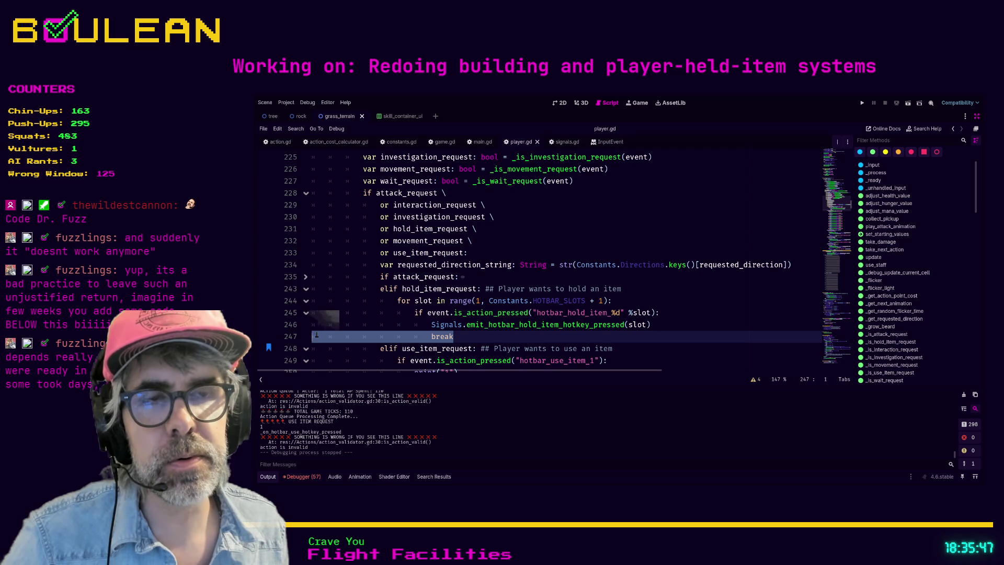
pyautogui.click(461, 336)
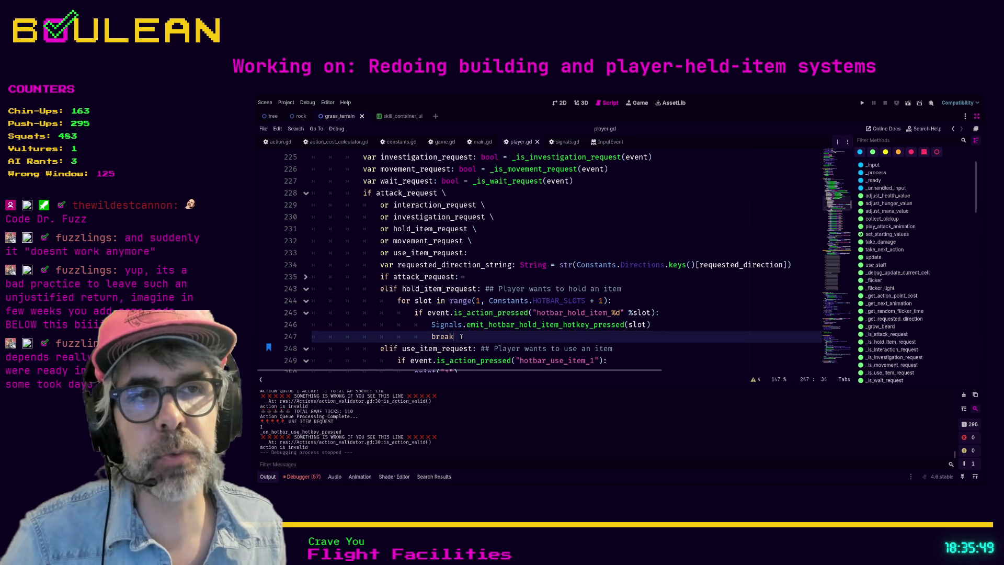
pyautogui.moveTo(461, 336); pyautogui.dragTo(312, 336)
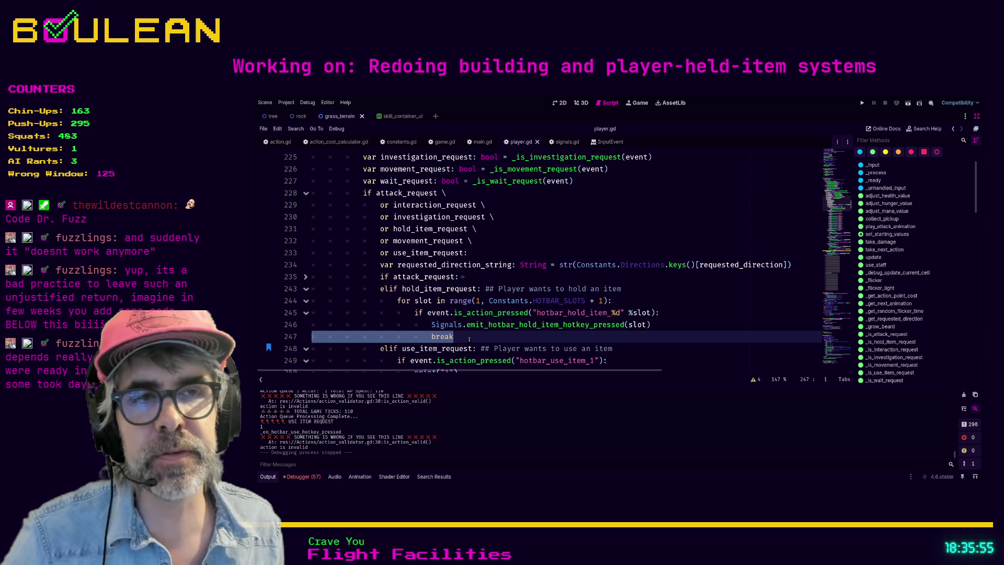
pyautogui.click(469, 337)
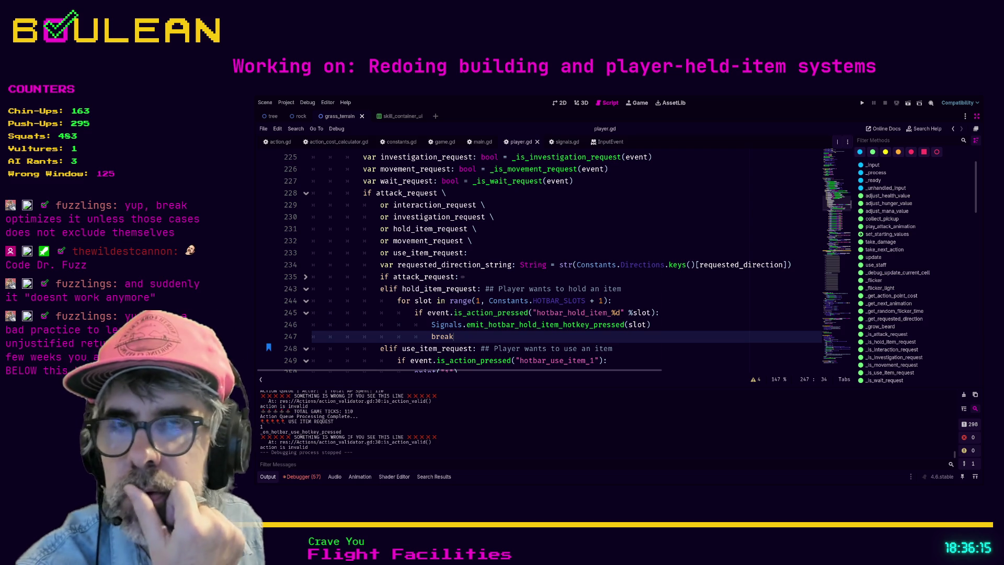
# Step: Append '## 2026-02-23: First ever 'break' used in code' with chat credits after break, then save
pyautogui.write(' #')
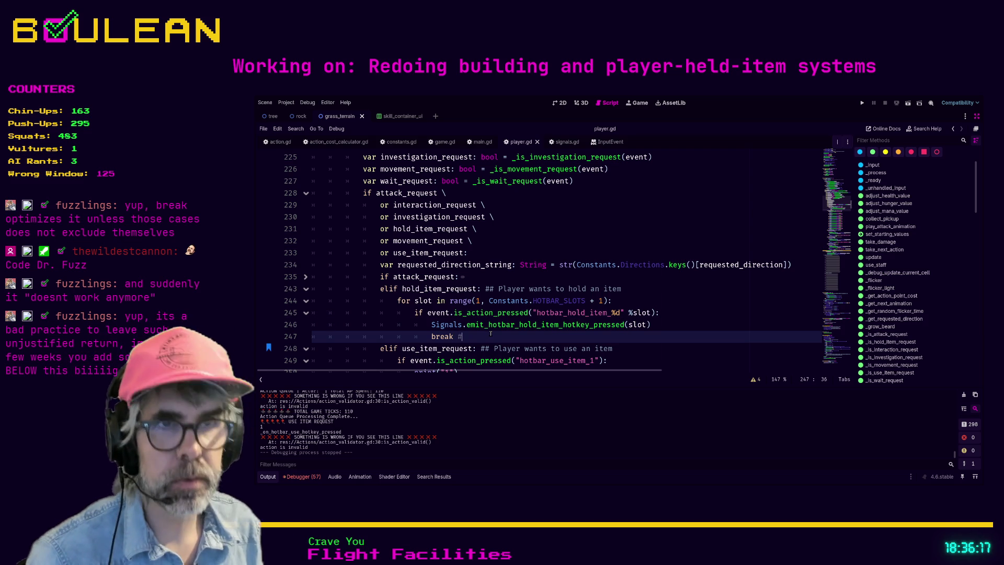
pyautogui.write('# 20')
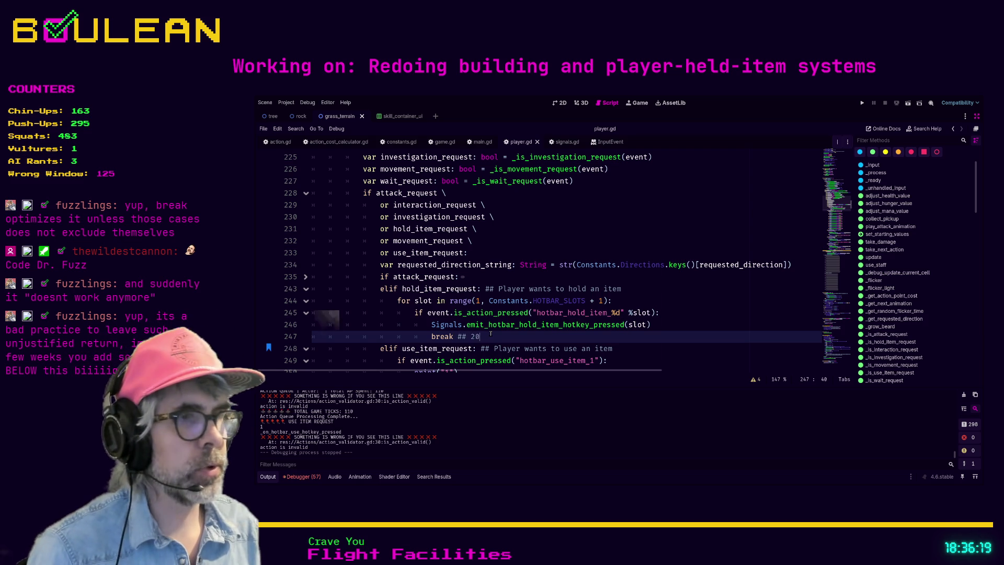
pyautogui.write('26-02-23: F')
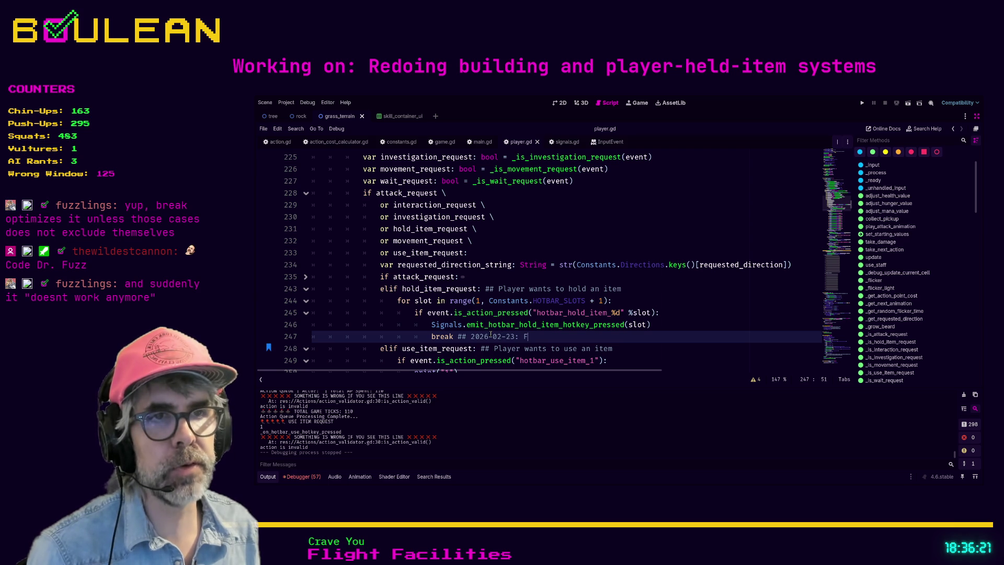
pyautogui.write('irst ever ')
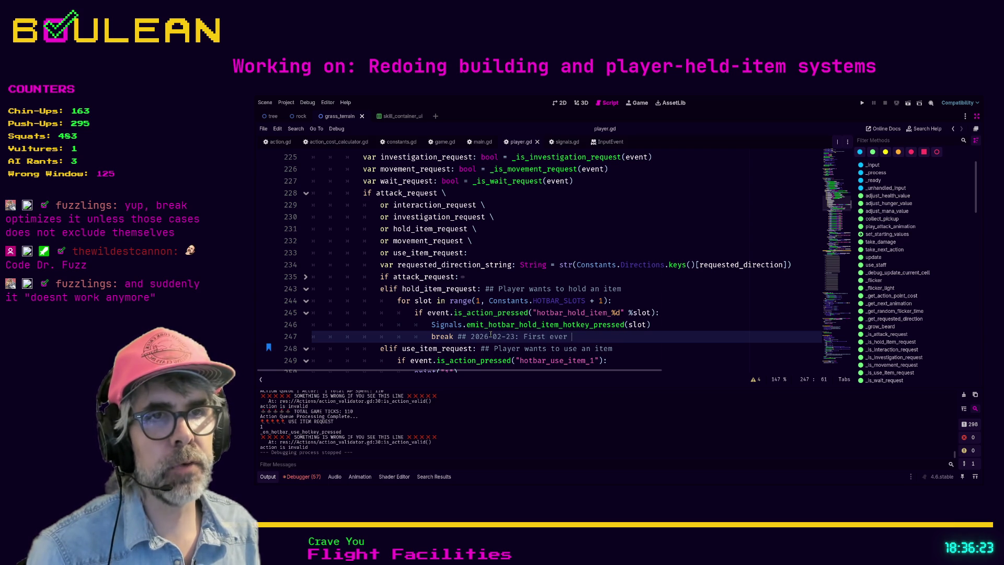
pyautogui.write("'brea")
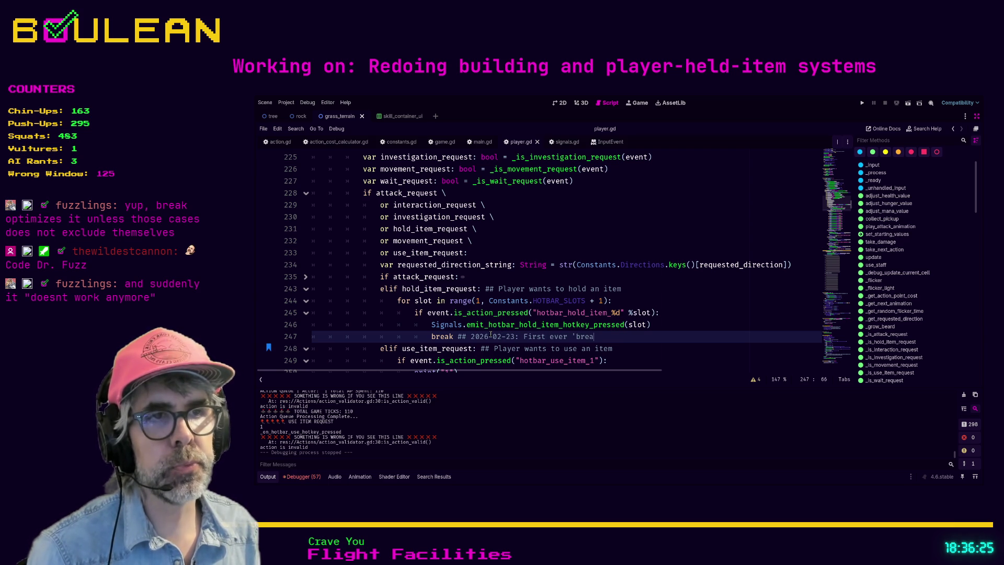
pyautogui.write("k' used i")
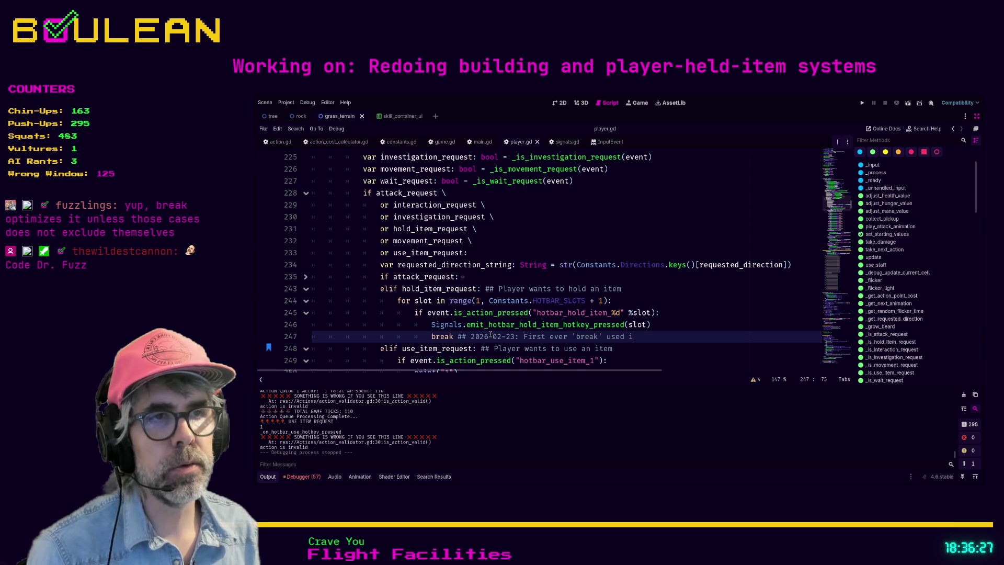
pyautogui.write('n code @fuzzlings')
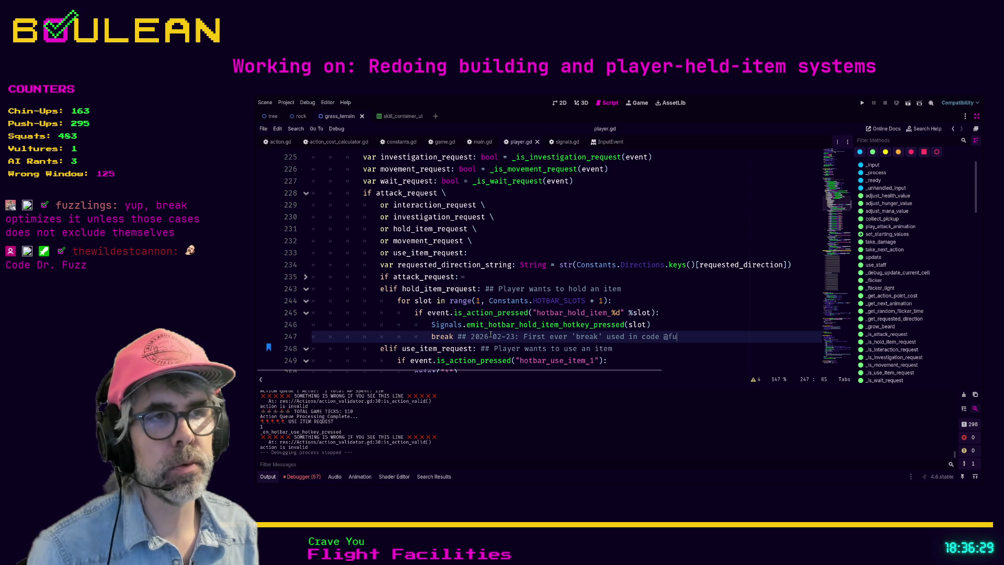
pyautogui.write(' @')
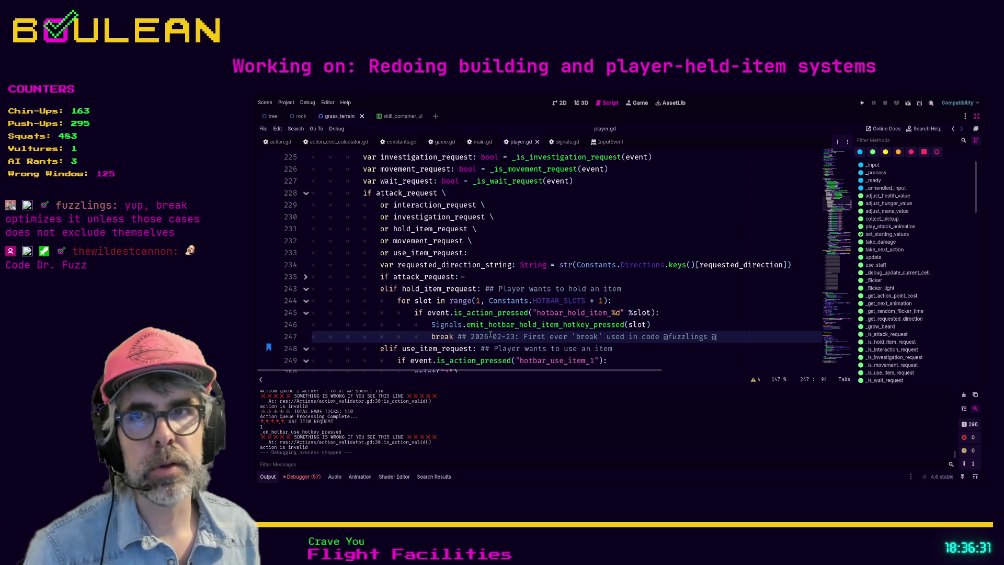
pyautogui.write('ikiwi')
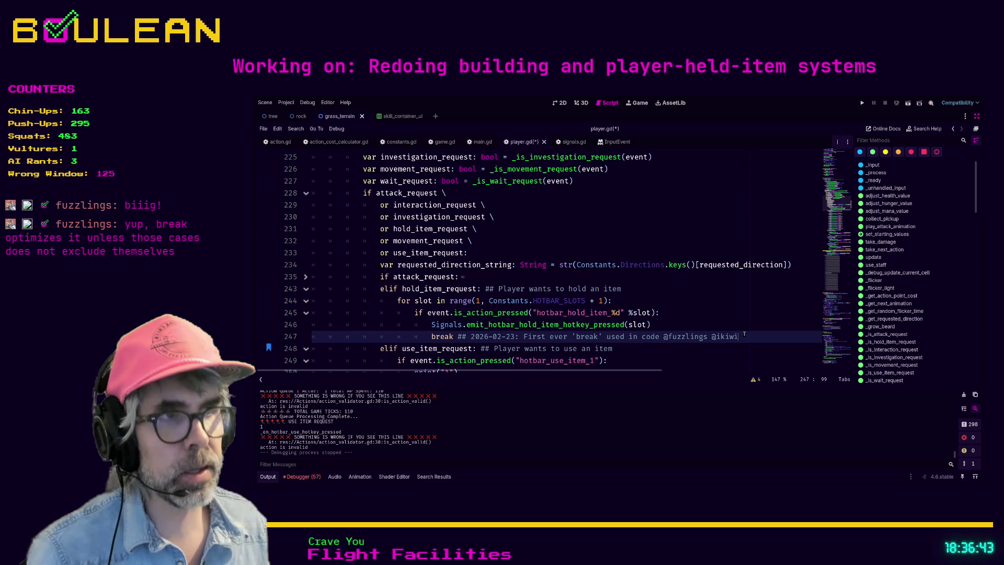
pyautogui.write('xz')
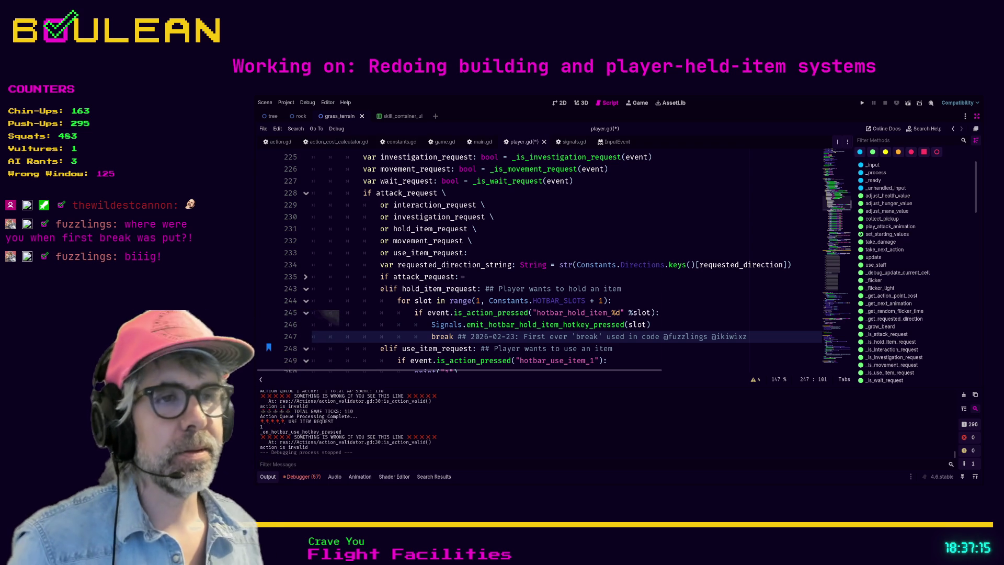
pyautogui.click(712, 359)
pyautogui.hotkey('ctrl', 's')
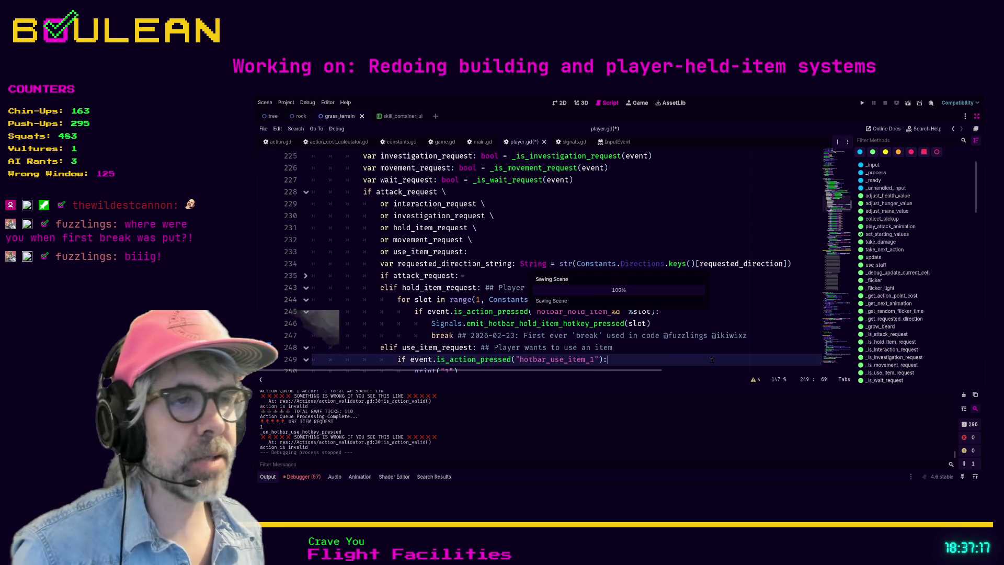
pyautogui.scroll(-2, 651, 349)
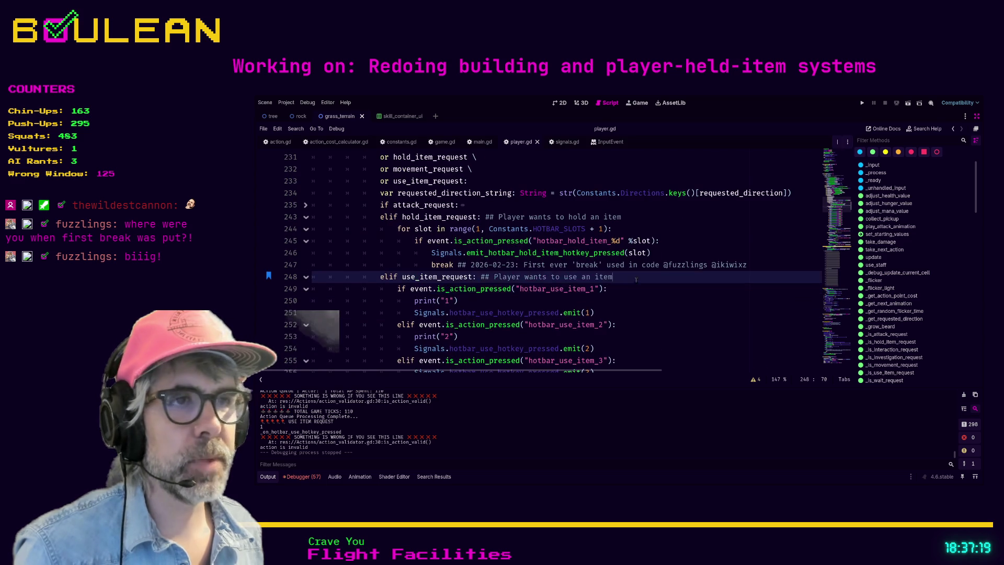
pyautogui.click(560, 303)
# Step: Launch the game to test the break change and watch for the invalid-action warning
pyautogui.press('F5')
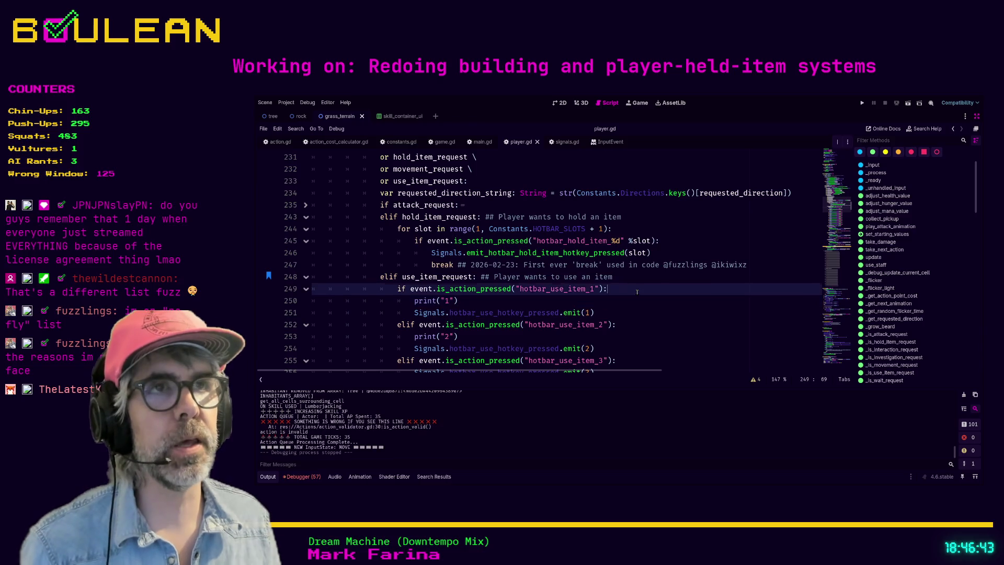
# Step: In game.gd, inspect the Staff name_singular check and item.use(player) call on lines 138–139
pyautogui.click(445, 142)
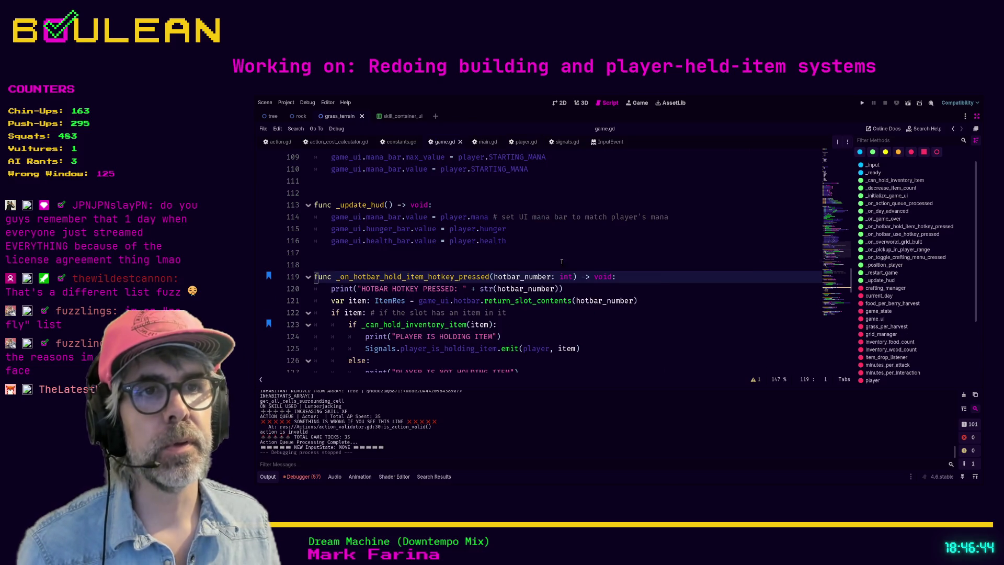
pyautogui.scroll(-2, 562, 262)
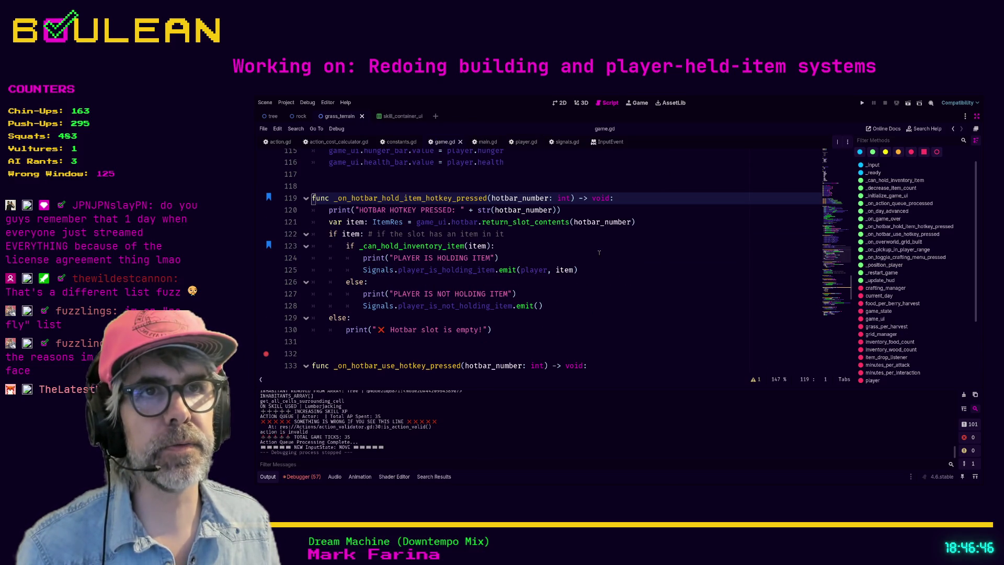
pyautogui.scroll(-1, 600, 252)
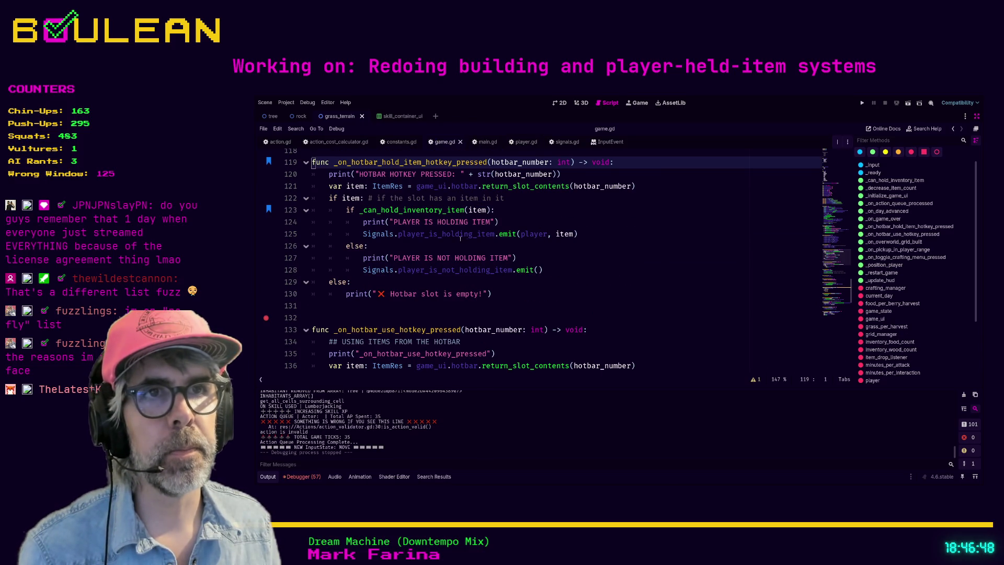
pyautogui.scroll(-3, 445, 251)
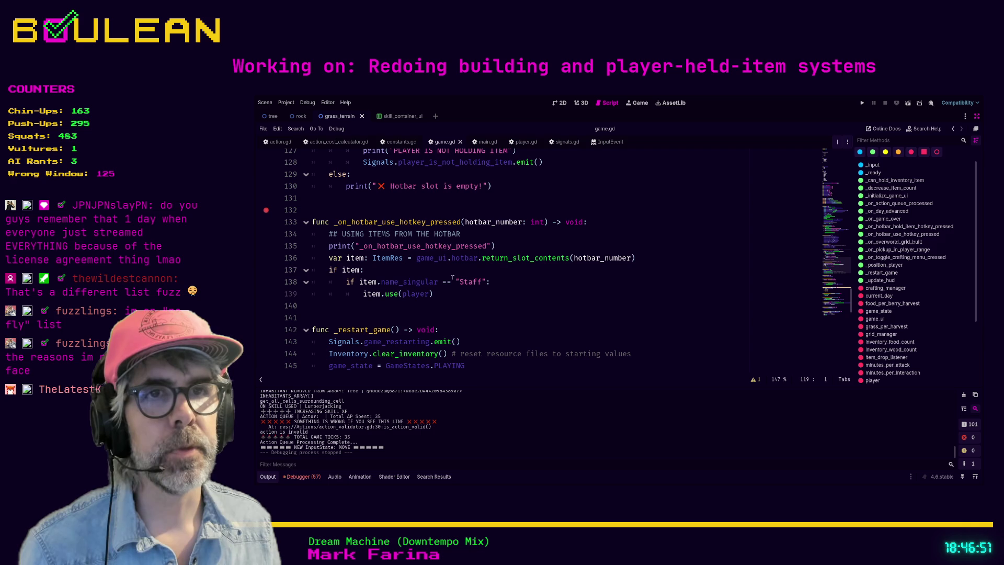
pyautogui.moveTo(480, 296); pyautogui.dragTo(296, 284)
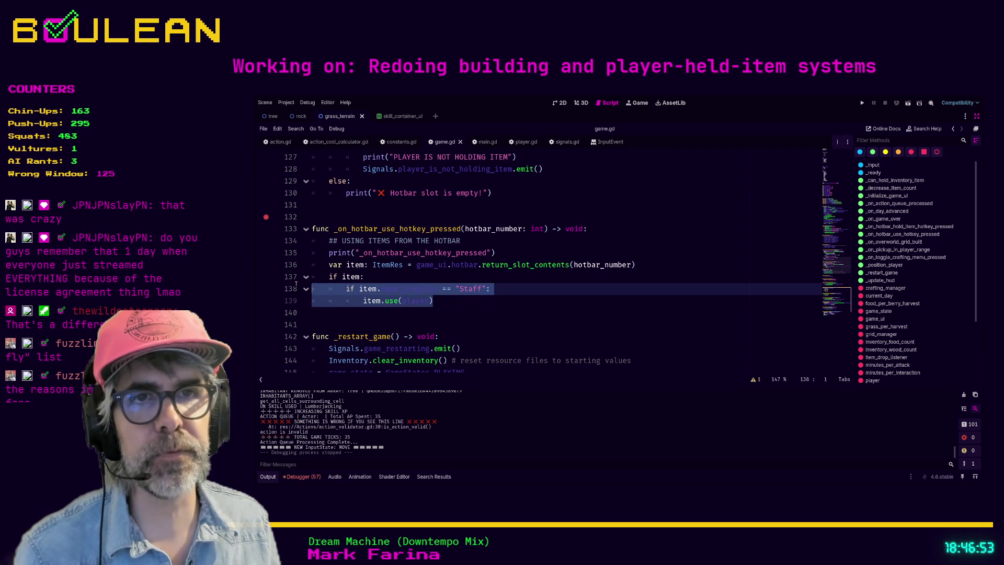
pyautogui.click(350, 265)
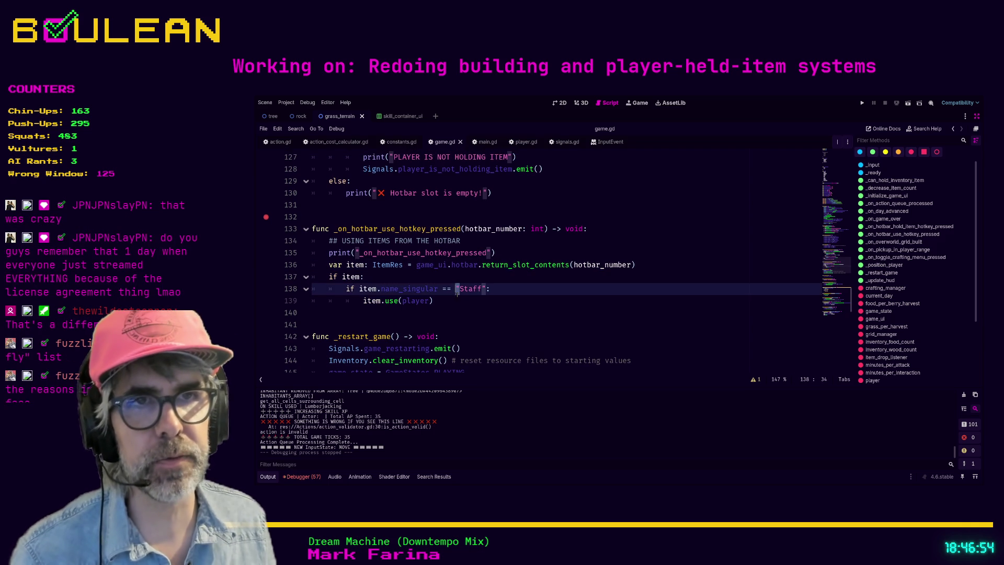
pyautogui.moveTo(433, 301); pyautogui.dragTo(367, 301)
pyautogui.click(402, 289)
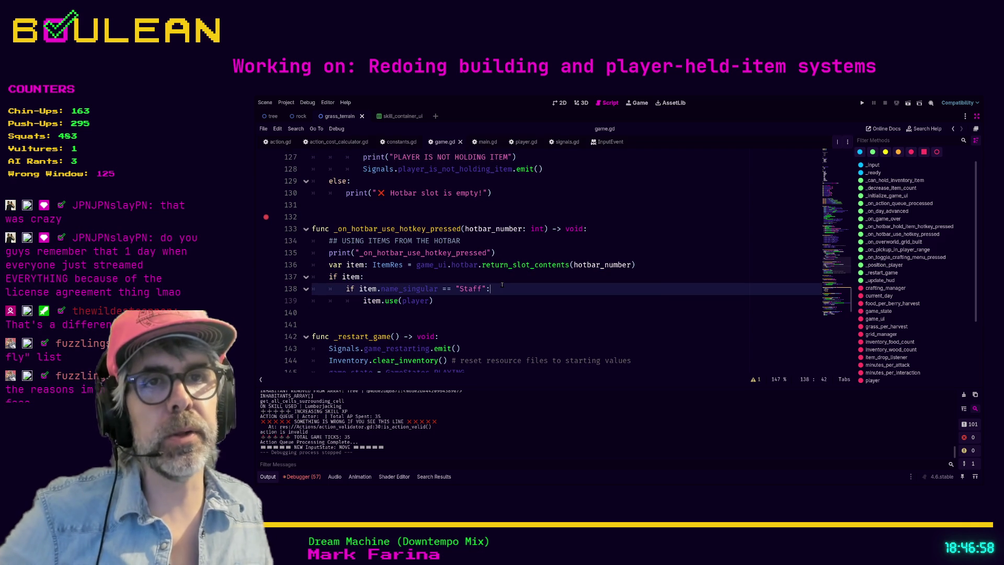
pyautogui.scroll(-1, 516, 258)
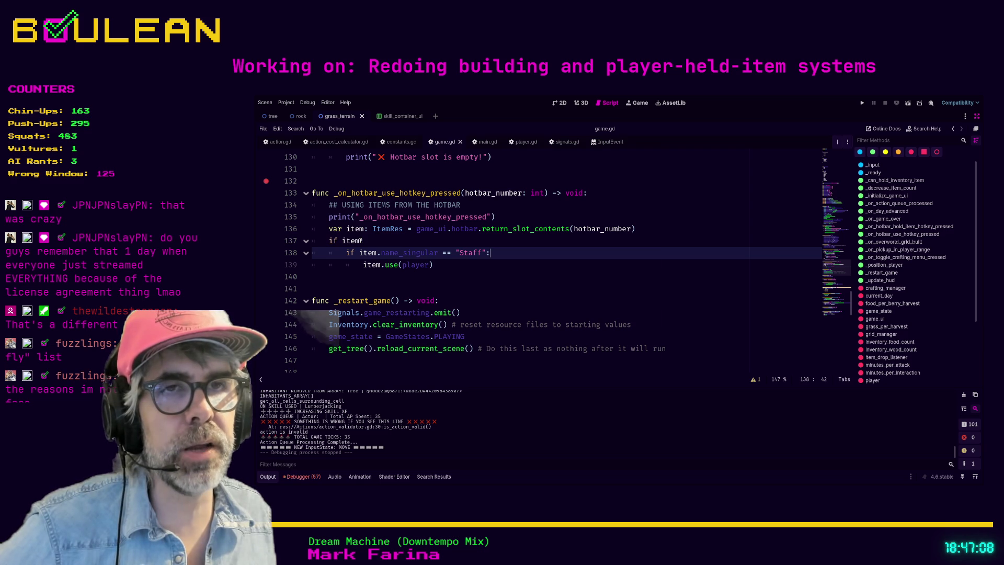
# Step: Start inserting has_method("use") after if item on line 137
pyautogui.click(361, 240)
pyautogui.write('has')
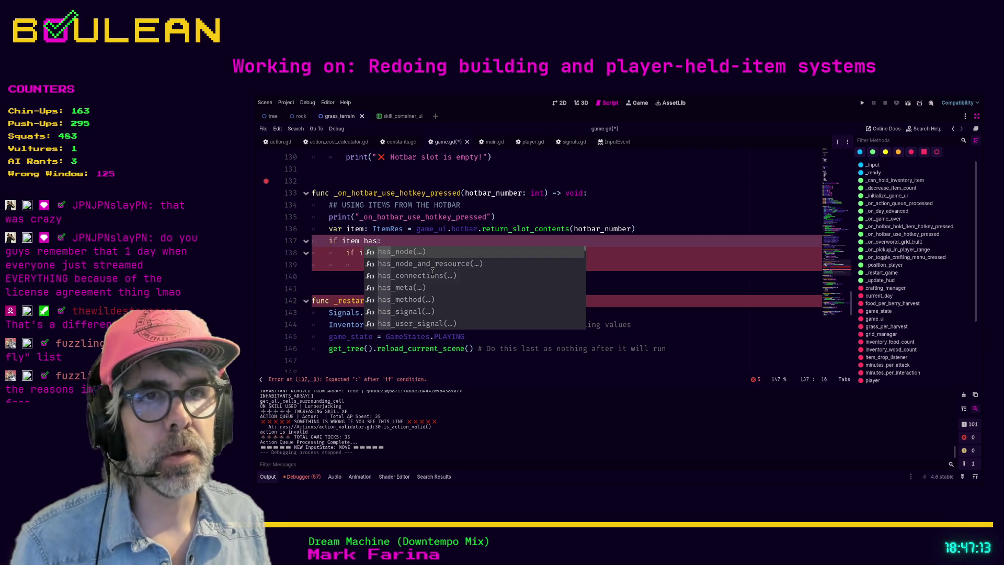
pyautogui.press('Down')
pyautogui.press('Down')
pyautogui.press('Down')
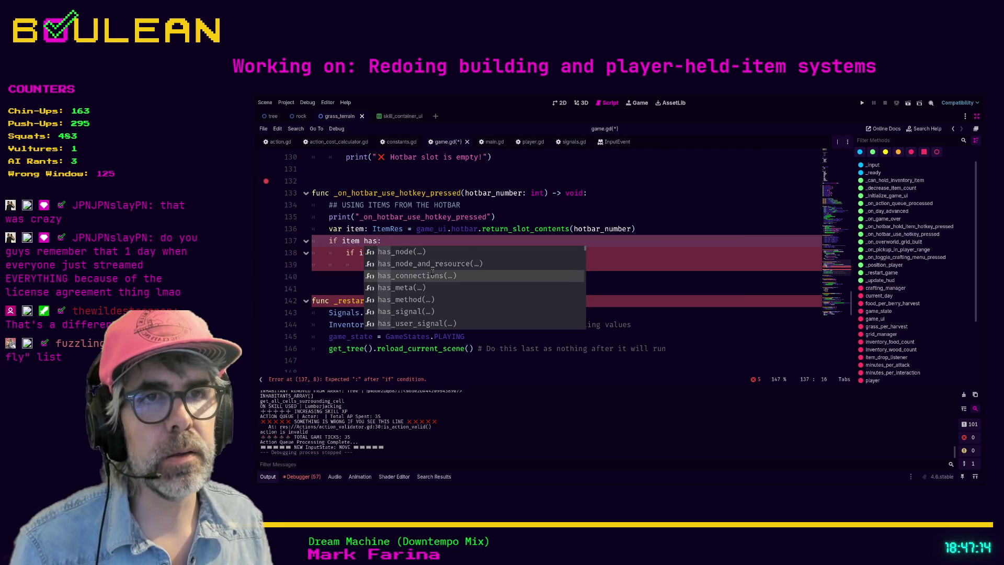
pyautogui.press('Return')
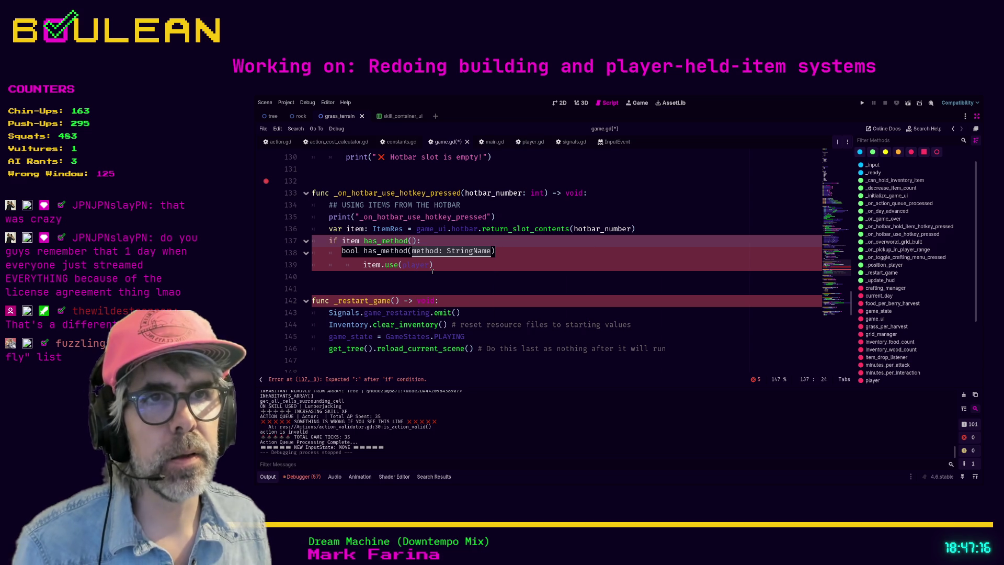
pyautogui.write('"use')
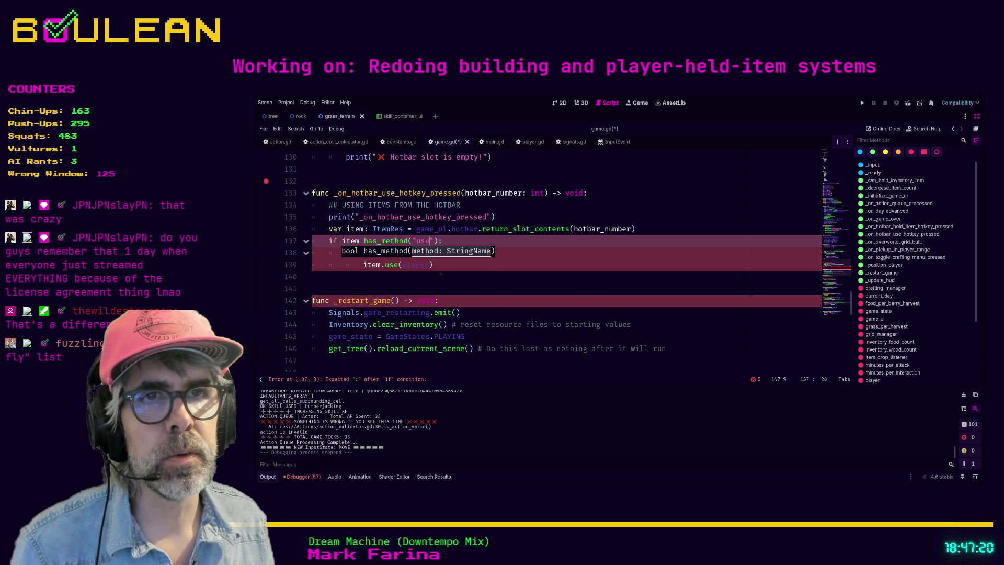
pyautogui.click(450, 278)
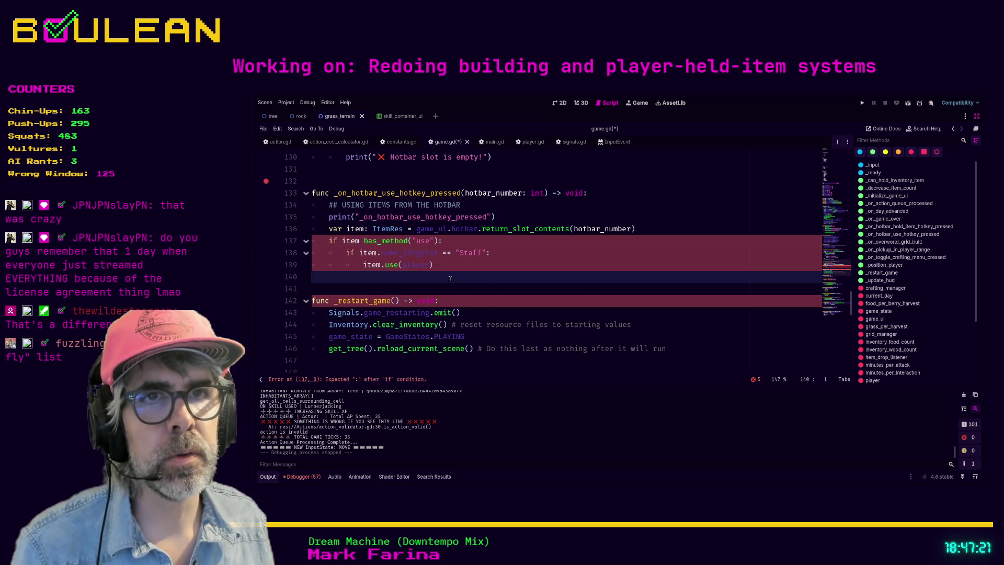
# Step: Comment out the Staff check and move item.use(player) above it
pyautogui.click(497, 253)
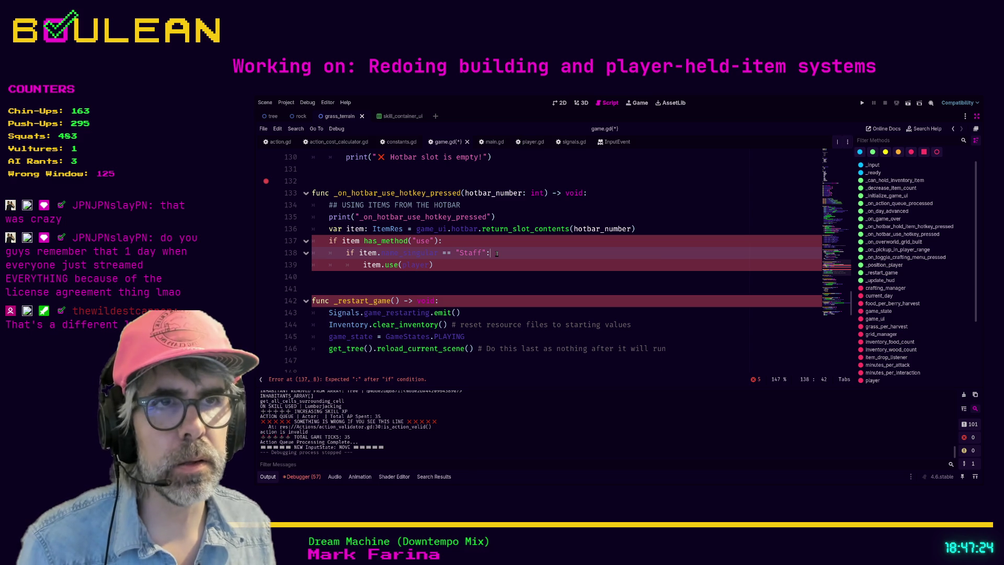
pyautogui.hotkey('ctrl', 'k')
pyautogui.press('Down')
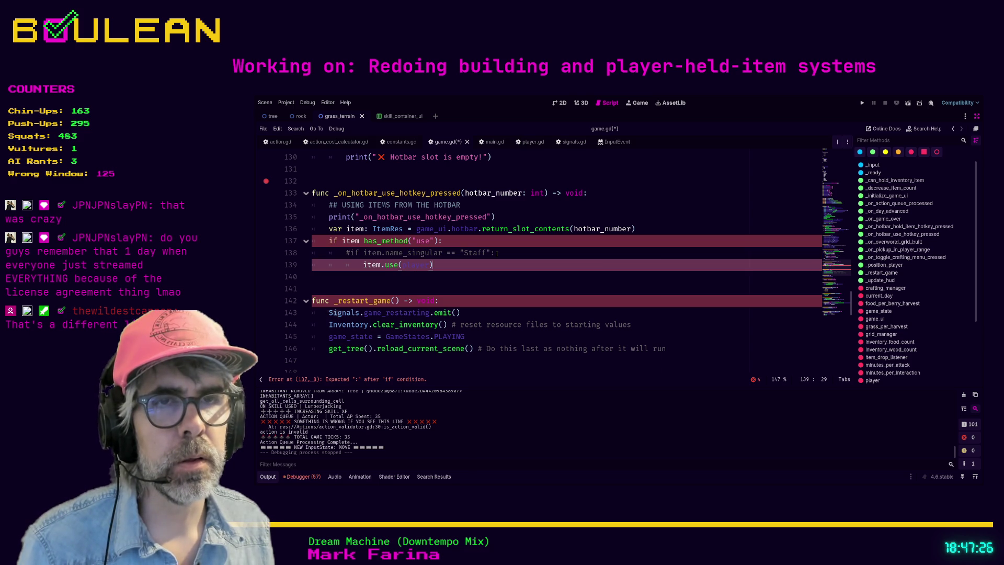
pyautogui.hotkey('shift', 'Tab')
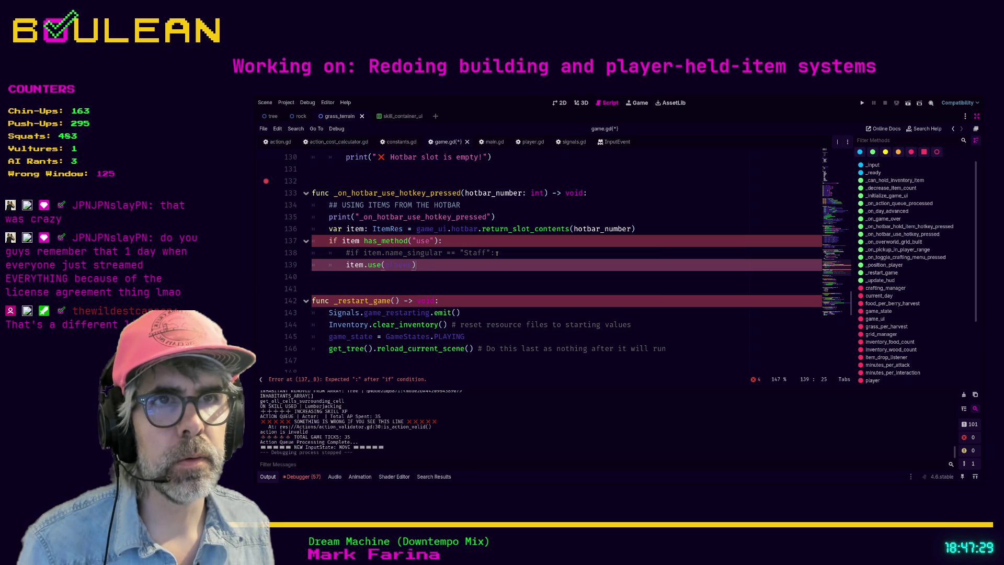
pyautogui.press('Up')
pyautogui.press('Down')
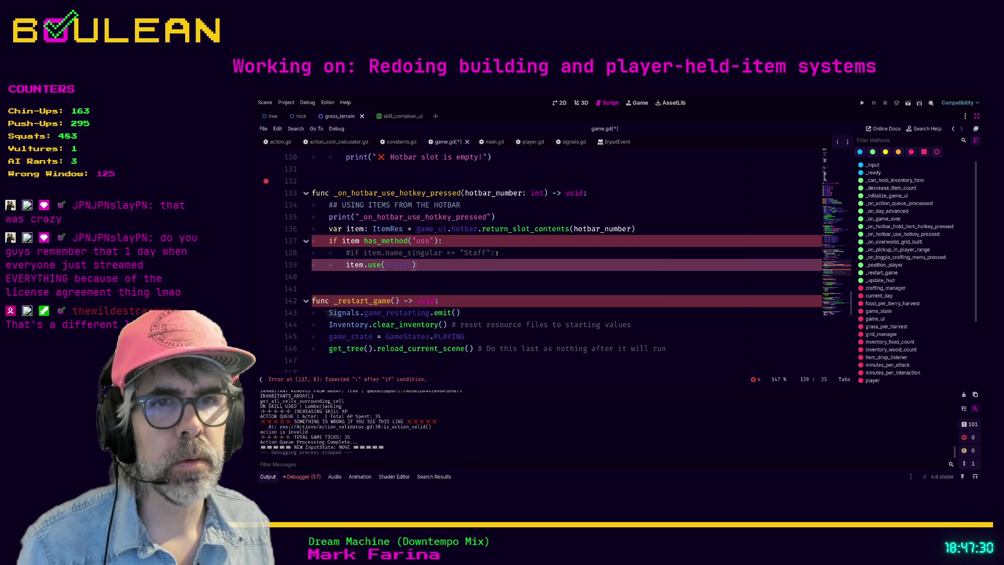
pyautogui.hotkey('alt', 'Up')
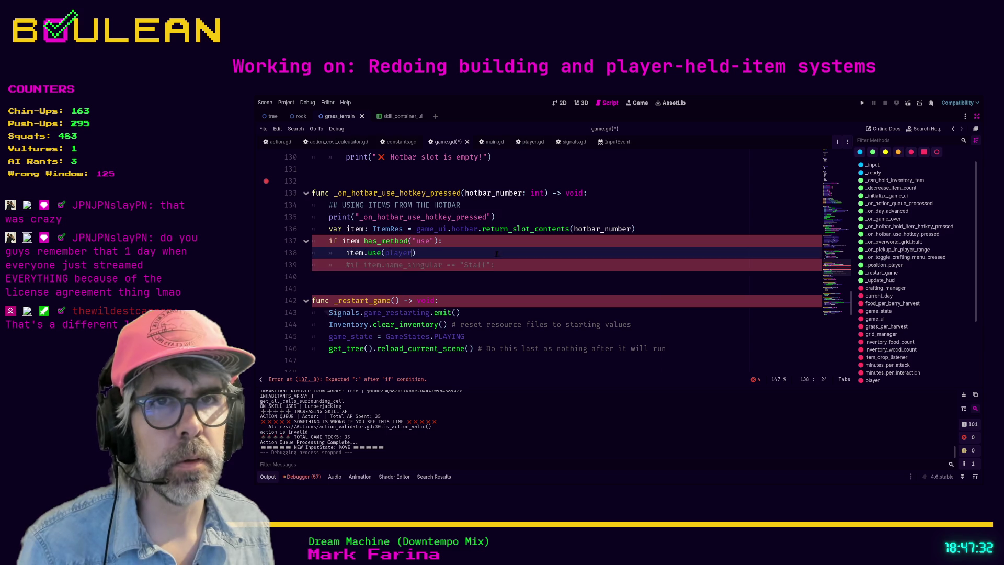
pyautogui.press('Up')
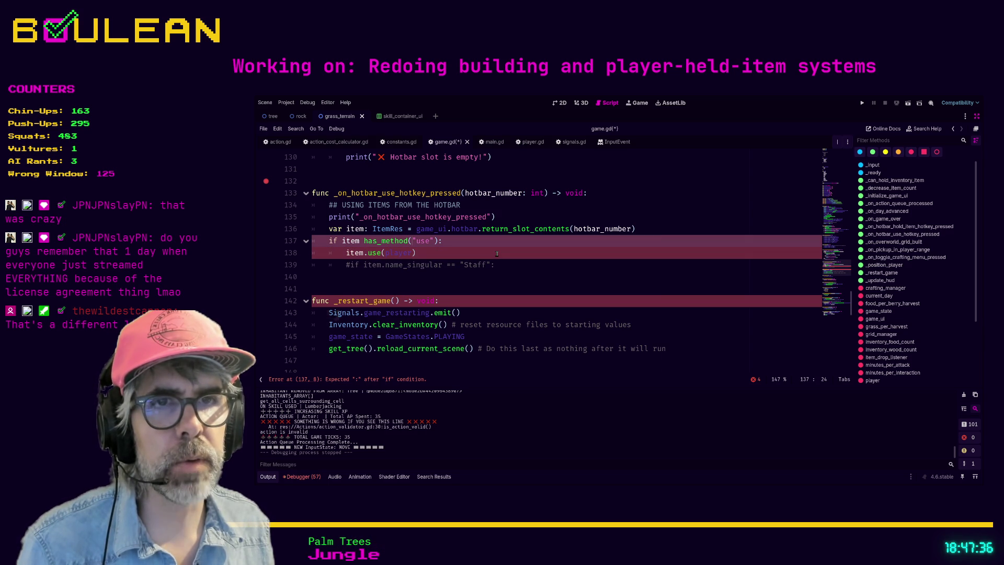
pyautogui.press('Down')
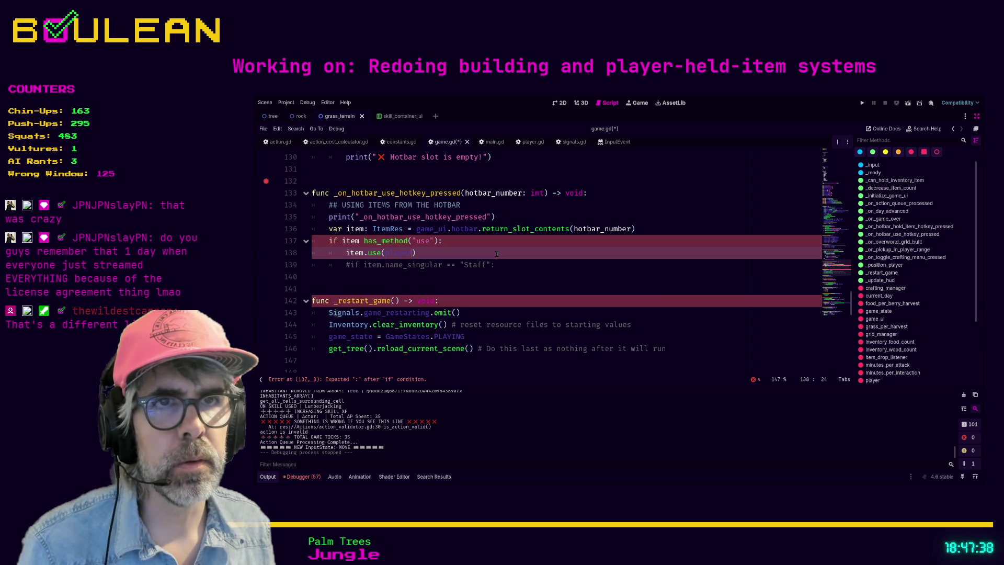
# Step: Revert the line moves and has_method insertion to the original if item: line, and save
pyautogui.hotkey('alt', 'Down')
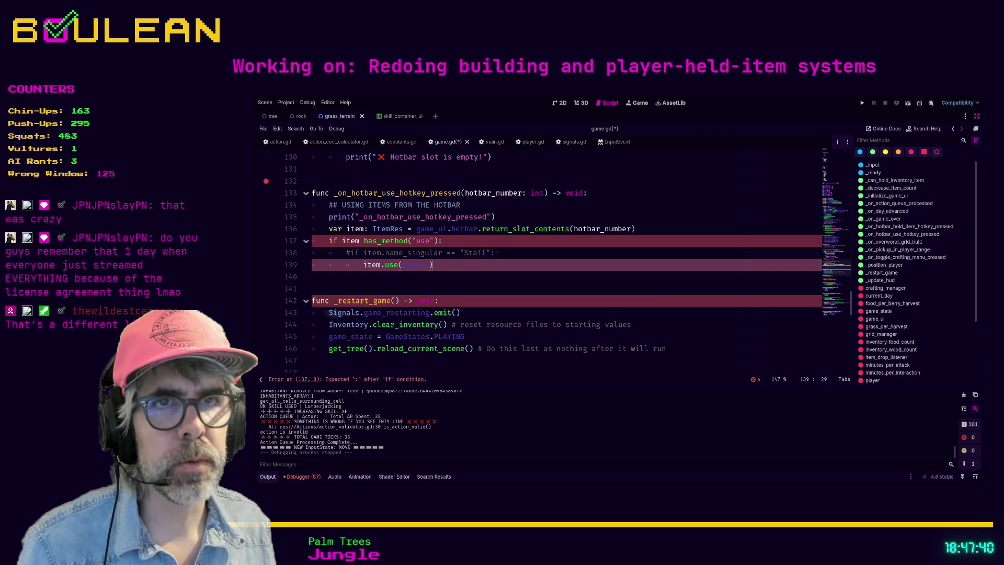
pyautogui.press('Tab')
pyautogui.click(496, 253)
pyautogui.hotkey('ctrl', 'k')
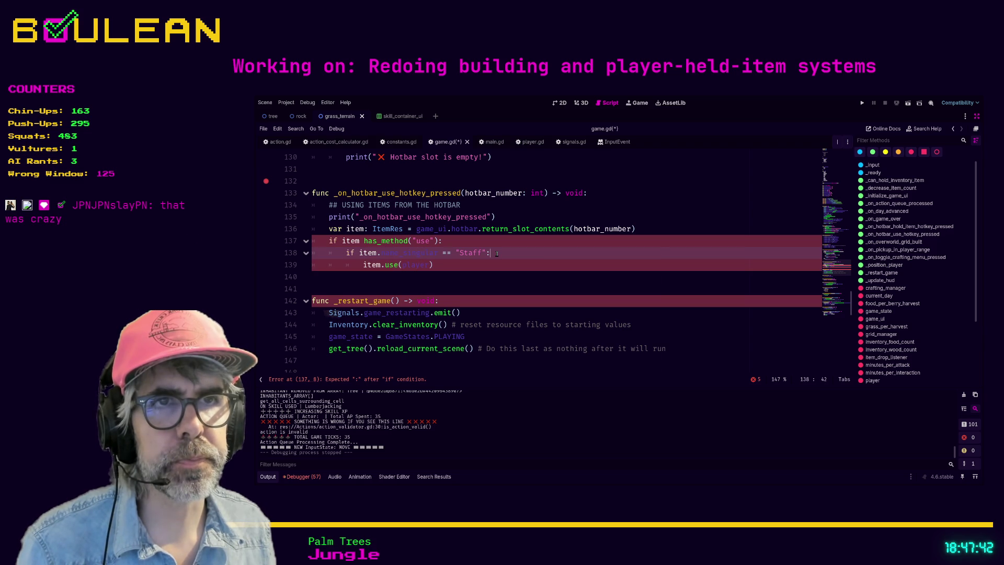
pyautogui.press('Up')
pyautogui.press('Left')
pyautogui.hotkey('ctrl', 'BackSpace')
pyautogui.hotkey('ctrl', 'BackSpace')
pyautogui.hotkey('ctrl', 'BackSpace')
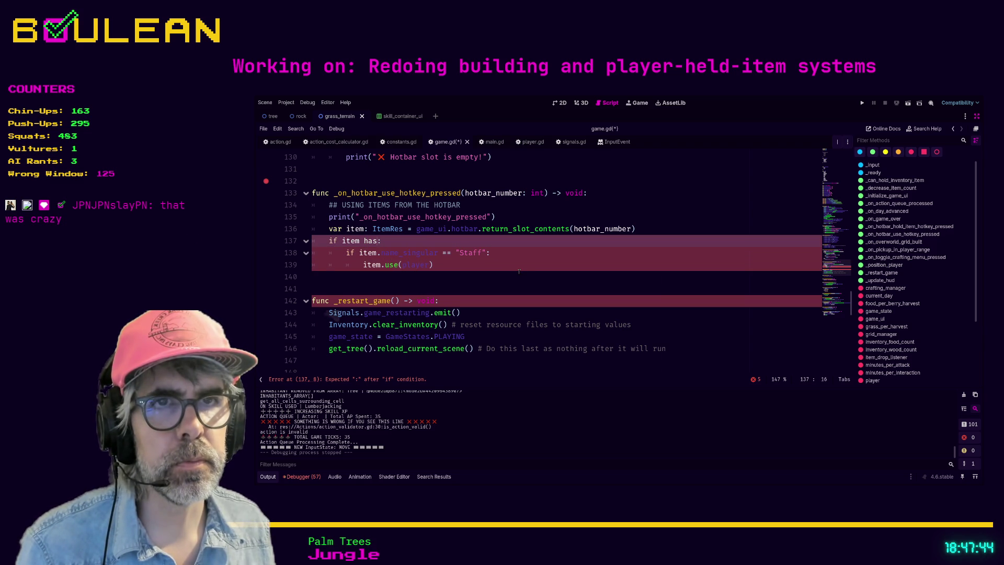
pyautogui.hotkey('ctrl', 'BackSpace')
pyautogui.press('BackSpace')
pyautogui.hotkey('ctrl', 's')
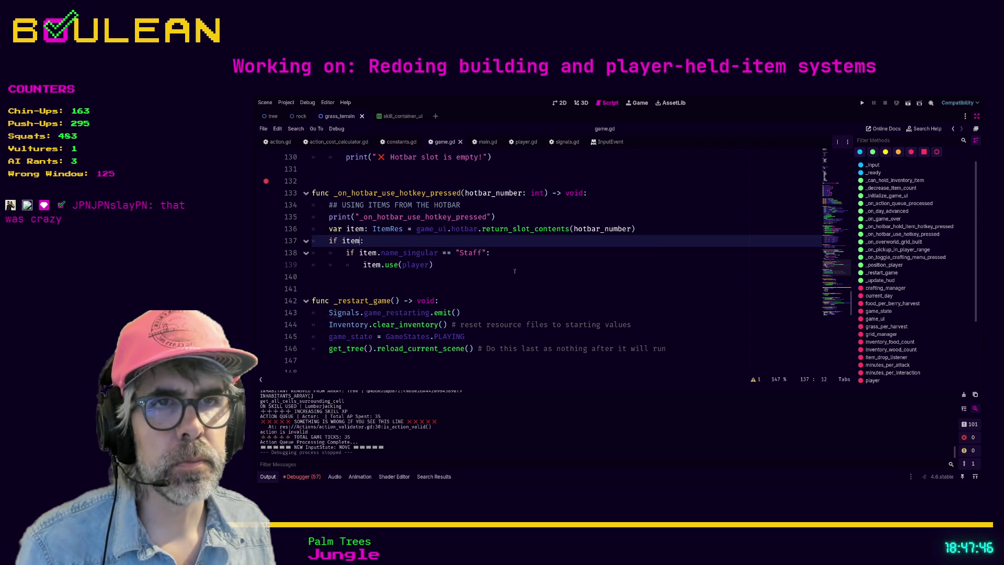
# Step: Comment out the whole if item block on lines 137–139 and open a line above it
pyautogui.moveTo(518, 269)
pyautogui.mouseDown()
pyautogui.moveTo(366, 265)
pyautogui.moveTo(298, 253)
pyautogui.moveTo(294, 241)
pyautogui.mouseUp()
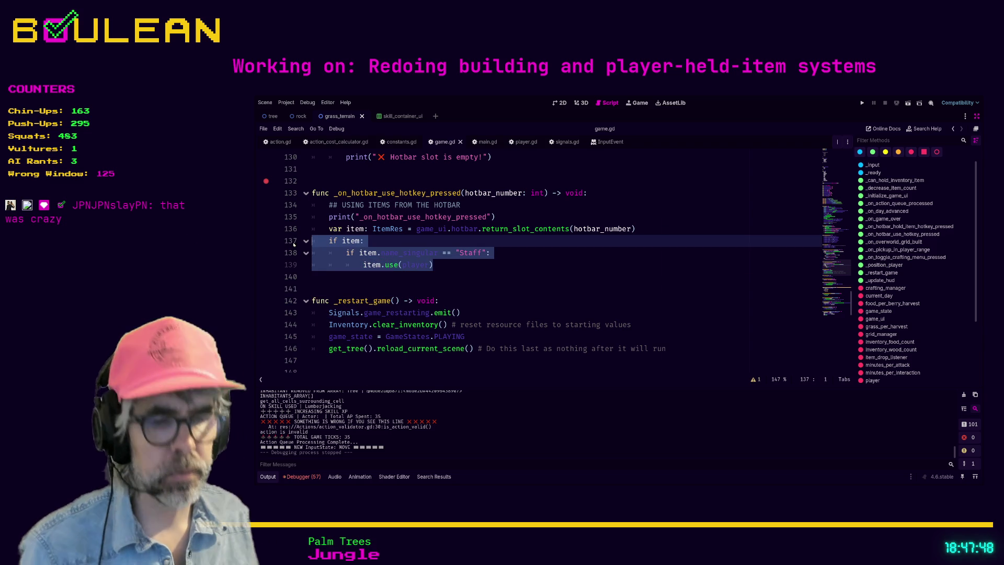
pyautogui.hotkey('ctrl', 'k')
pyautogui.press('Return')
pyautogui.press('Up')
pyautogui.press('Tab')
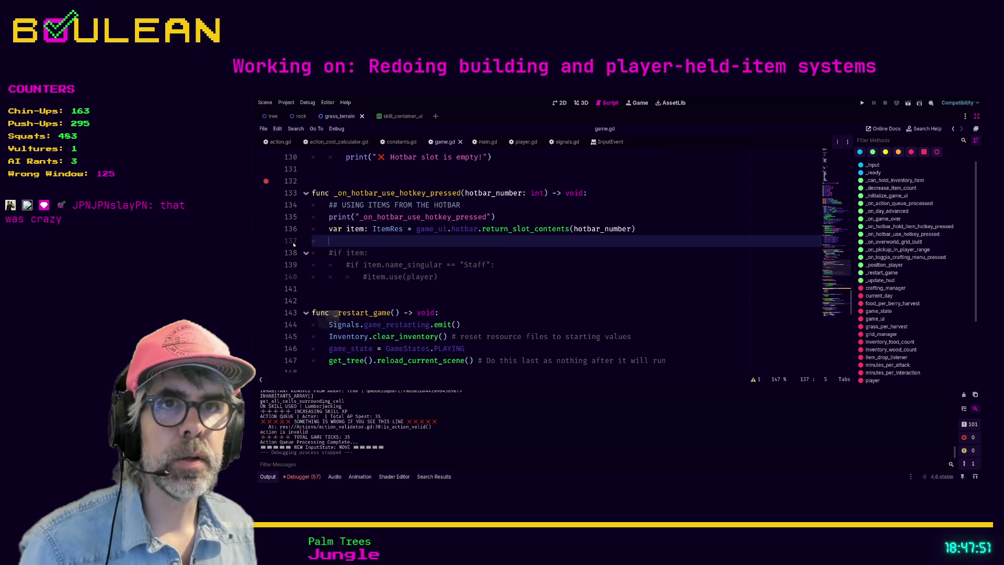
# Step: Write 'if item has_method("use"):' above the commented block with a pass body
pyautogui.write('if item has')
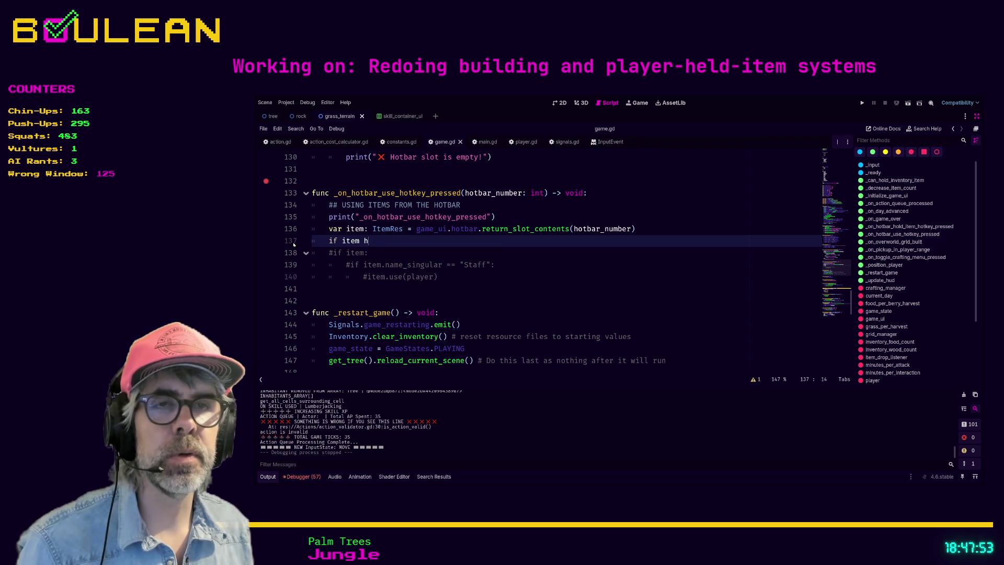
pyautogui.press('Return')
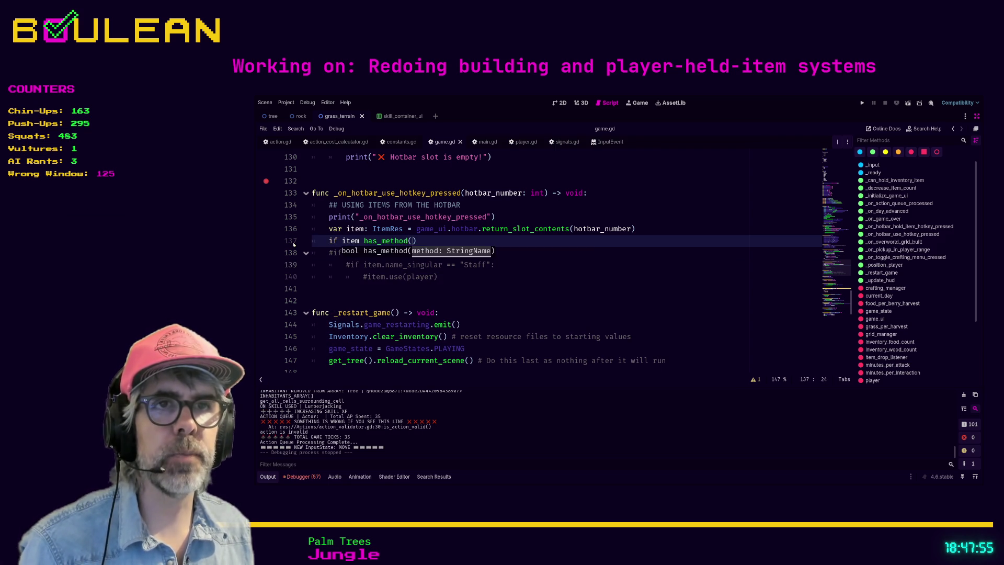
pyautogui.write('"use')
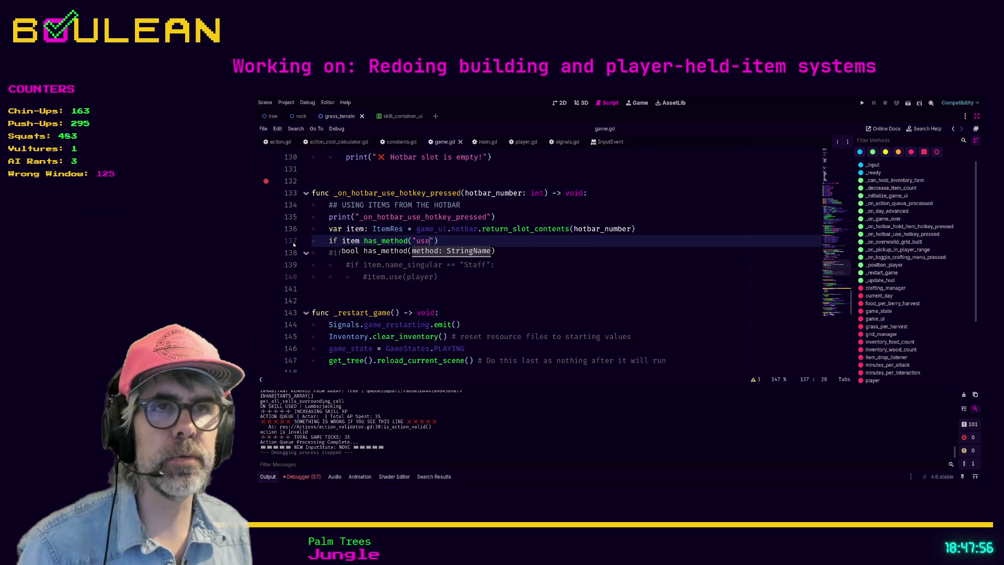
pyautogui.write('"):')
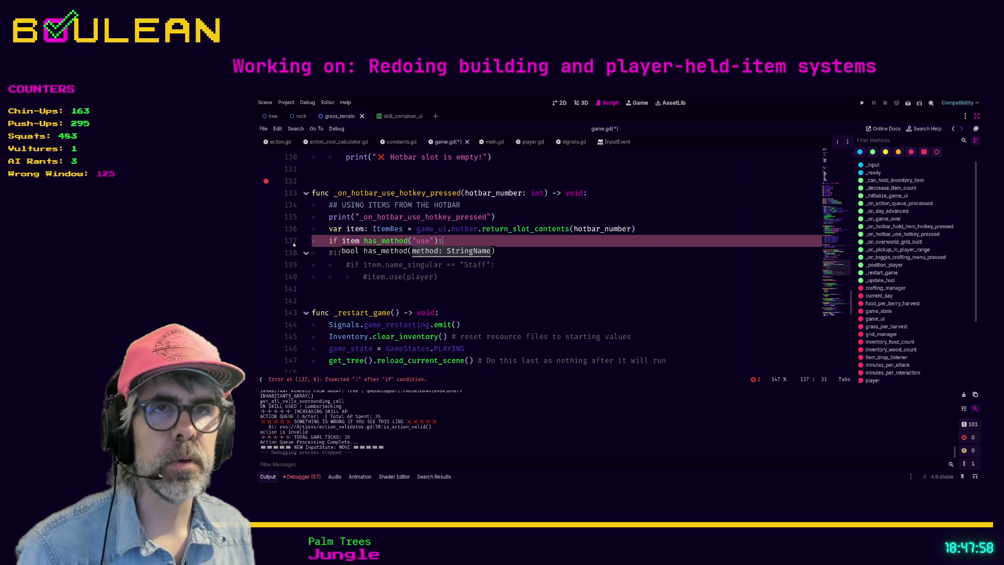
pyautogui.press('Return')
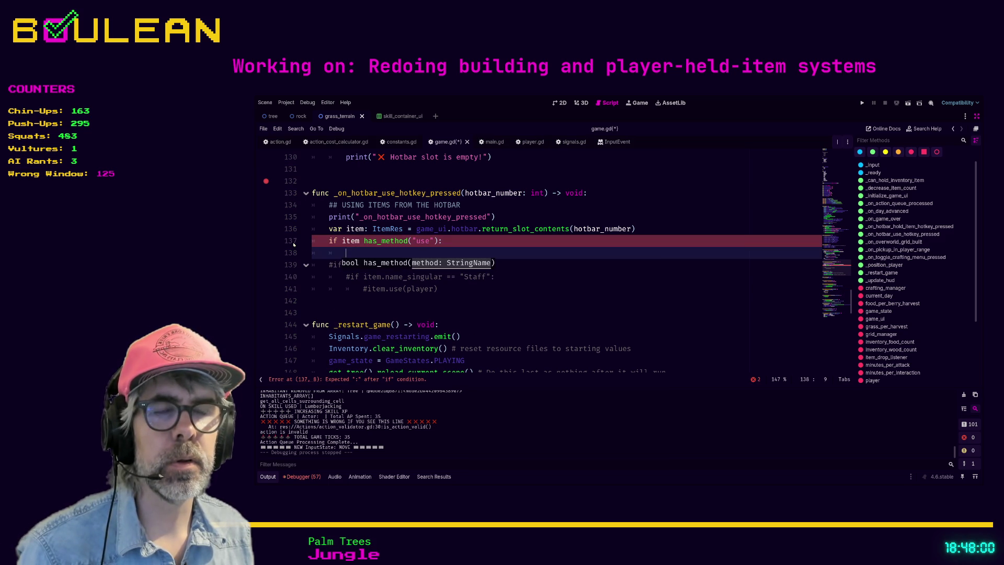
pyautogui.press('Up')
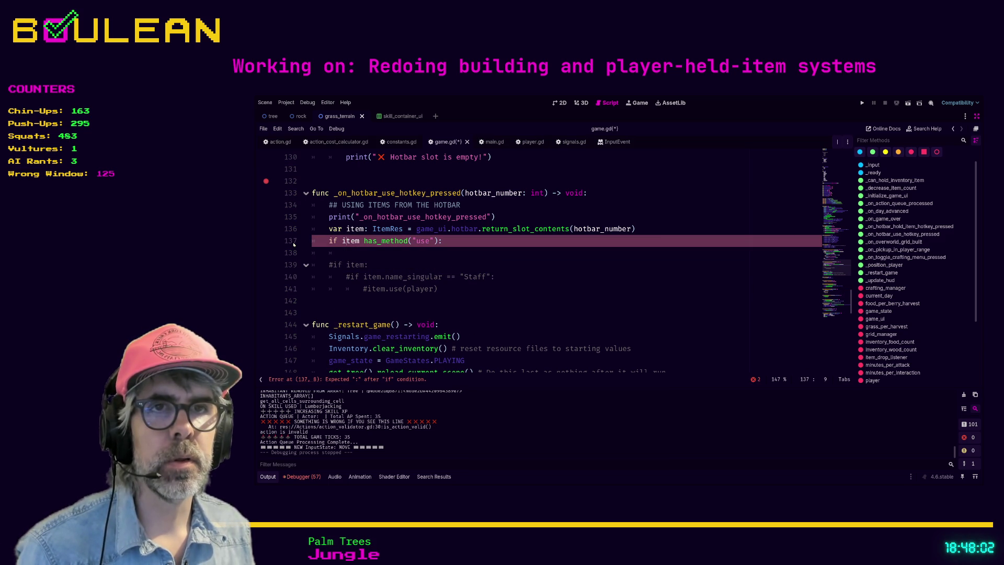
pyautogui.press('Down')
pyautogui.write('pass')
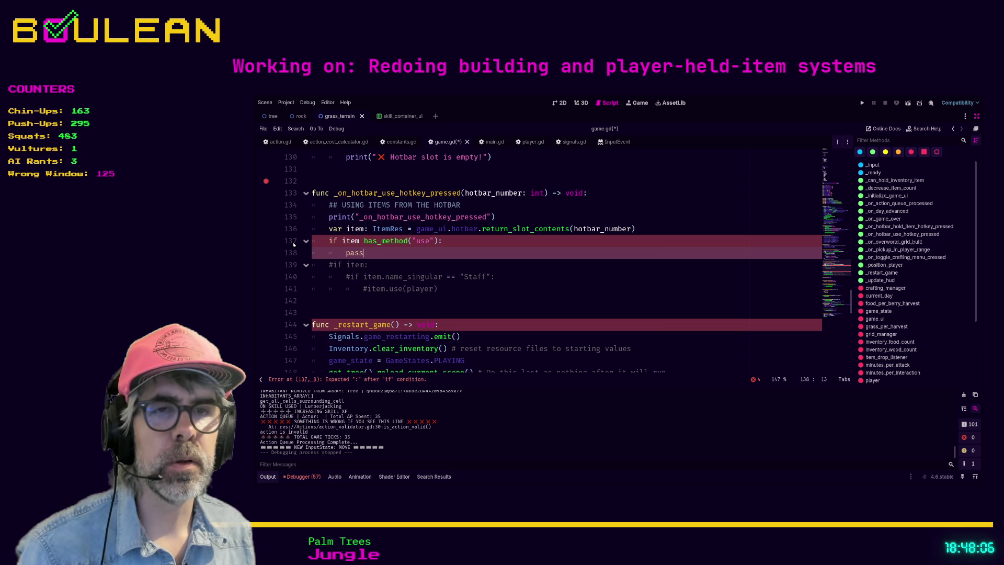
pyautogui.press('BackSpace')
pyautogui.press('BackSpace')
pyautogui.press('BackSpace')
pyautogui.press('BackSpace')
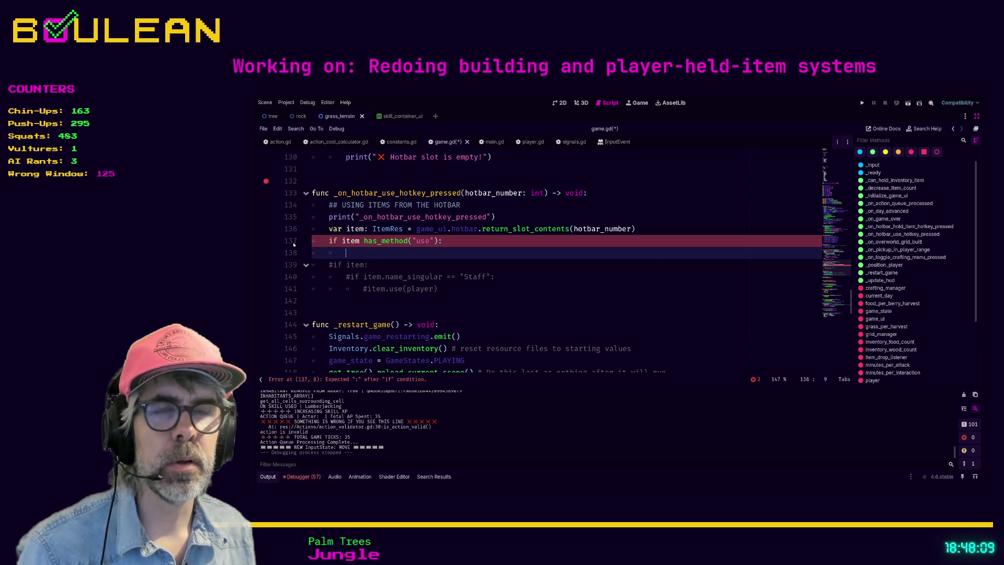
# Step: Change the condition to has_method("use") == true with pass on the body line
pyautogui.click(441, 241)
pyautogui.write(':')
pyautogui.press('Left')
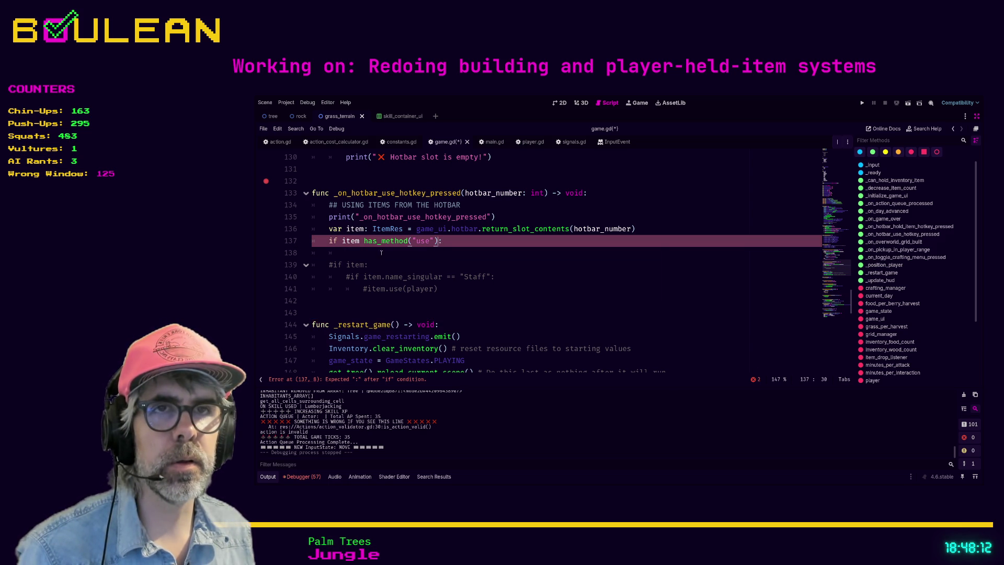
pyautogui.press('Down')
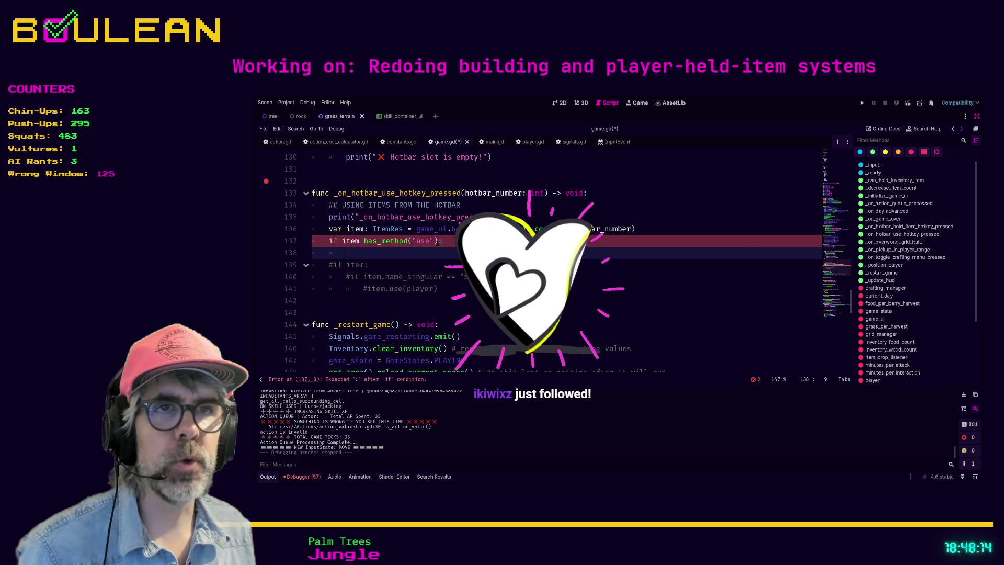
pyautogui.click(438, 241)
pyautogui.write('== nu')
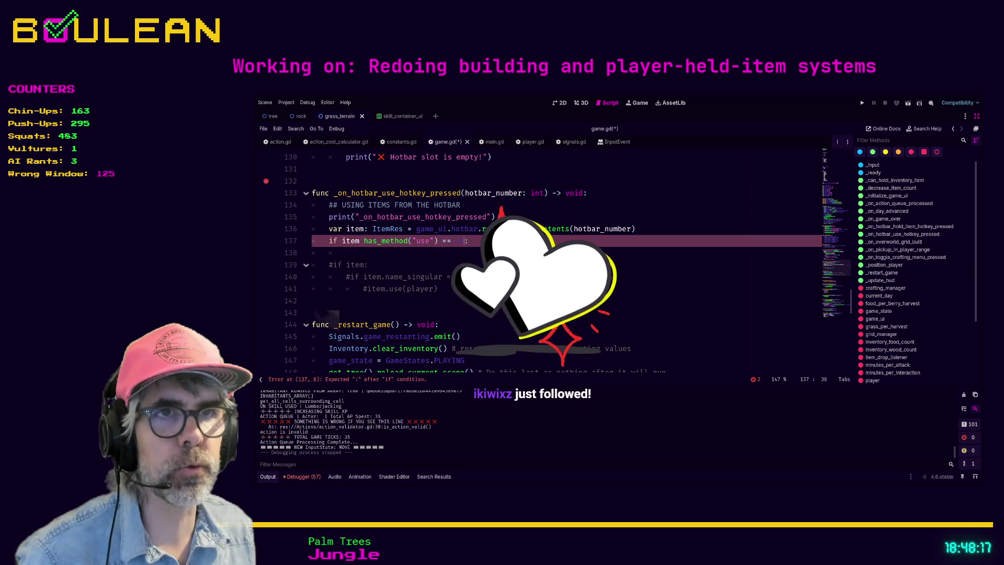
pyautogui.press('BackSpace')
pyautogui.press('BackSpace')
pyautogui.write('true')
pyautogui.press('Down')
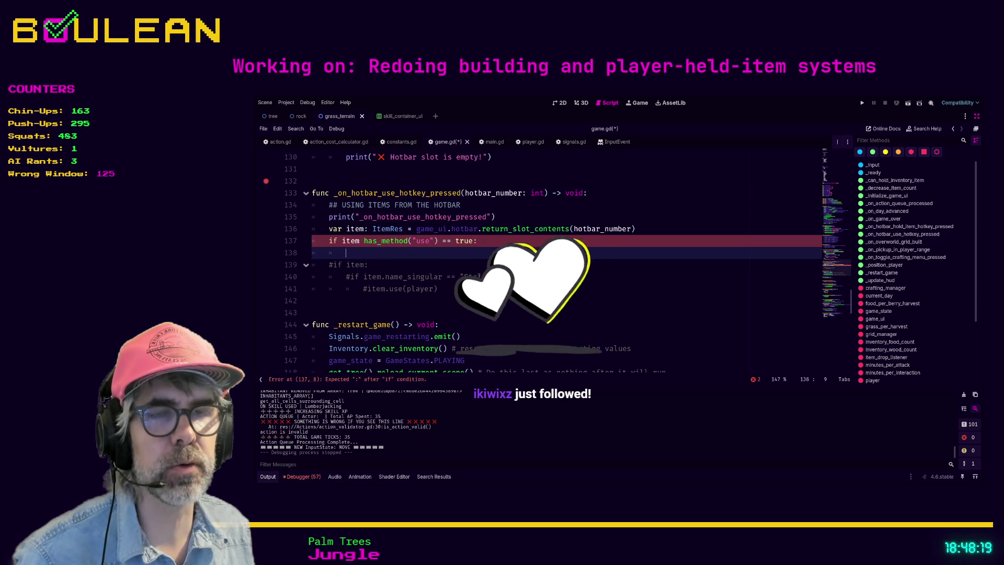
pyautogui.write('p')
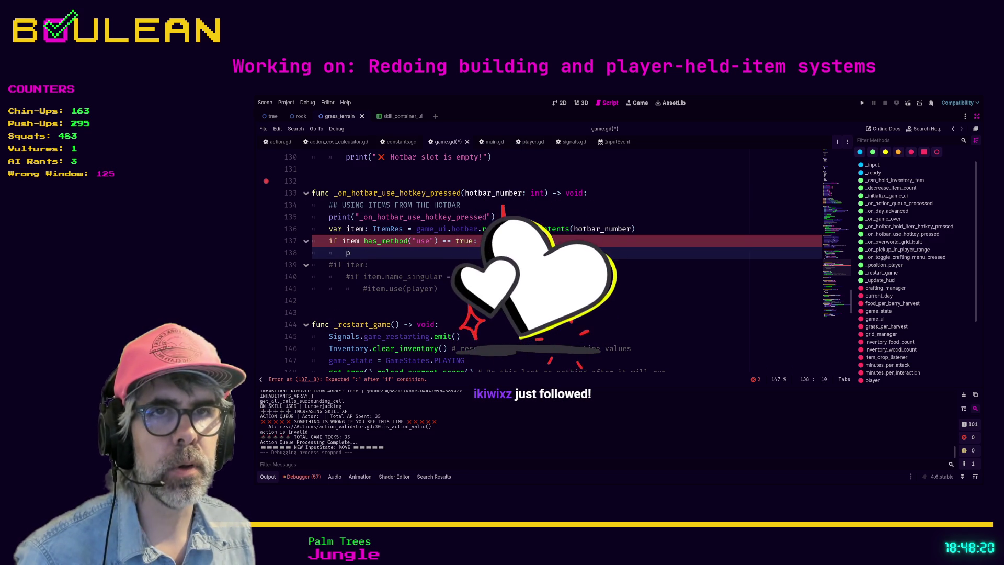
pyautogui.write('ass')
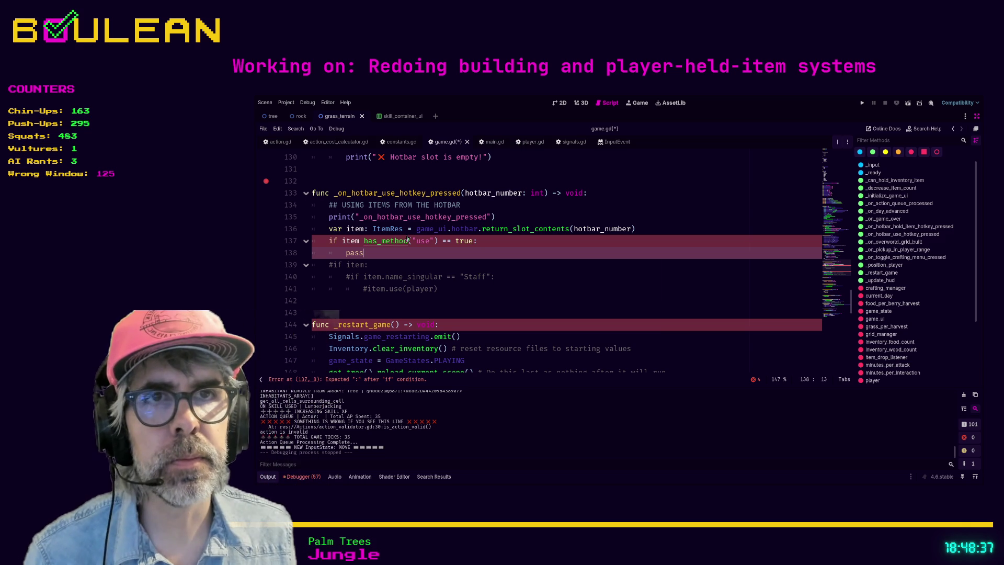
pyautogui.click(384, 242)
pyautogui.keyDown('ctrl'); pyautogui.click(385, 242); pyautogui.keyUp('ctrl')
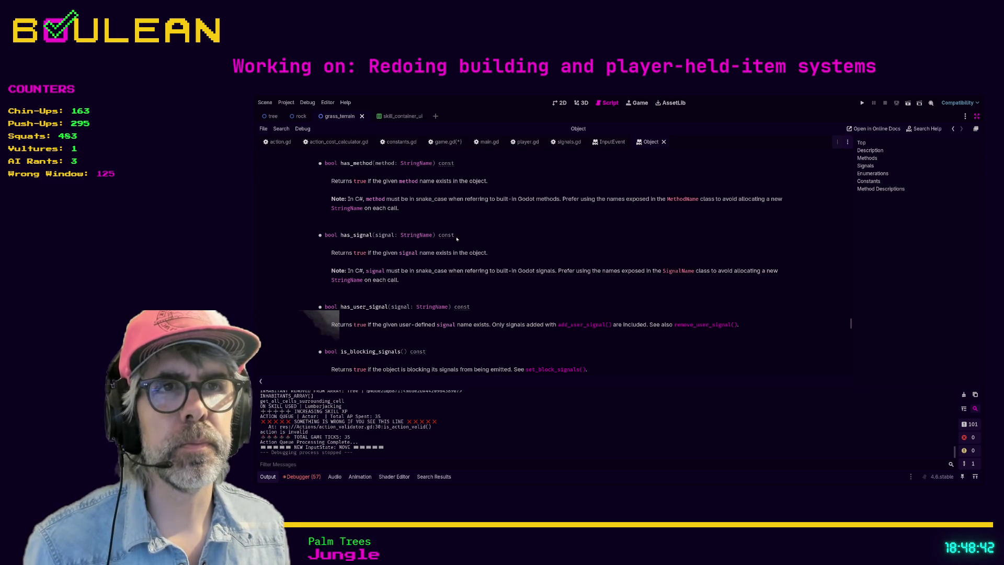
pyautogui.scroll(-6, 478, 241)
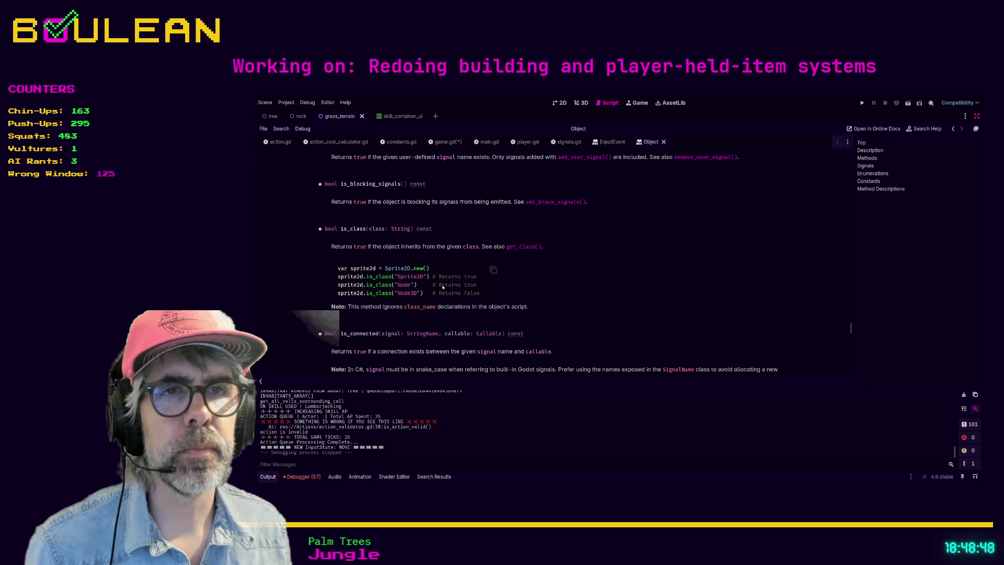
pyautogui.scroll(-1, 443, 286)
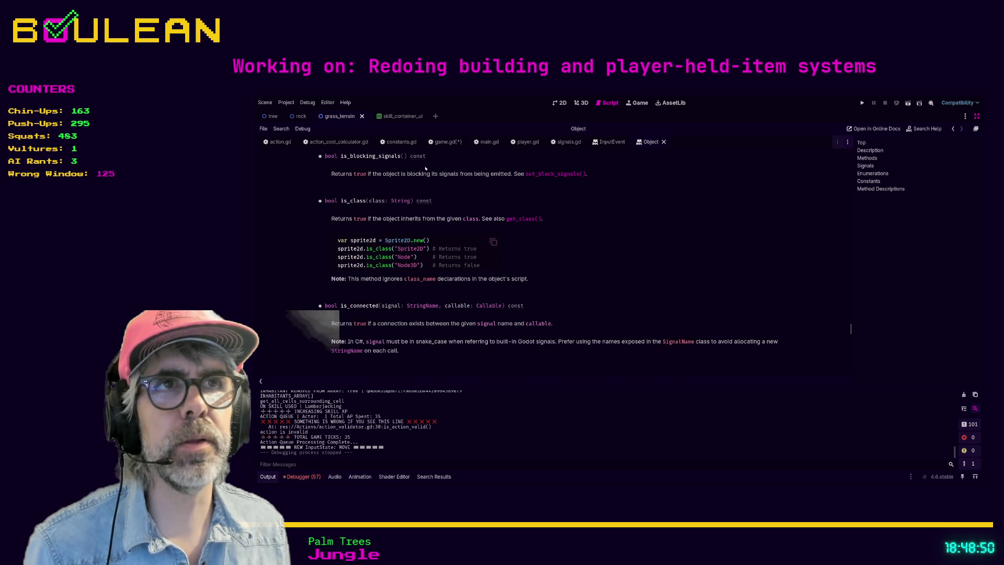
pyautogui.click(447, 142)
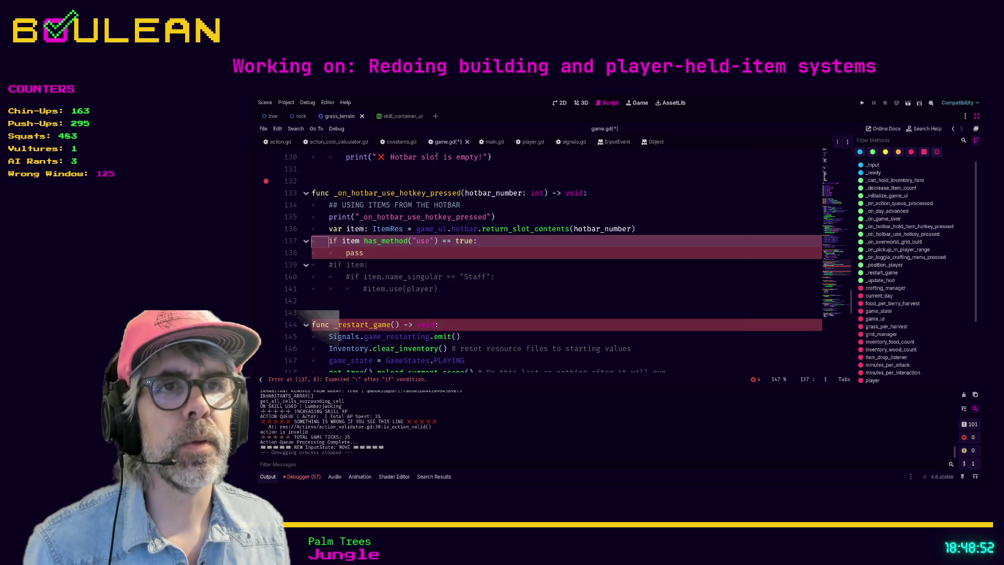
# Step: Add the dot before has_method and delete ' == true', leaving if item.has_method("use"):
pyautogui.click(428, 253)
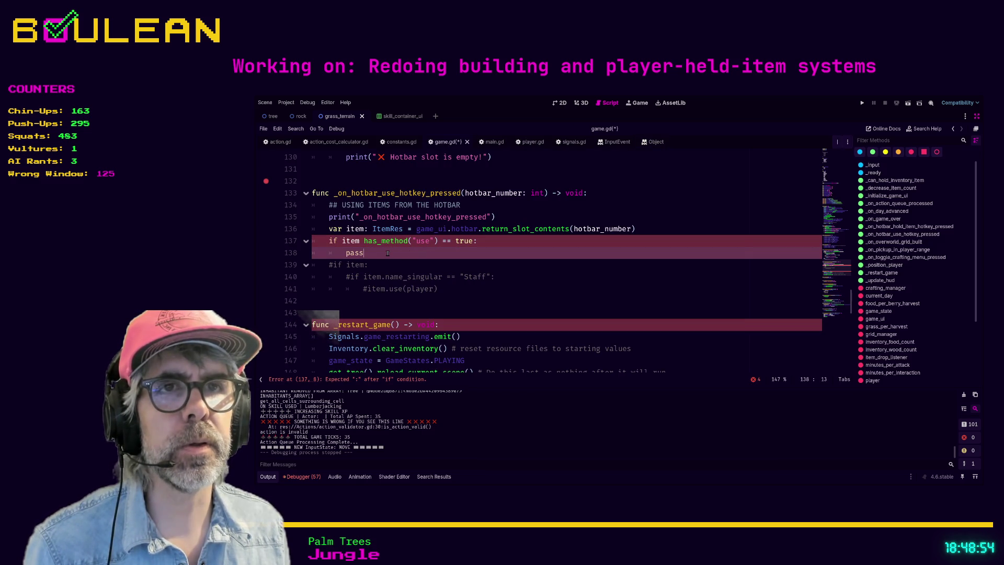
pyautogui.click(365, 241)
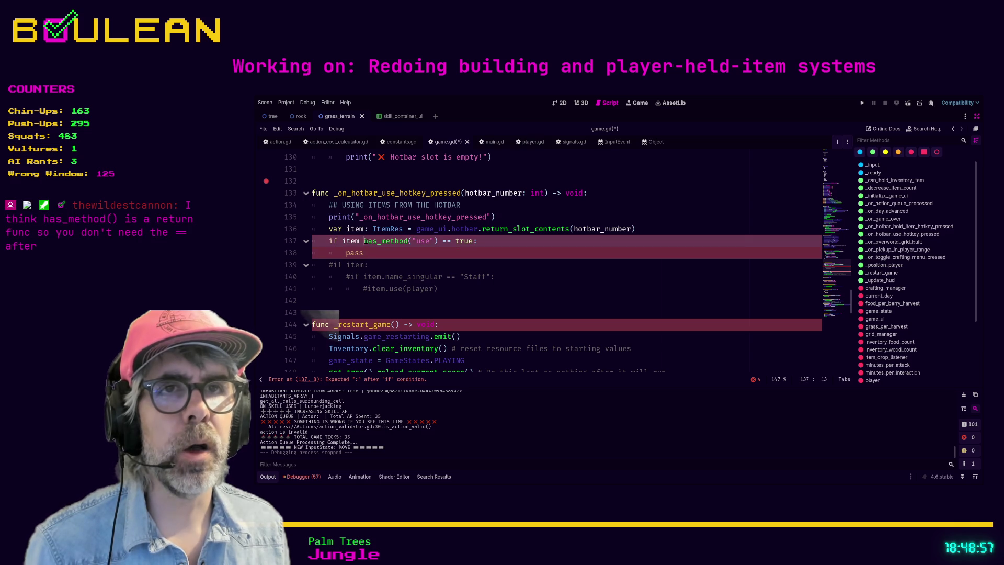
pyautogui.write('.')
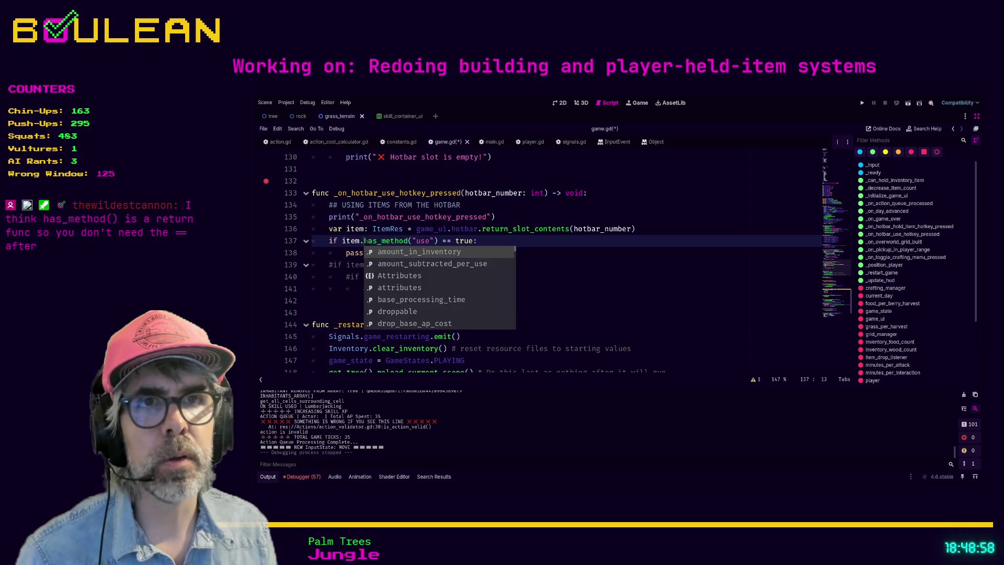
pyautogui.click(346, 252)
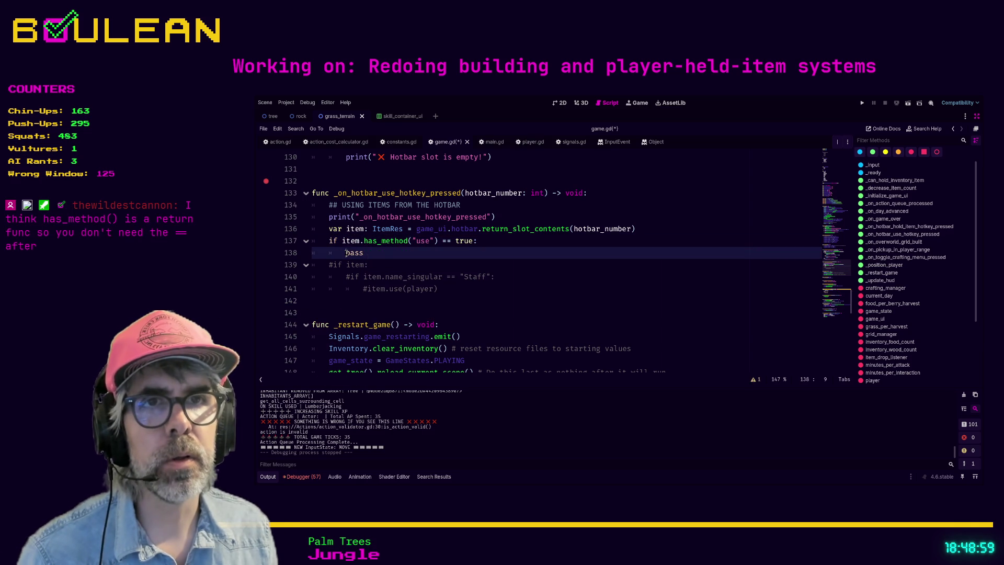
pyautogui.click(473, 241)
pyautogui.keyDown('shift'); pyautogui.click(442, 240); pyautogui.keyUp('shift')
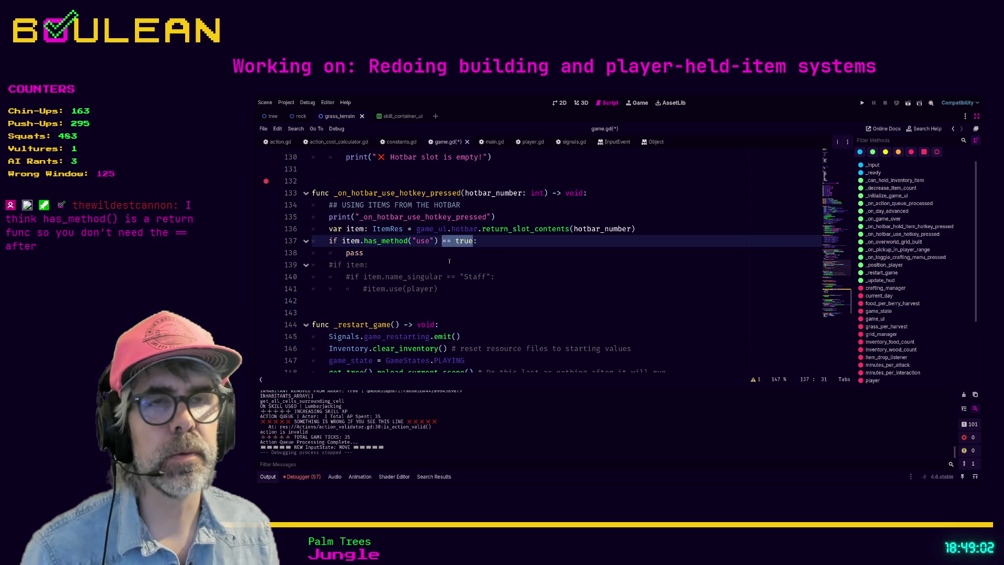
pyautogui.press('BackSpace')
pyautogui.press('BackSpace')
pyautogui.press('Down')
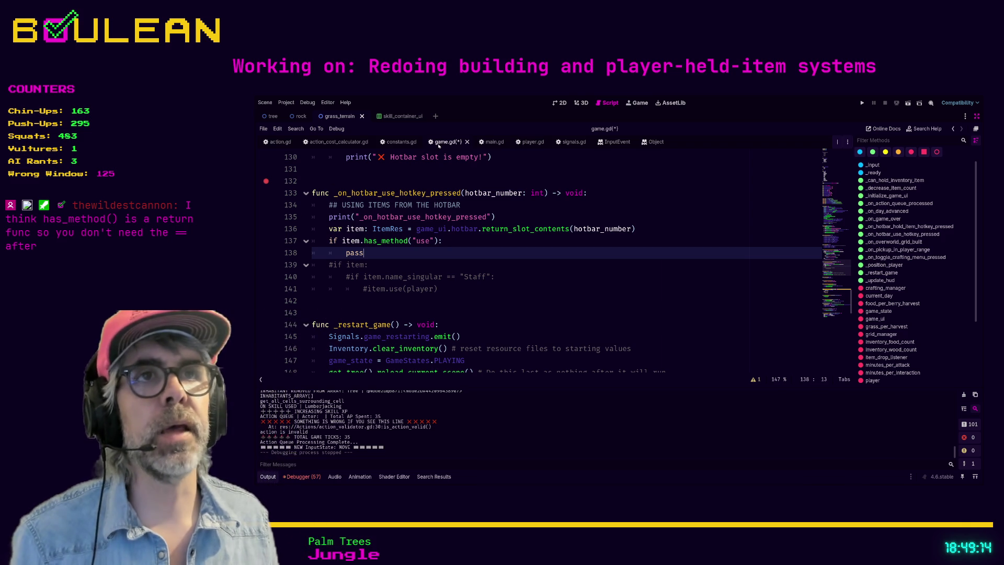
pyautogui.click(453, 173)
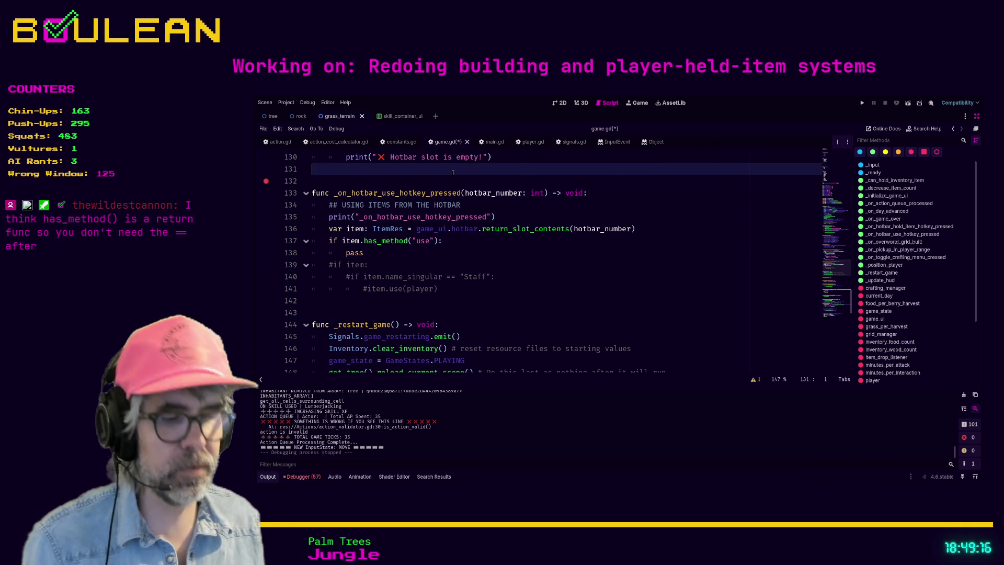
# Step: Exit distraction-free mode, filter the FileSystem for 'twi', and open twitch_fish_item_res.gd
pyautogui.hotkey('ctrl', 'shift', 'F11')
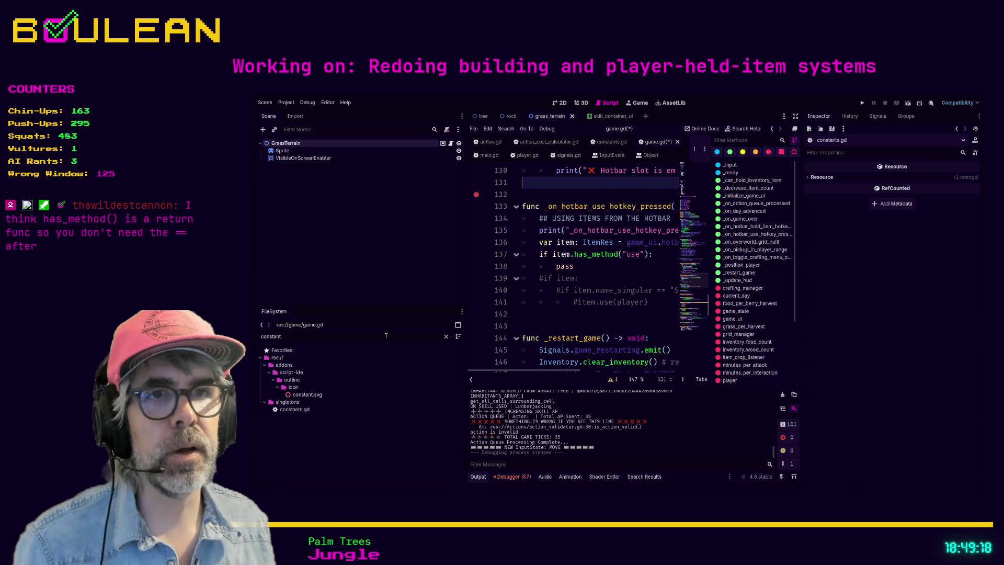
pyautogui.doubleClick(386, 335)
pyautogui.write('twi')
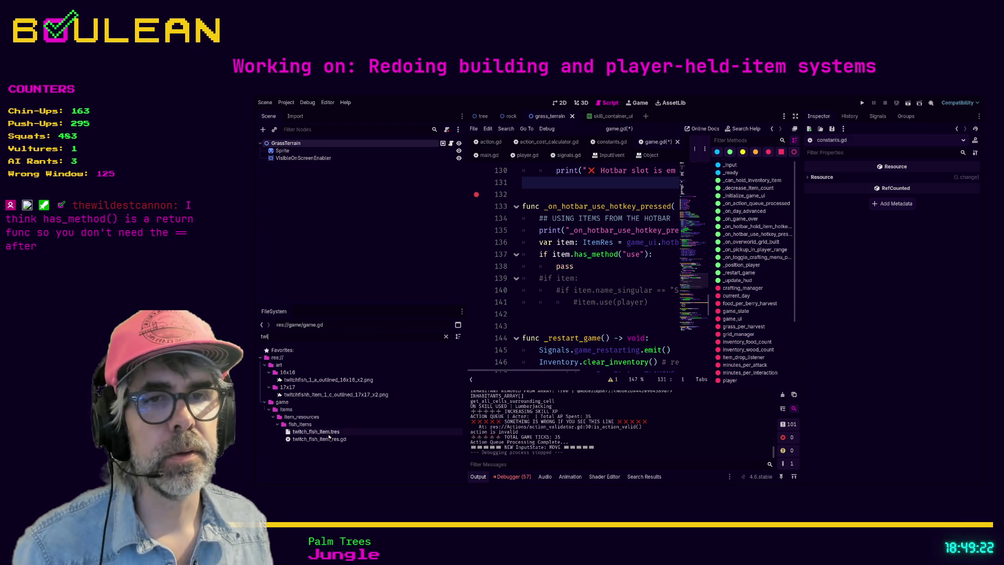
pyautogui.doubleClick(319, 439)
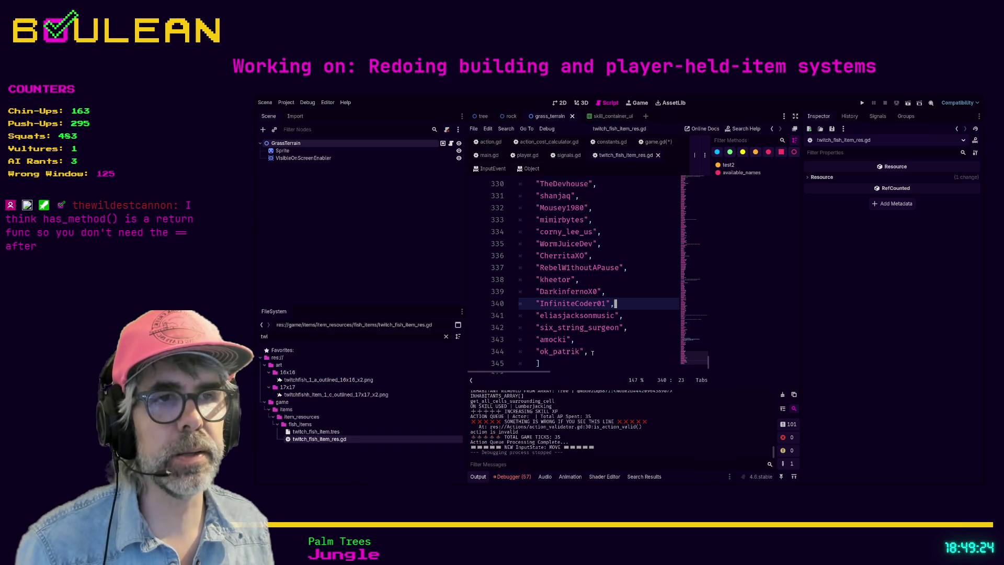
# Step: Append three more name entries to the fish item name list and save the script
pyautogui.click(592, 353)
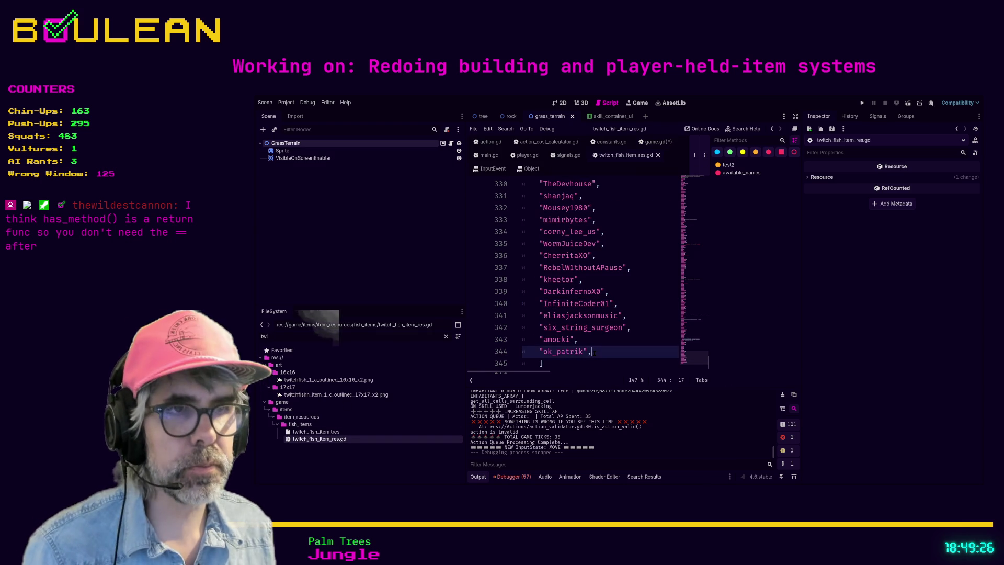
pyautogui.press('Return')
pyautogui.write('"')
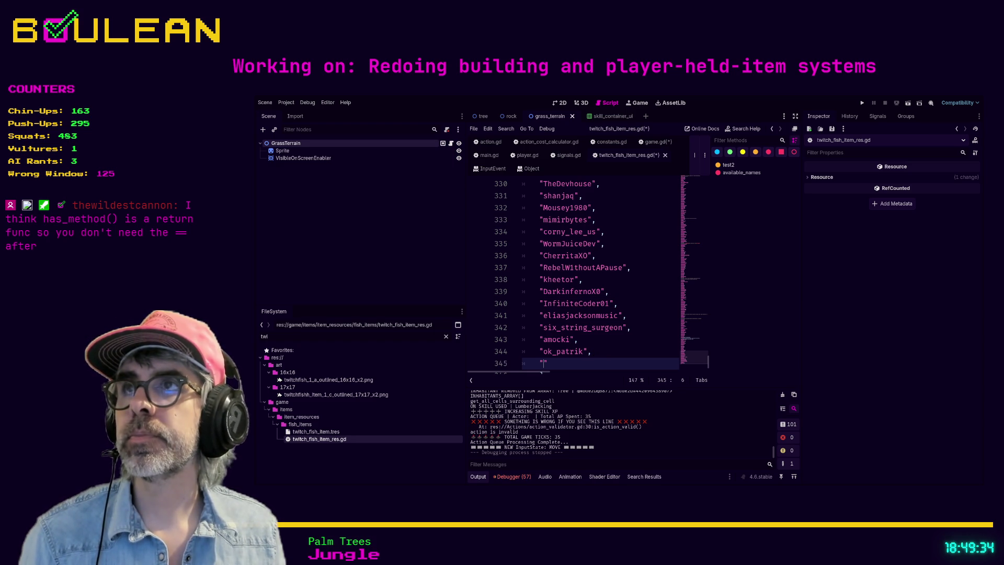
pyautogui.scroll(-1, 601, 297)
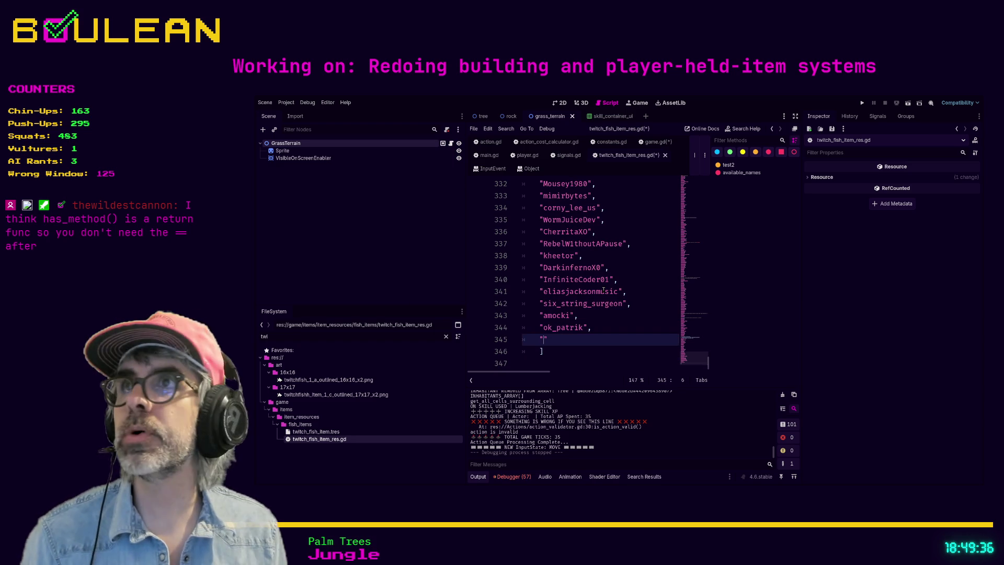
pyautogui.write('R')
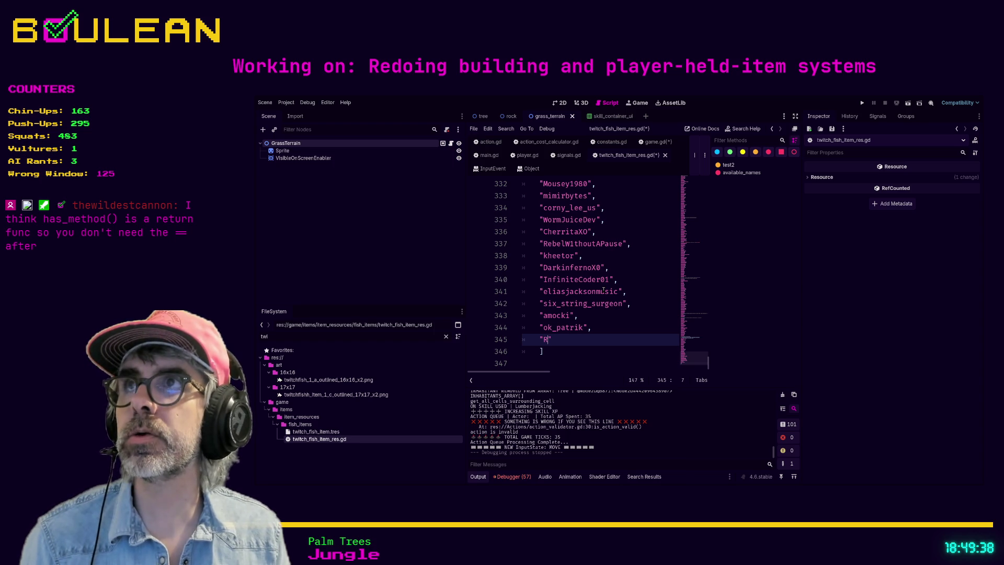
pyautogui.write('oikku')
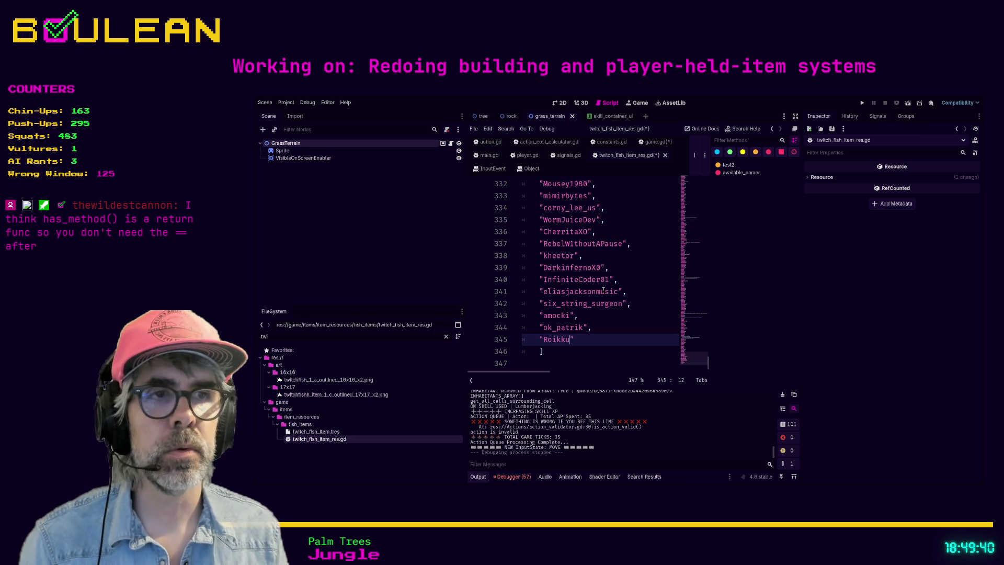
pyautogui.write(':')
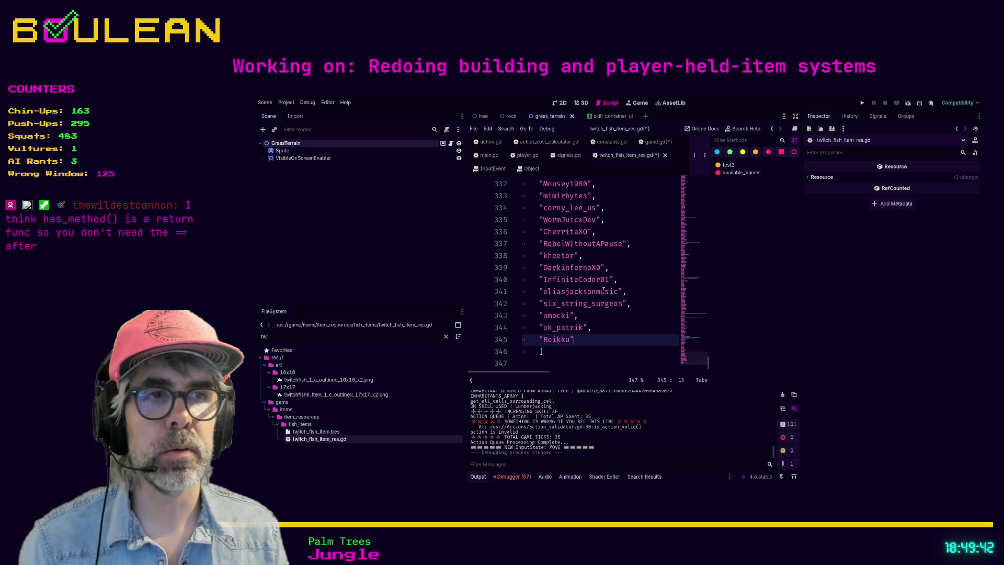
pyautogui.write(',')
pyautogui.press('Return')
pyautogui.write('"')
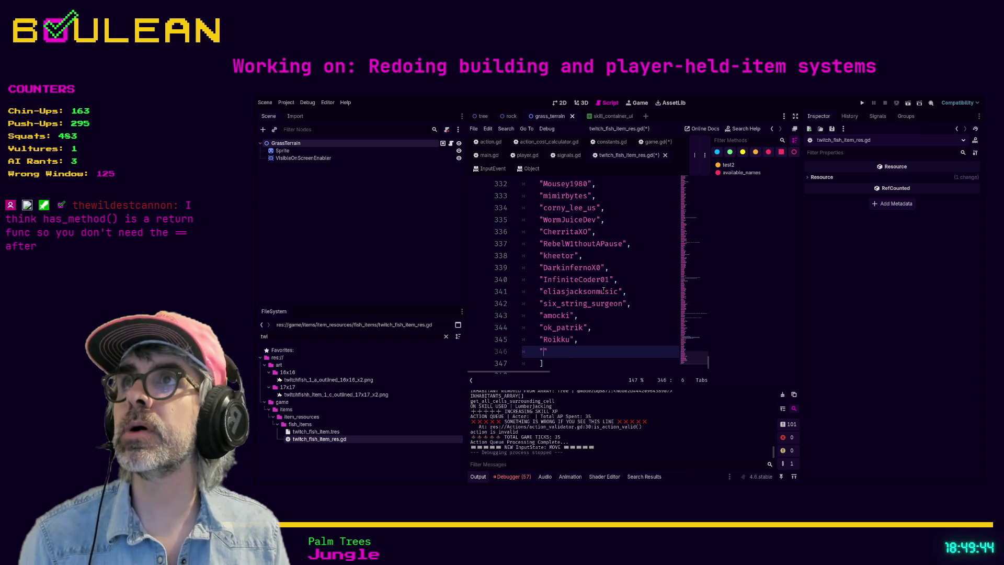
pyautogui.write('its')
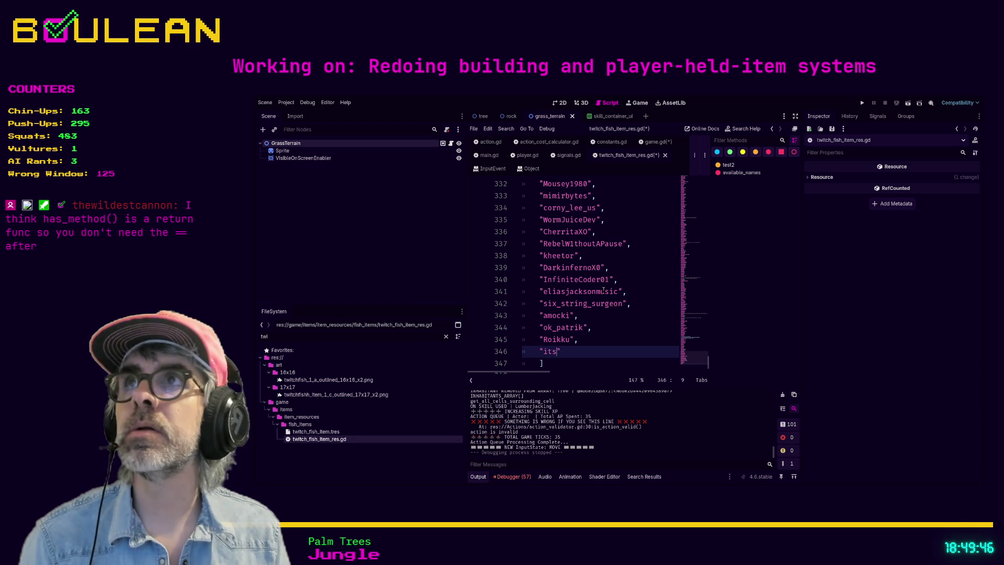
pyautogui.write('ericw')
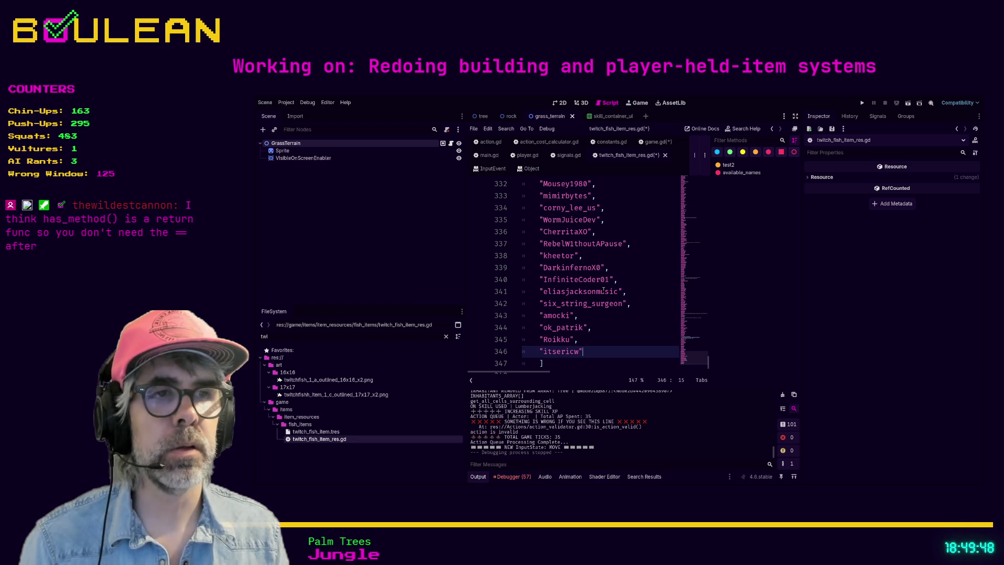
pyautogui.write(',')
pyautogui.press('Return')
pyautogui.write('"')
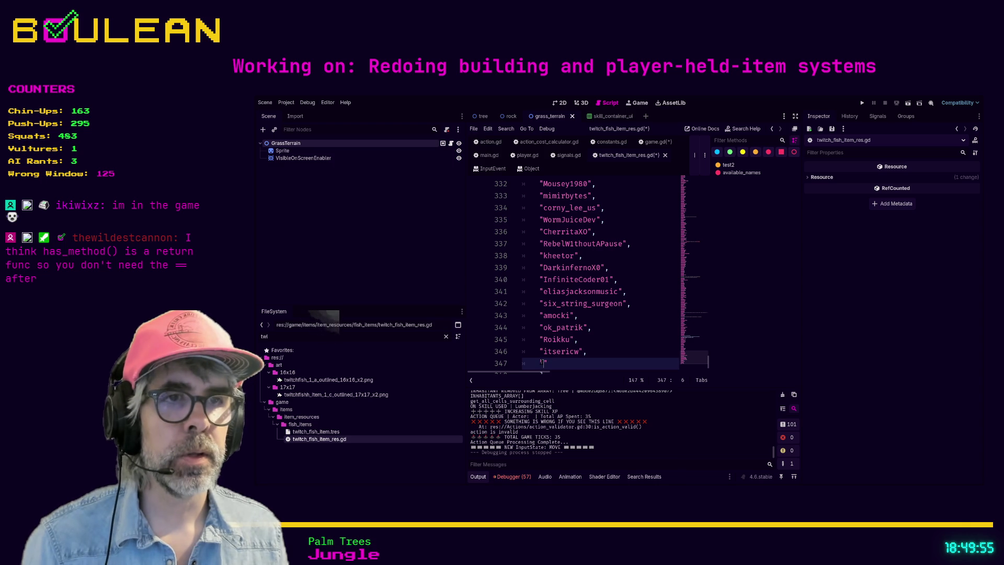
pyautogui.write('iki')
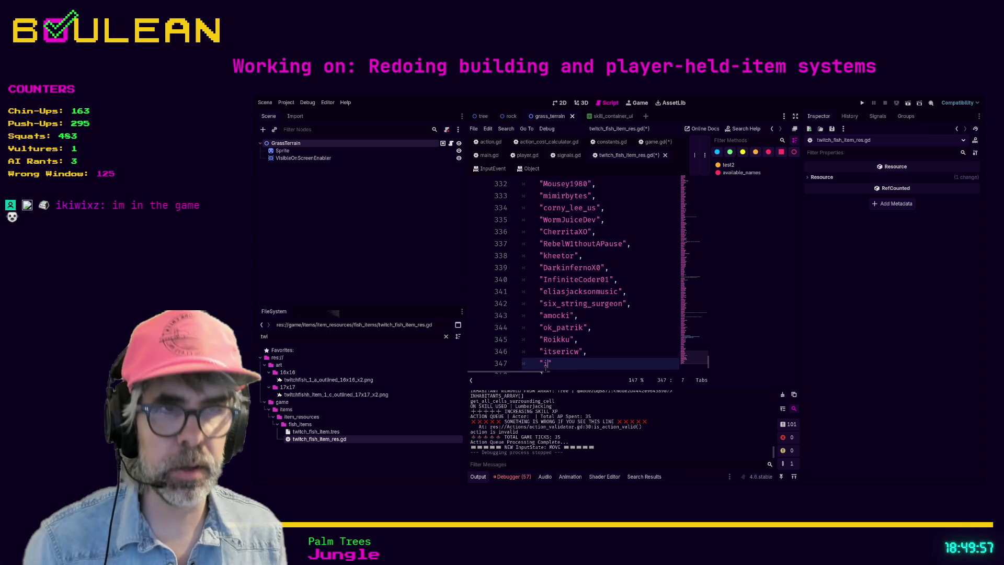
pyautogui.write('wi')
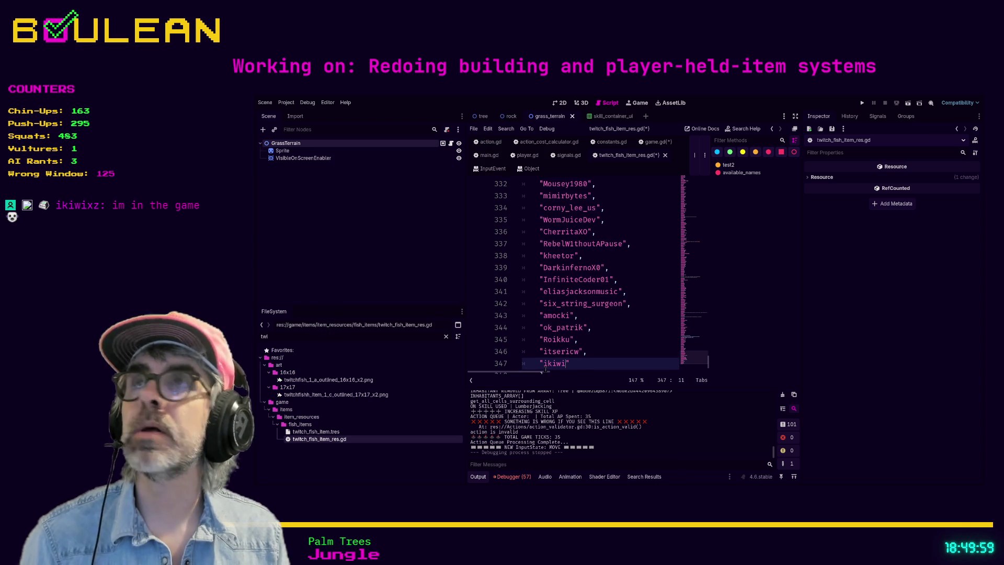
pyautogui.write('xz",')
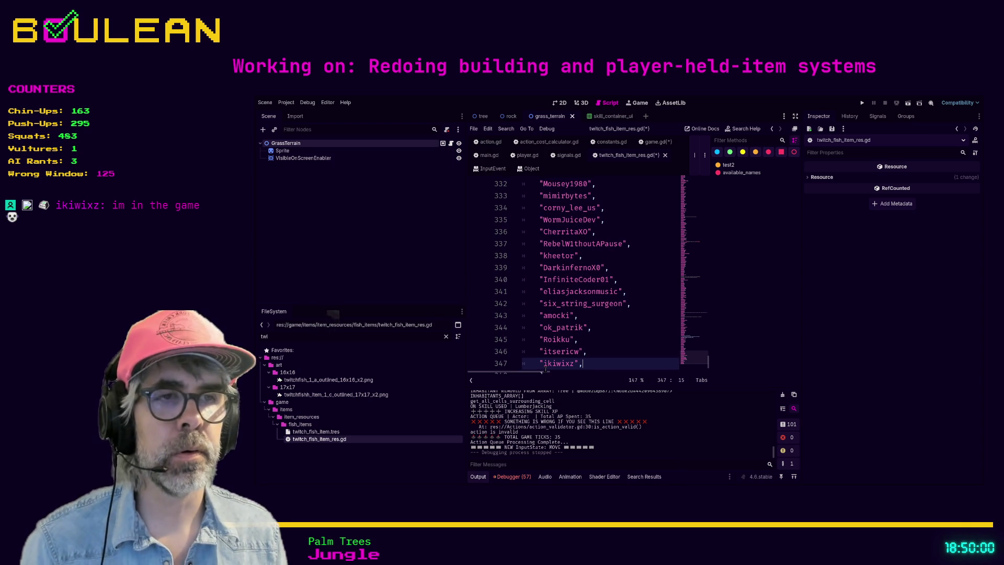
pyautogui.hotkey('ctrl', 's')
pyautogui.press('Up')
pyautogui.press('Up')
pyautogui.press('Up')
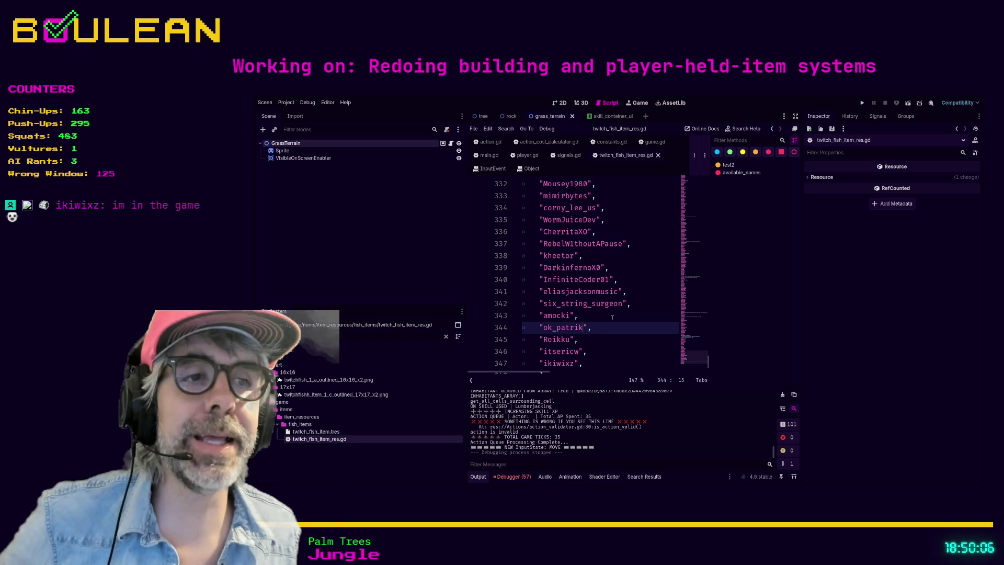
# Step: Review lines 335–344 of the name list, briefly deleting and restoring the name on line 335
pyautogui.click(619, 327)
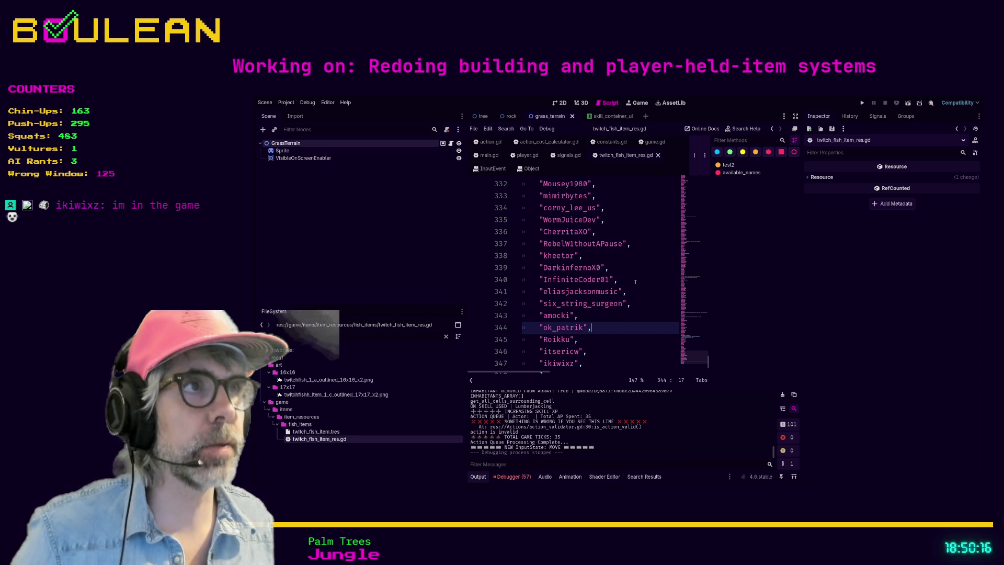
pyautogui.click(635, 244)
pyautogui.click(617, 258)
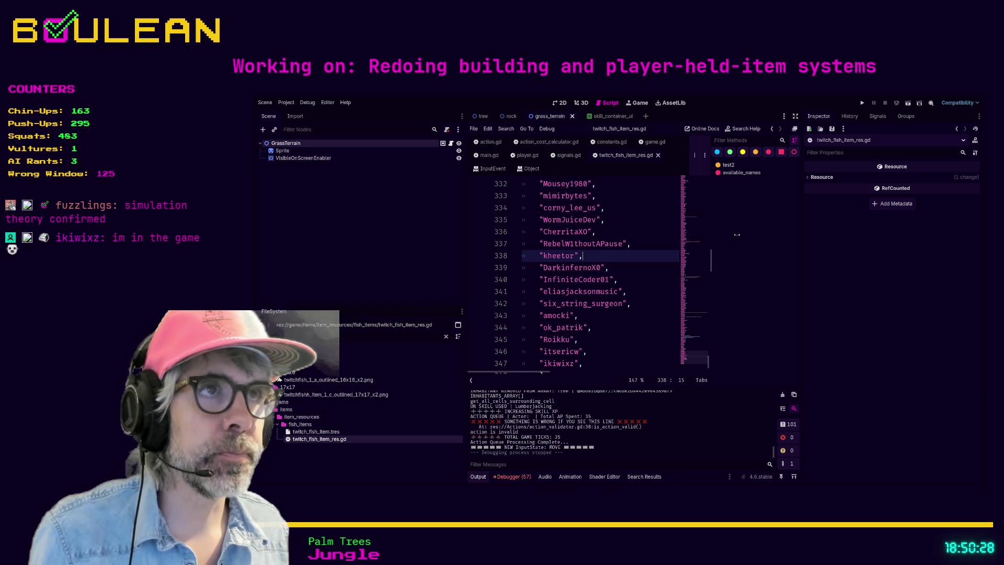
pyautogui.click(636, 219)
pyautogui.hotkey('ctrl', 'shift', 'F11')
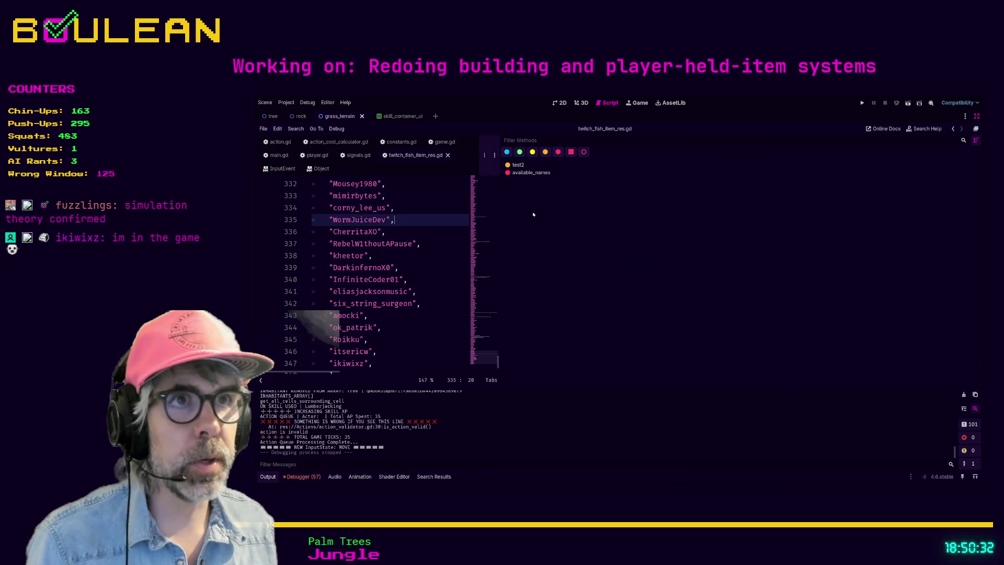
pyautogui.hotkey('ctrl', 'shift', 'F11')
pyautogui.hotkey('ctrl', 'BackSpace')
pyautogui.hotkey('ctrl', 'BackSpace')
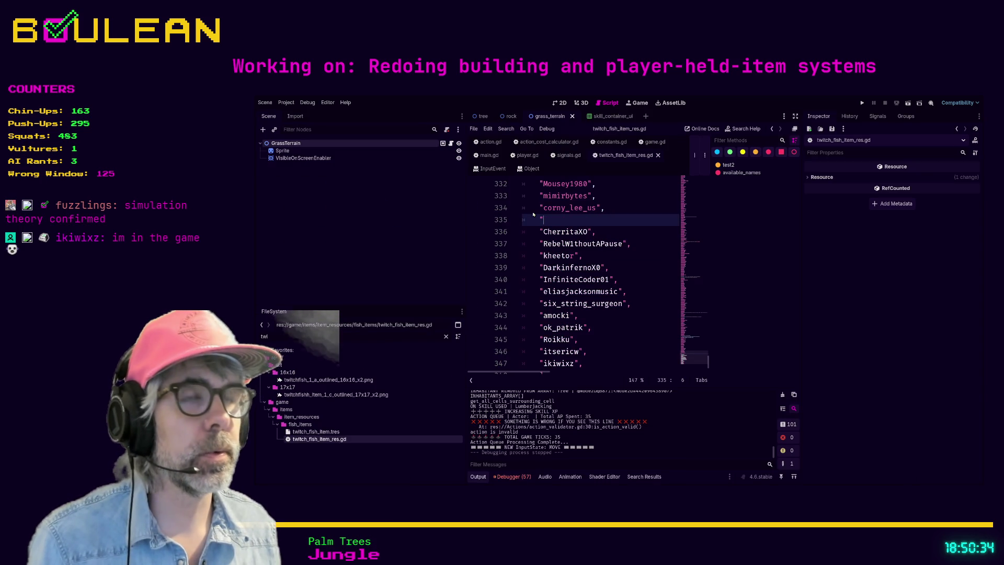
pyautogui.hotkey('ctrl', 'z')
pyautogui.hotkey('ctrl', 'z')
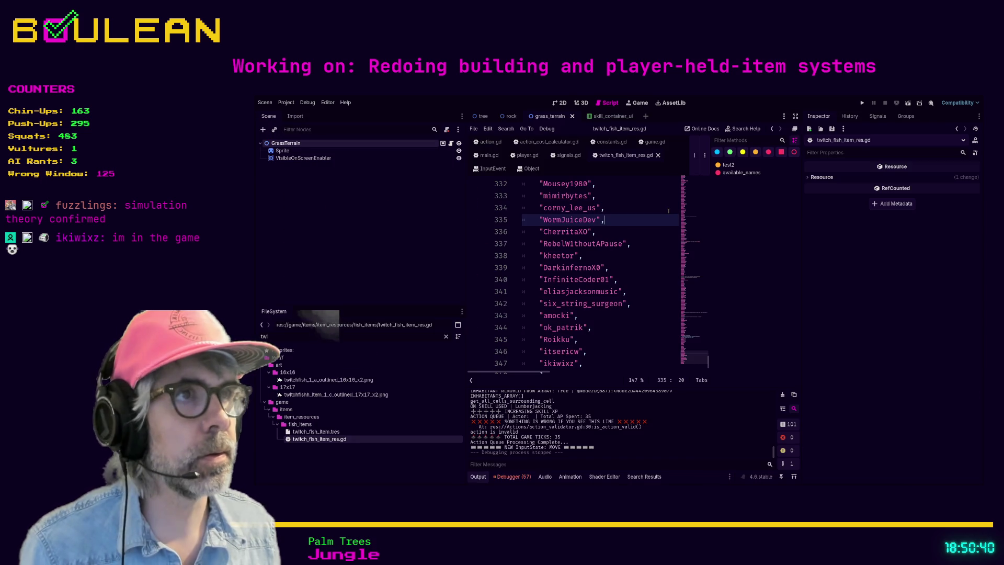
# Step: Widen the code area with distraction-free mode and dragged splitters, then switch to game.gd
pyautogui.moveTo(803, 232); pyautogui.dragTo(882, 235)
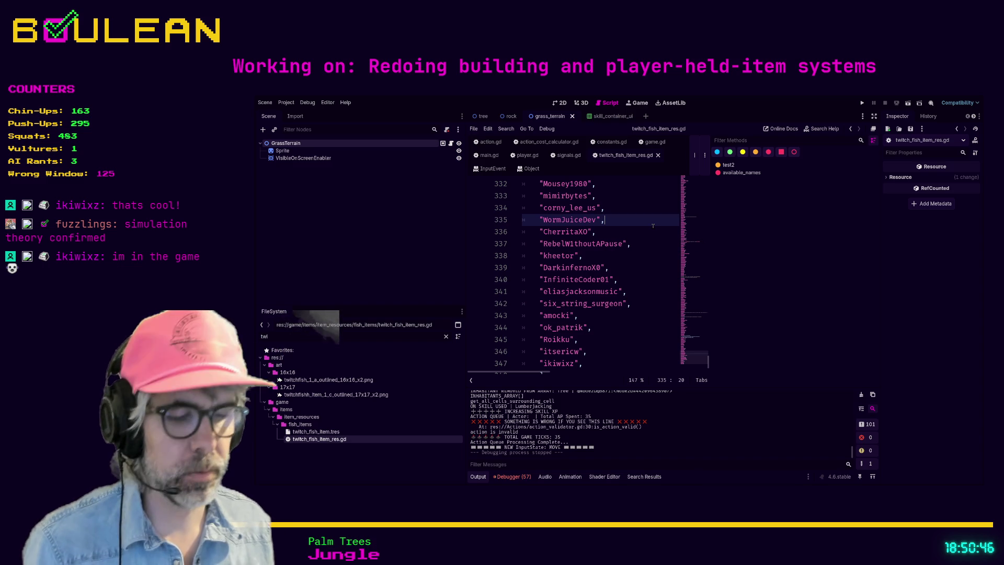
pyautogui.hotkey('ctrl', 'shift', 'F11')
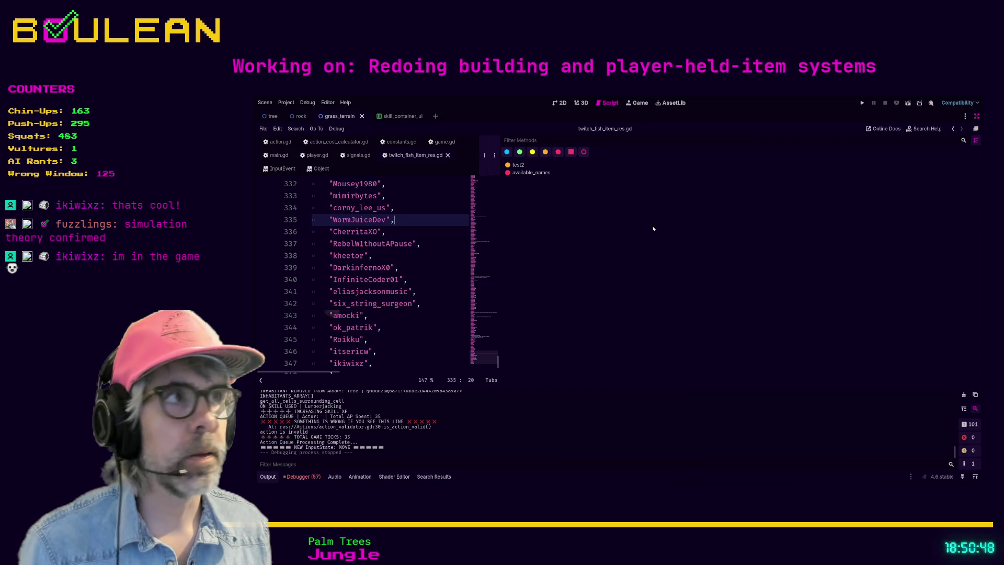
pyautogui.hotkey('ctrl', '\\')
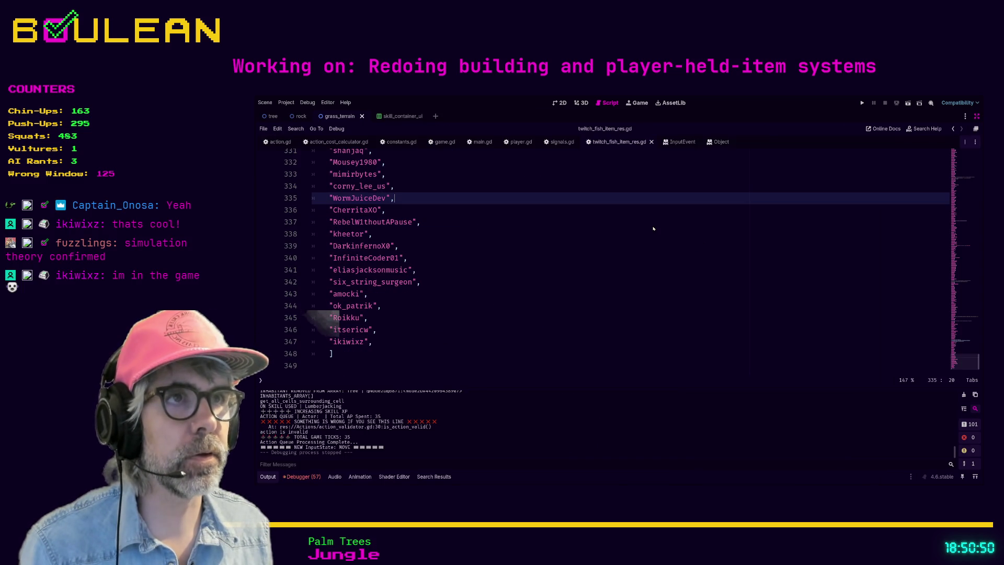
pyautogui.hotkey('ctrl', '\\')
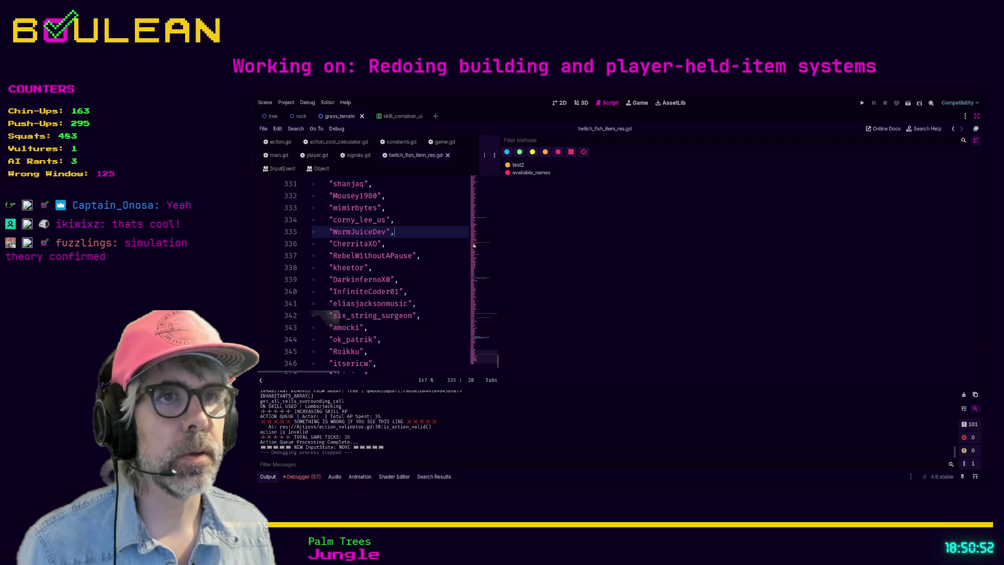
pyautogui.moveTo(503, 240); pyautogui.dragTo(879, 246)
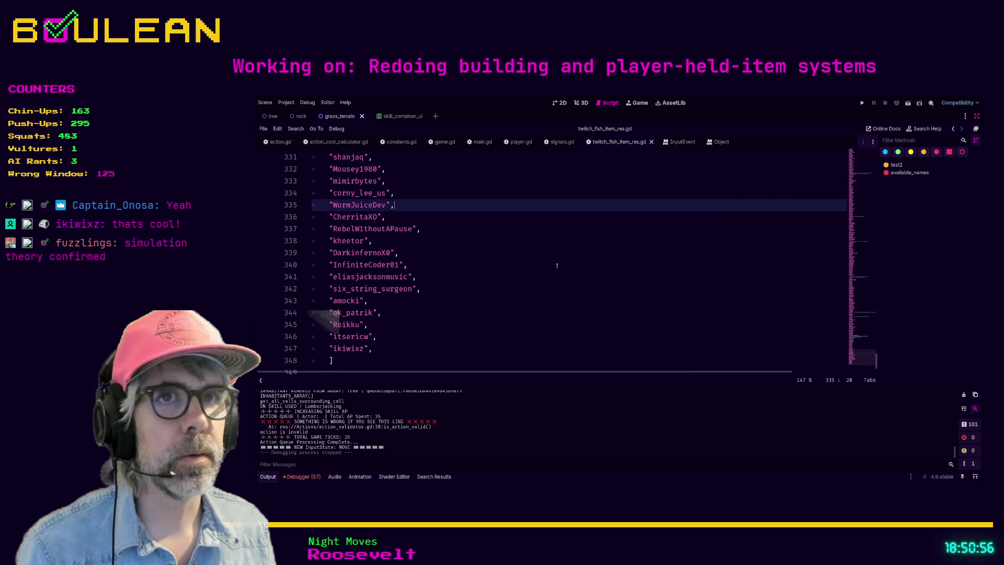
pyautogui.click(531, 267)
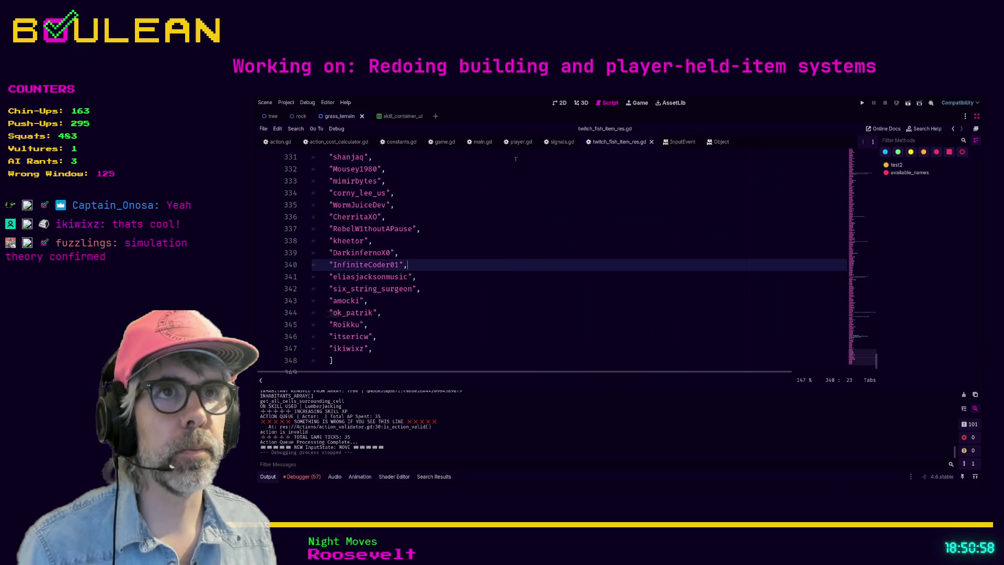
pyautogui.click(444, 142)
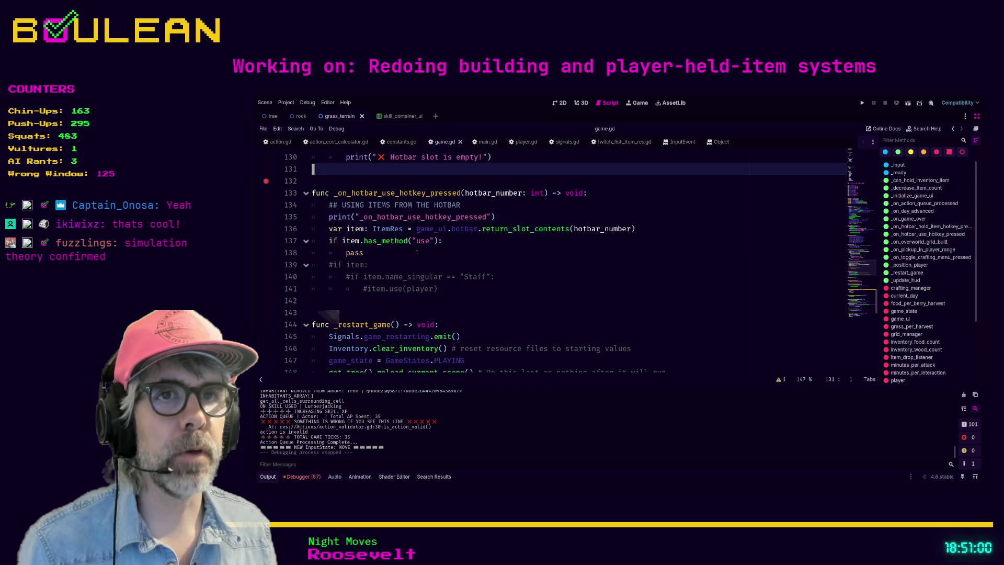
# Step: Restore the side panels and filter the FileSystem dock to 'berry'
pyautogui.click(389, 253)
pyautogui.click(475, 267)
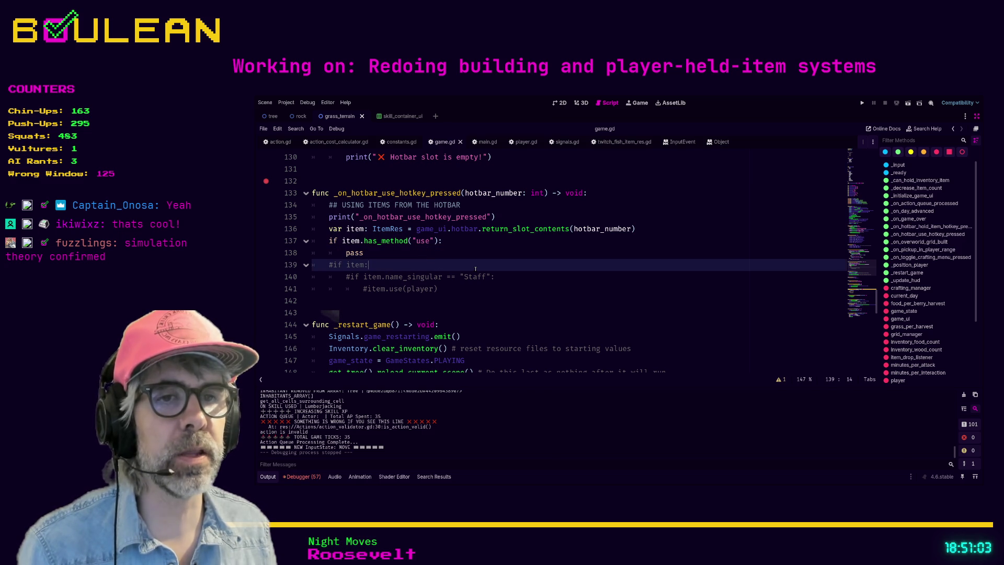
pyautogui.hotkey('ctrl', 'shift', 'F11')
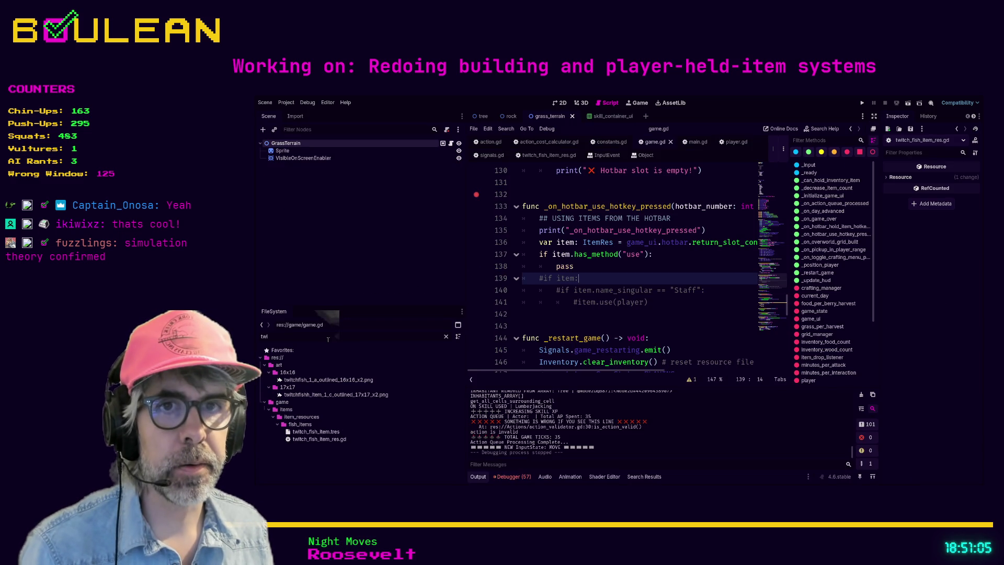
pyautogui.press('BackSpace')
pyautogui.press('BackSpace')
pyautogui.press('BackSpace')
pyautogui.write('berry')
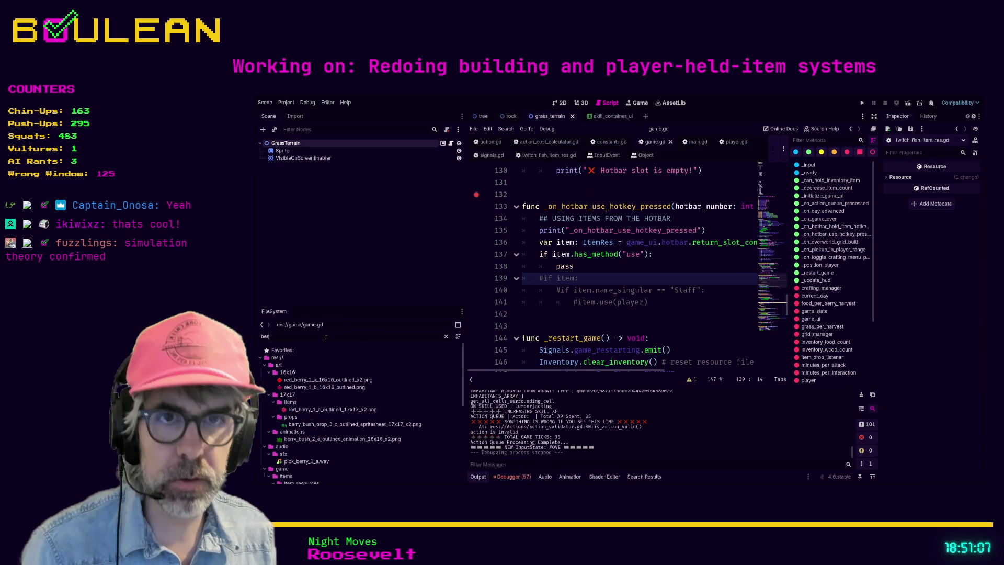
# Step: Scroll through the berry-related files, then change the filter to 'staff'
pyautogui.scroll(-5, 351, 405)
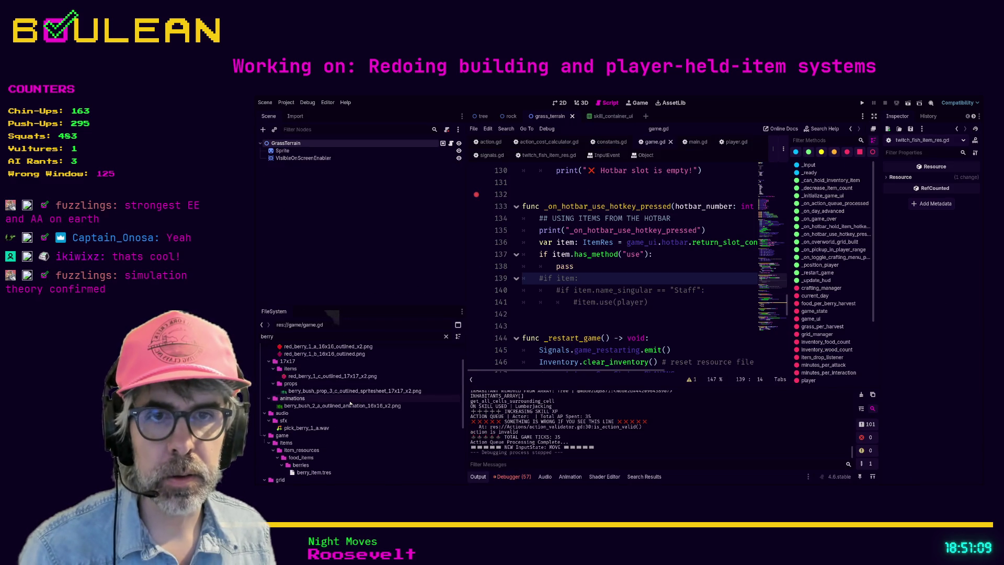
pyautogui.scroll(-1, 351, 405)
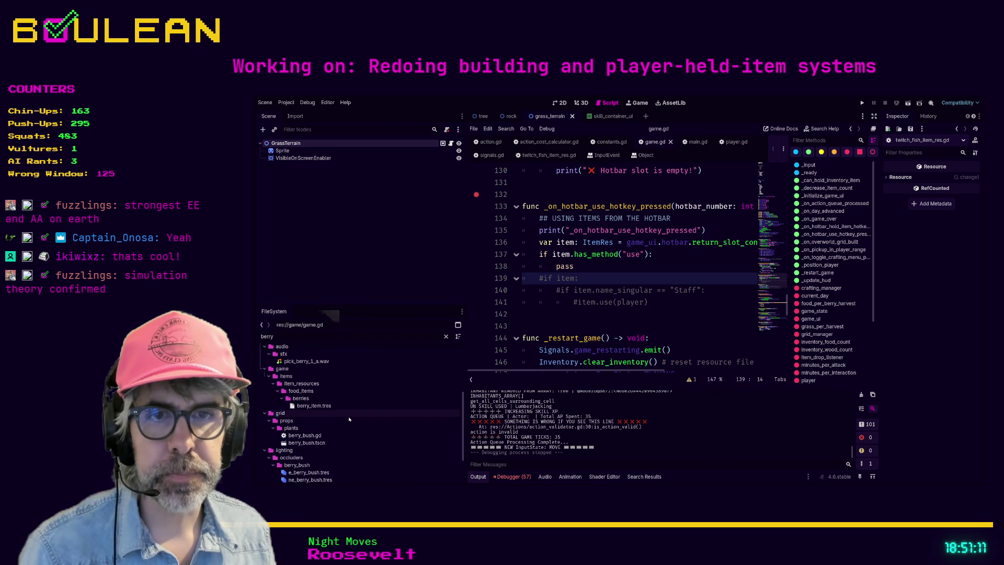
pyautogui.scroll(-3, 361, 422)
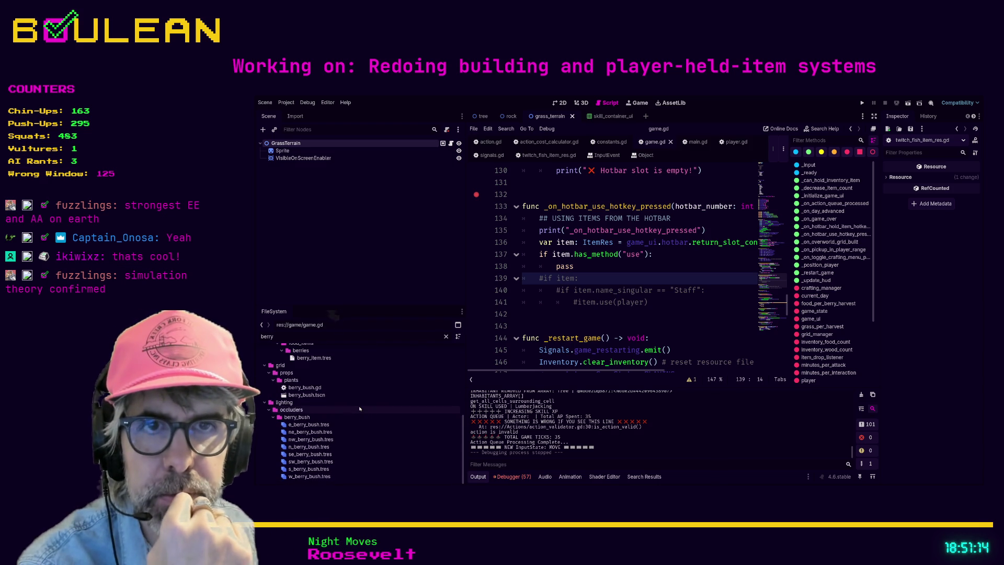
pyautogui.scroll(1, 357, 407)
pyautogui.scroll(1, 357, 407)
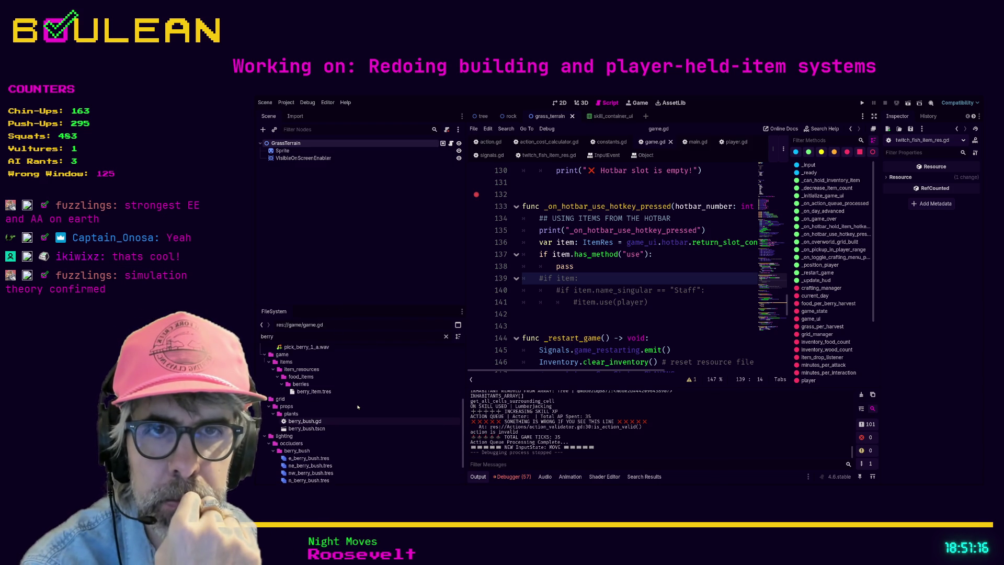
pyautogui.scroll(5, 358, 407)
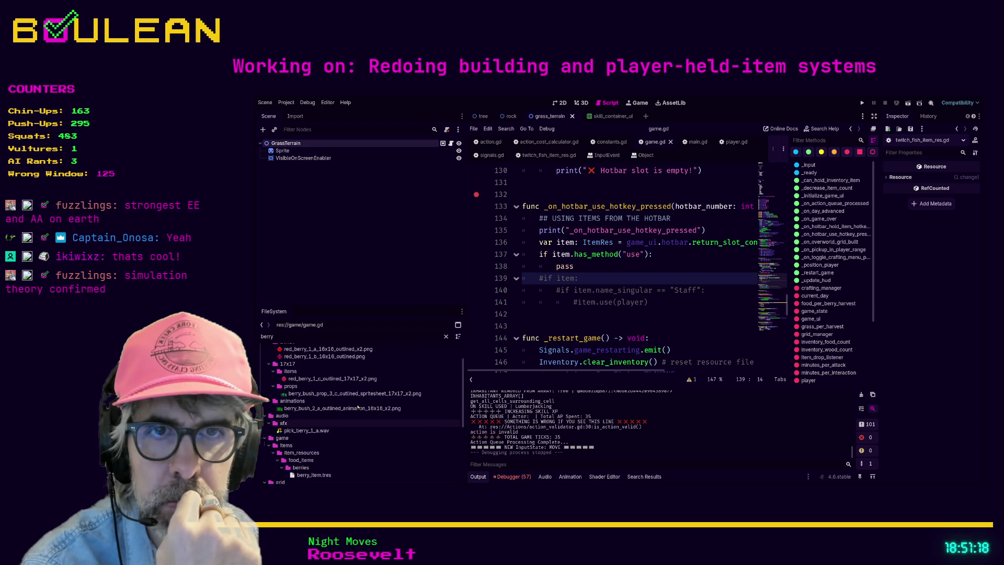
pyautogui.scroll(2, 358, 406)
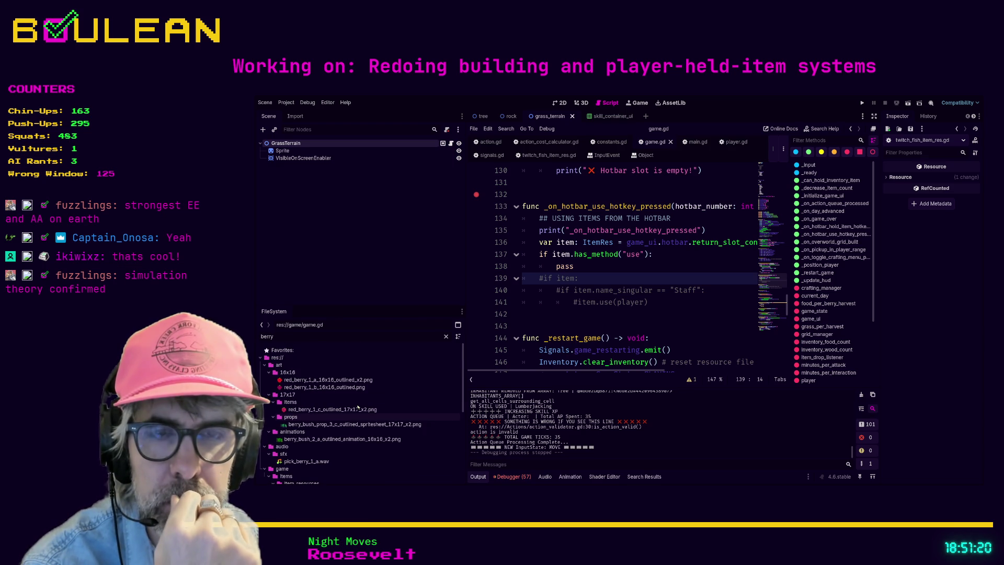
pyautogui.scroll(-1, 358, 406)
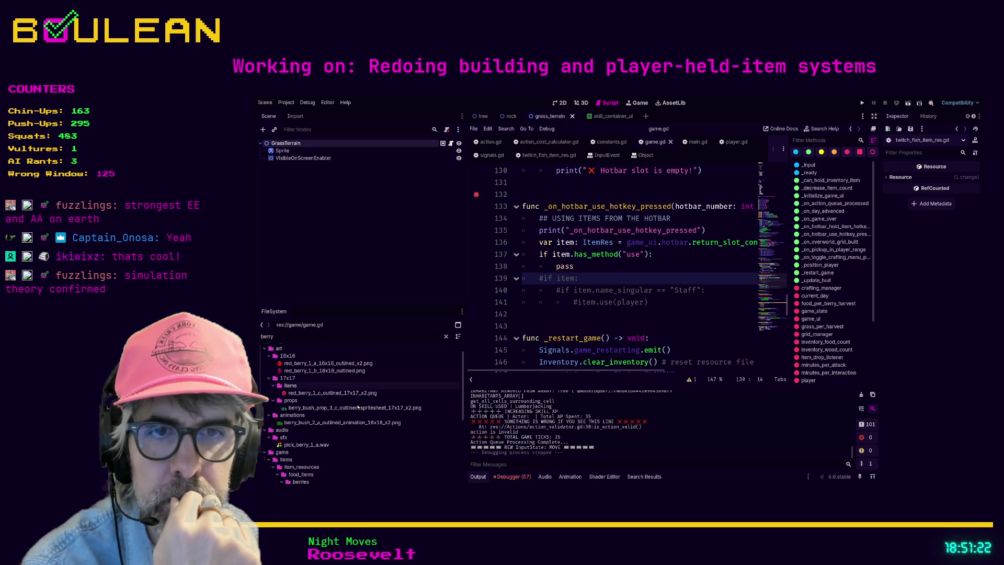
pyautogui.scroll(-1, 358, 407)
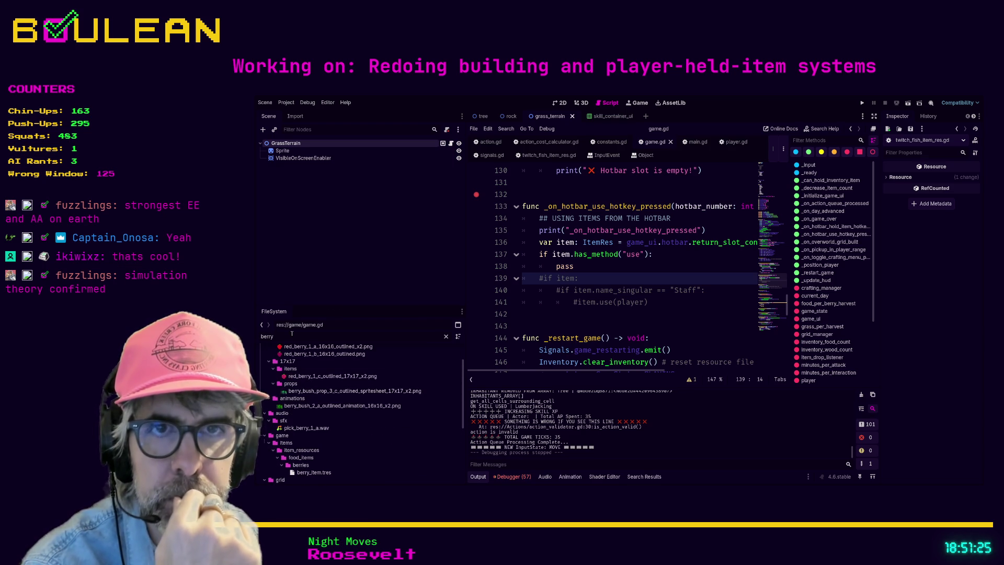
pyautogui.hotkey('ctrl', 'a')
pyautogui.write('staff')
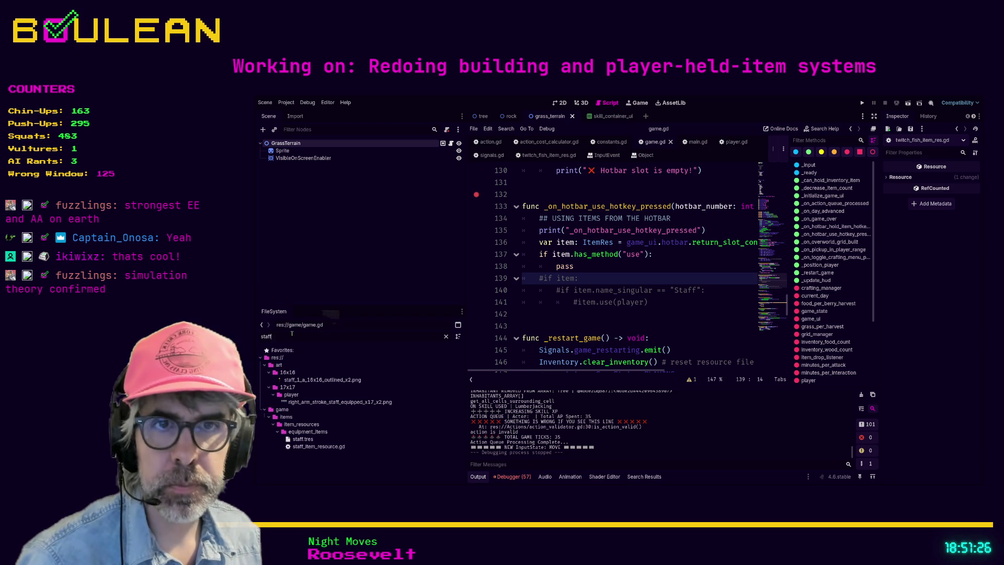
# Step: Open staff_item_resource.gd and review staff.tres in the Inspector, briefly expanding its resource details
pyautogui.doubleClick(319, 446)
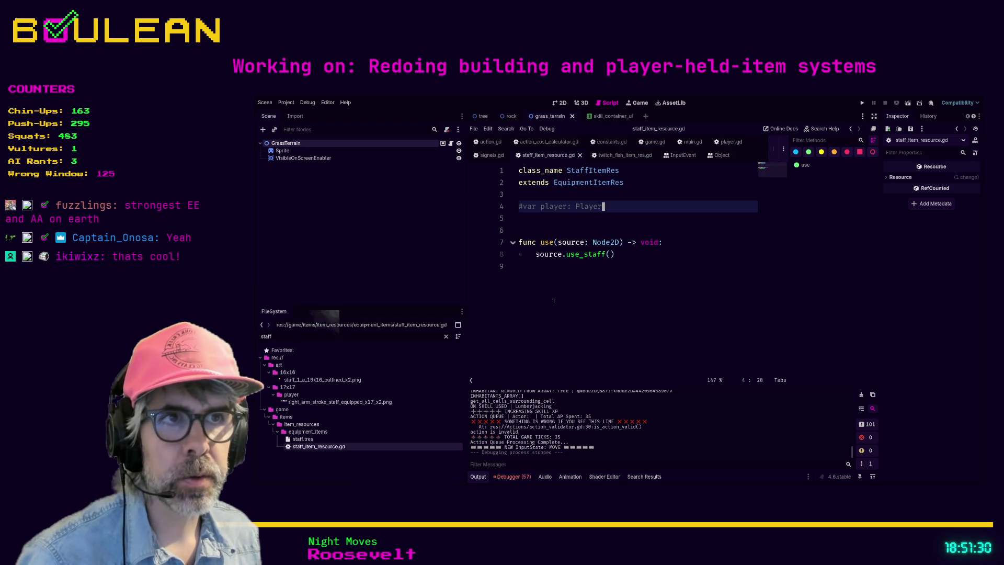
pyautogui.click(544, 283)
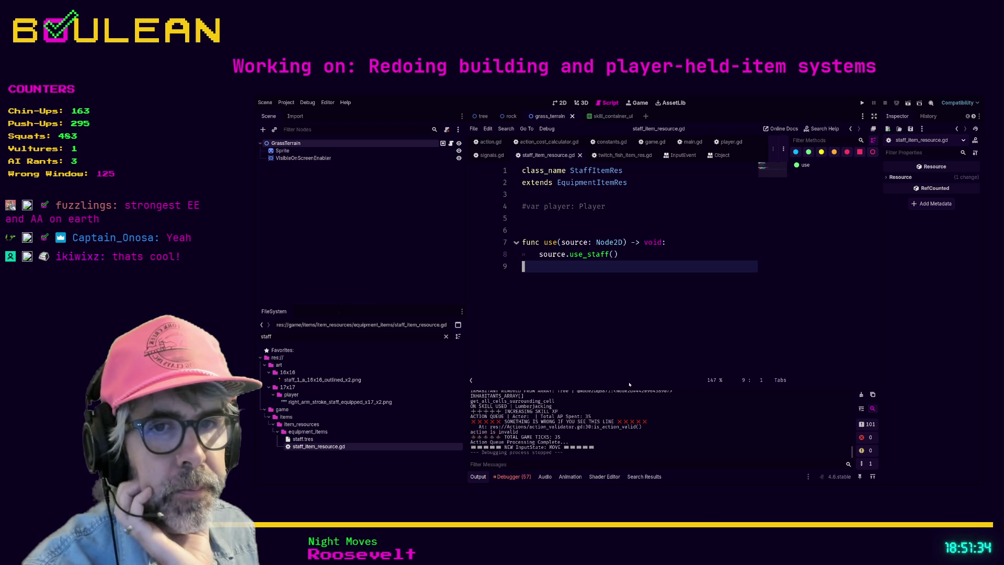
pyautogui.click(320, 440)
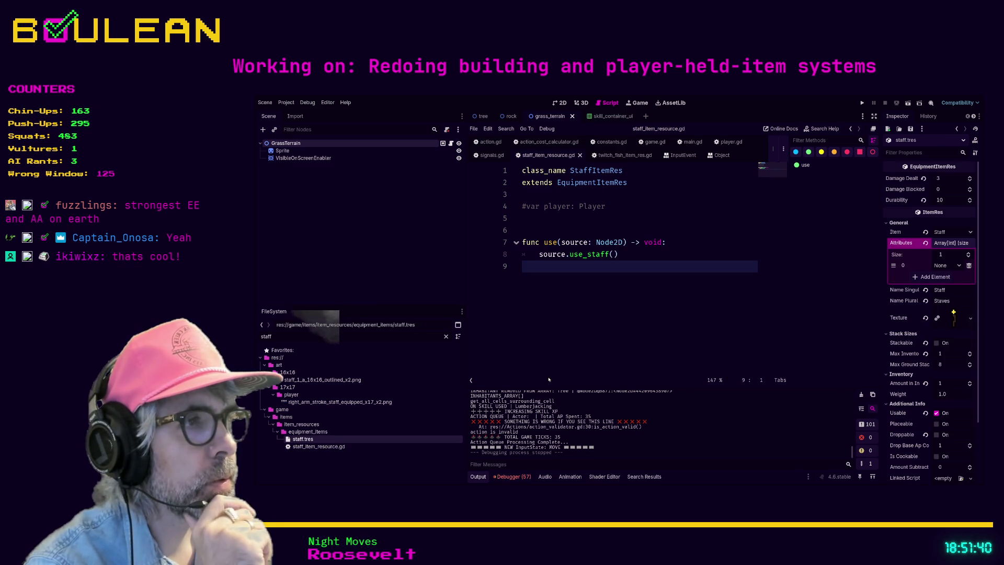
pyautogui.scroll(-3, 938, 325)
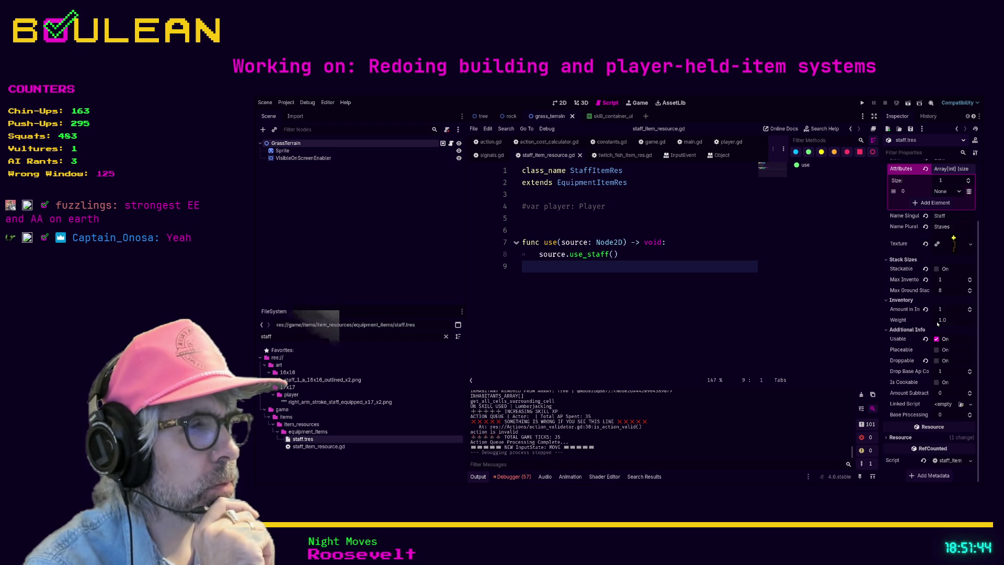
pyautogui.scroll(3, 937, 325)
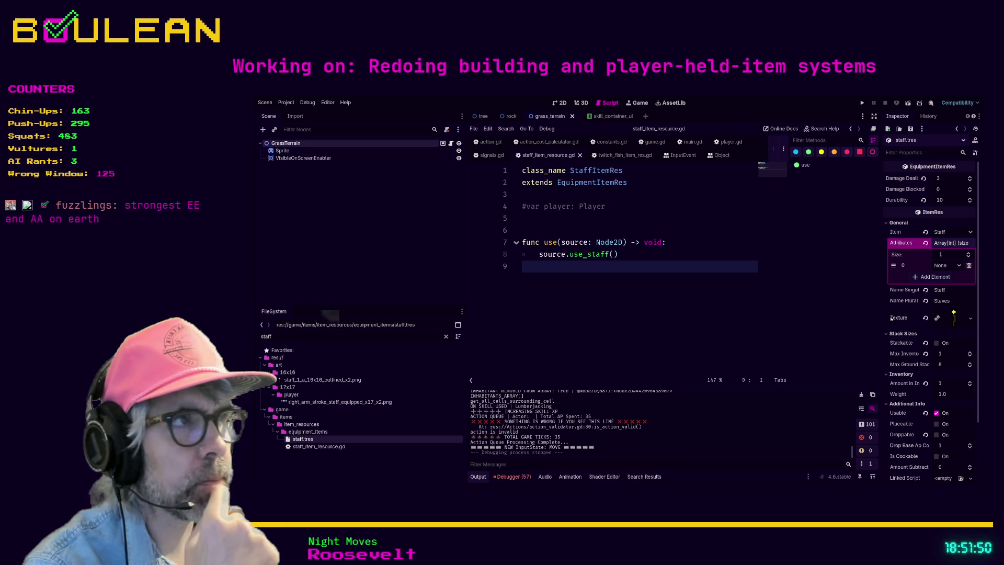
pyautogui.scroll(-3, 923, 321)
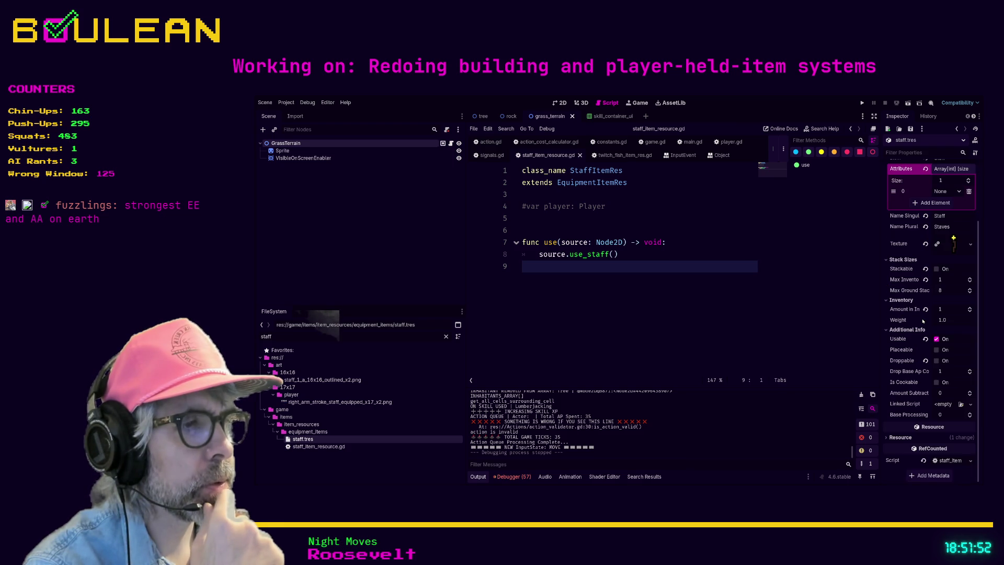
pyautogui.click(887, 439)
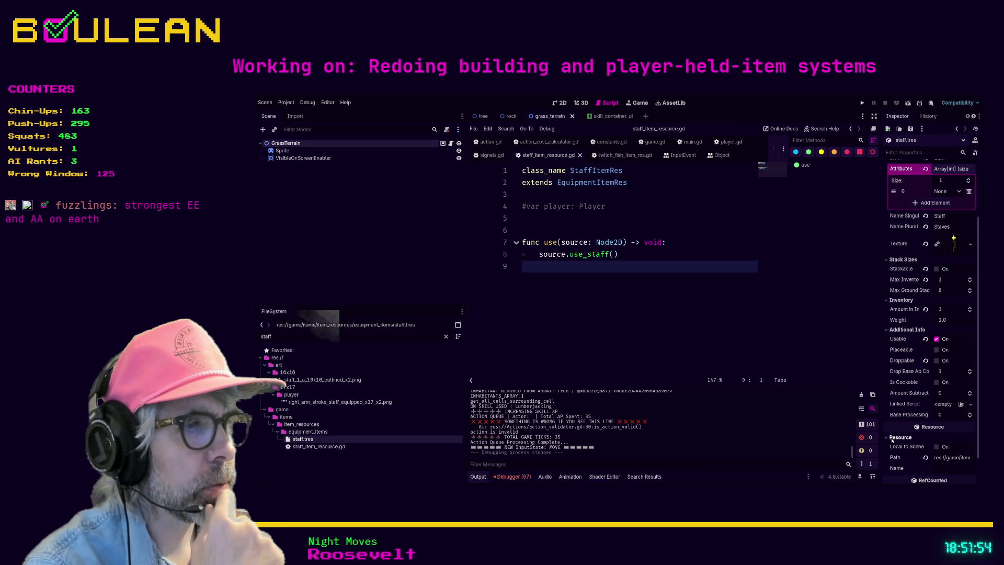
pyautogui.click(891, 437)
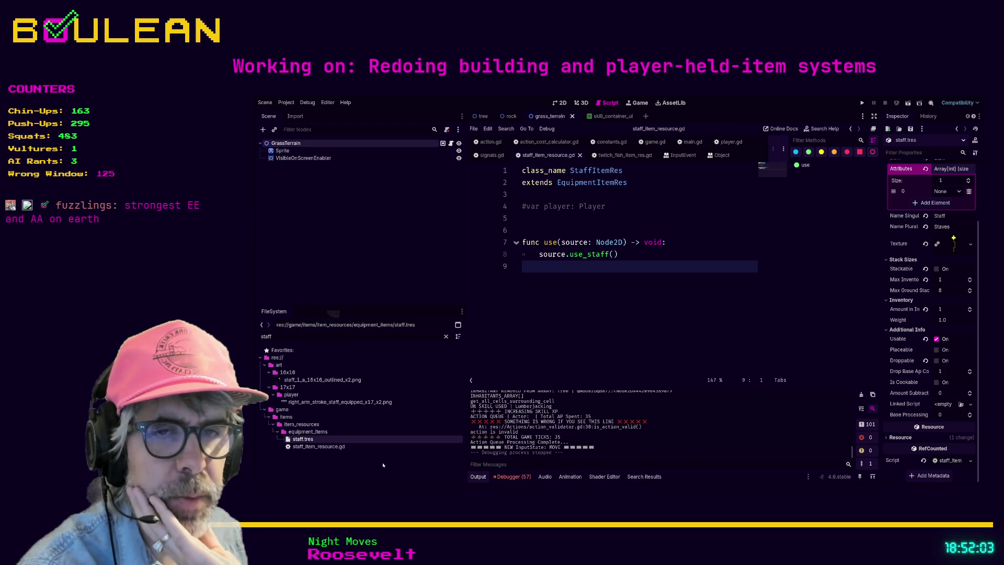
pyautogui.click(346, 340)
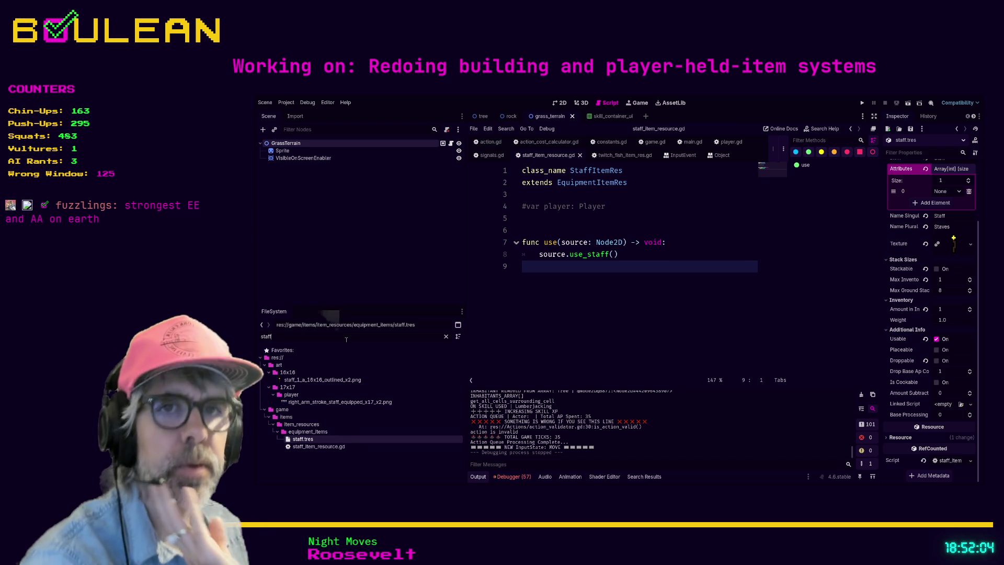
# Step: Filter for 'berry_it', open berry_item_resource.gd, compare with the staff and EquipmentItemRes scripts, then return
pyautogui.hotkey('ctrl', 'a')
pyautogui.write('berr')
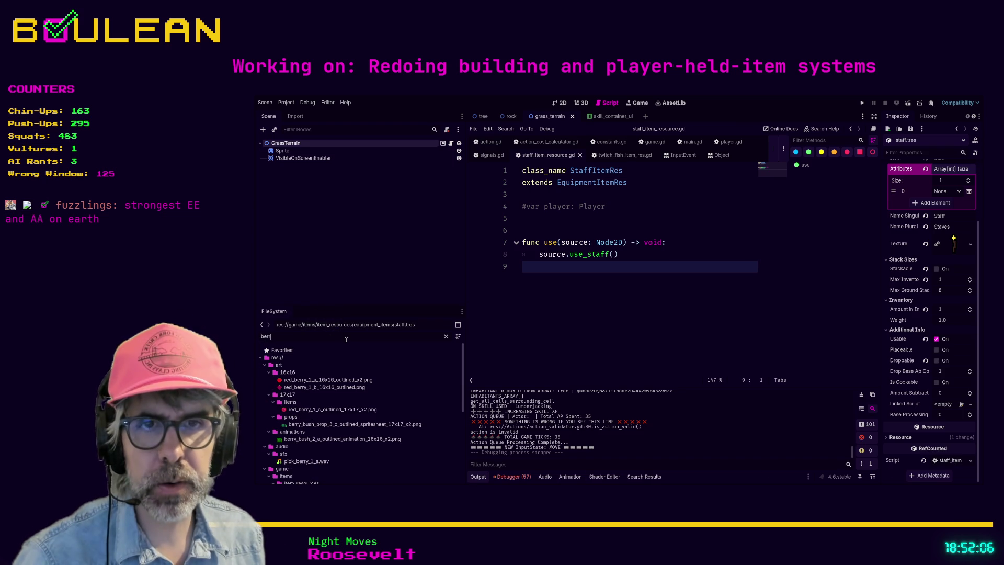
pyautogui.write('y_it')
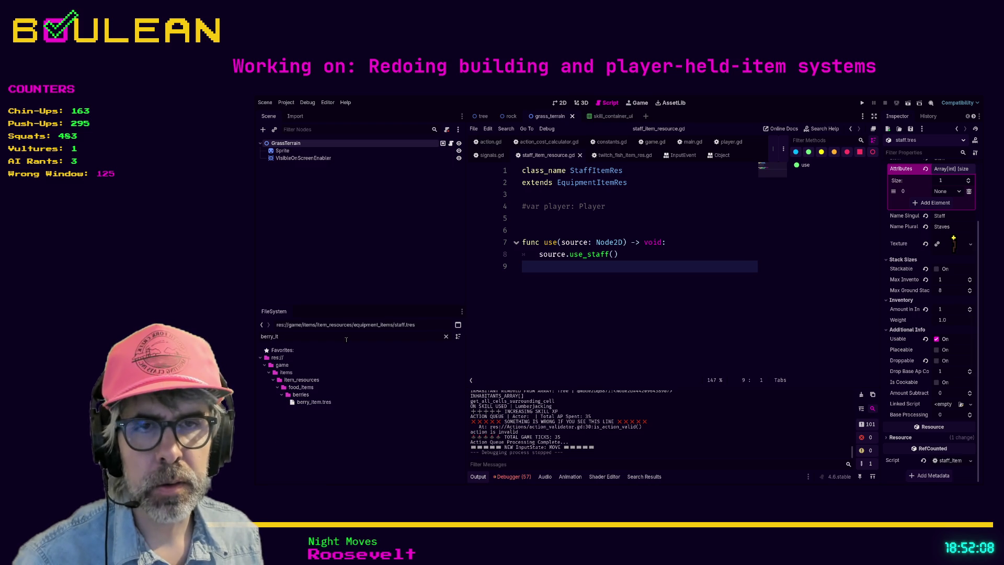
pyautogui.click(316, 403)
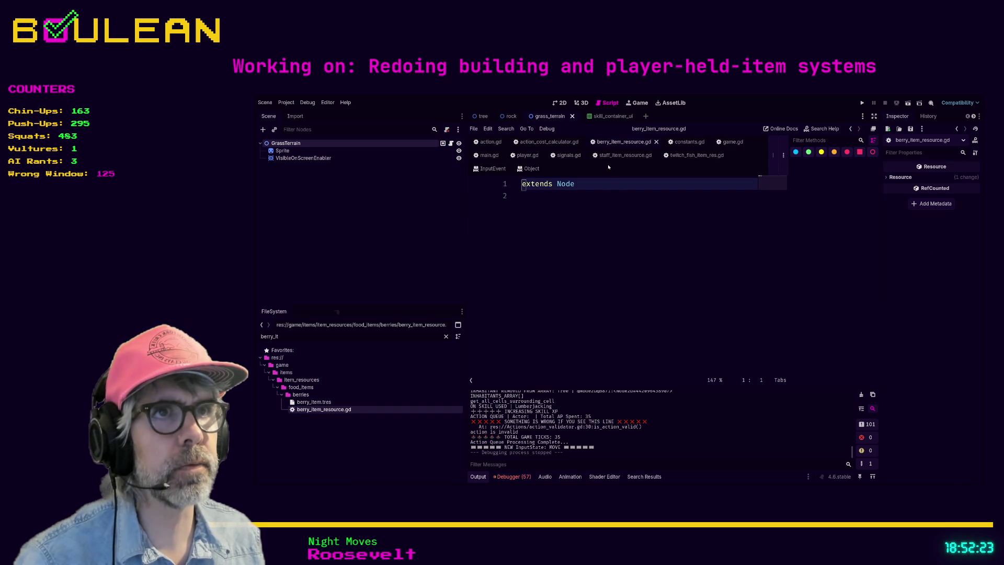
pyautogui.click(623, 154)
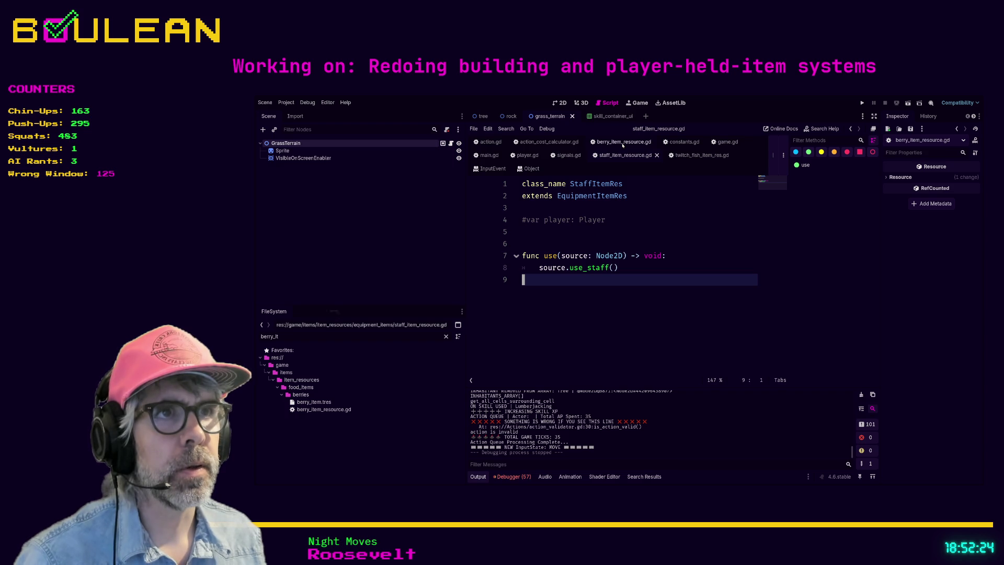
pyautogui.keyDown('ctrl'); pyautogui.click(591, 196); pyautogui.keyUp('ctrl')
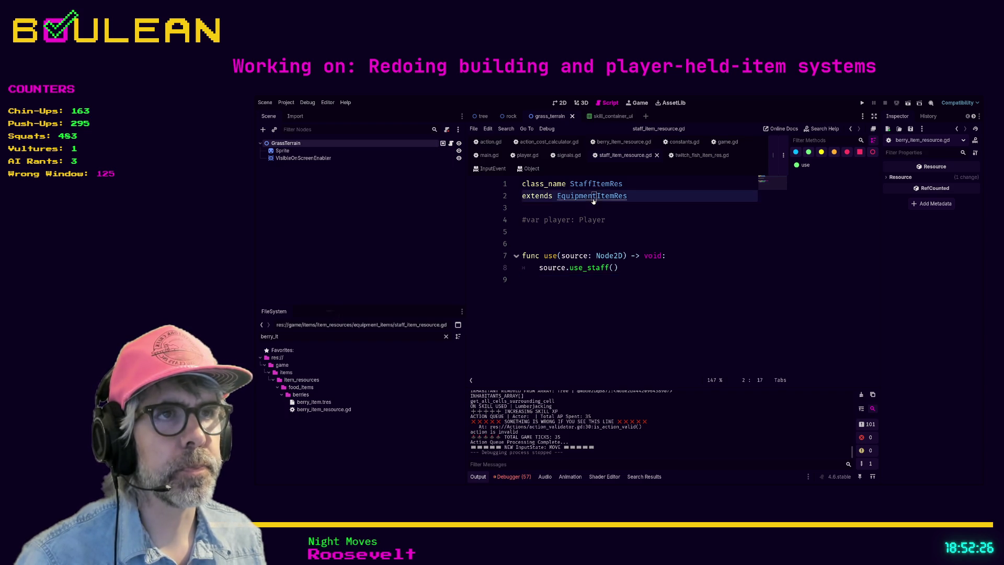
pyautogui.click(609, 146)
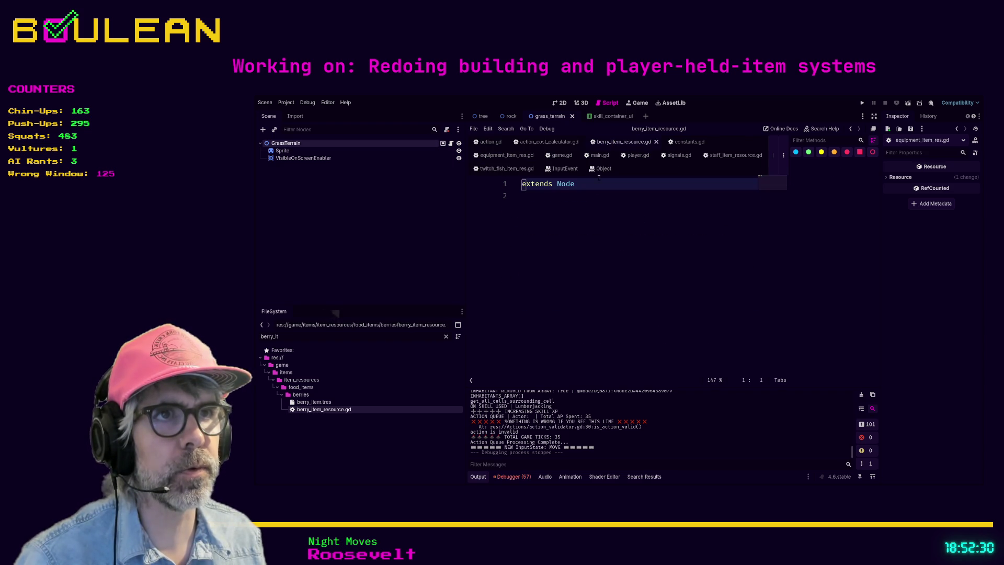
# Step: Replace Node with FoodItemRes on the extends line and add 'class_name BerryItemRes' above it
pyautogui.click(589, 194)
pyautogui.press('Left')
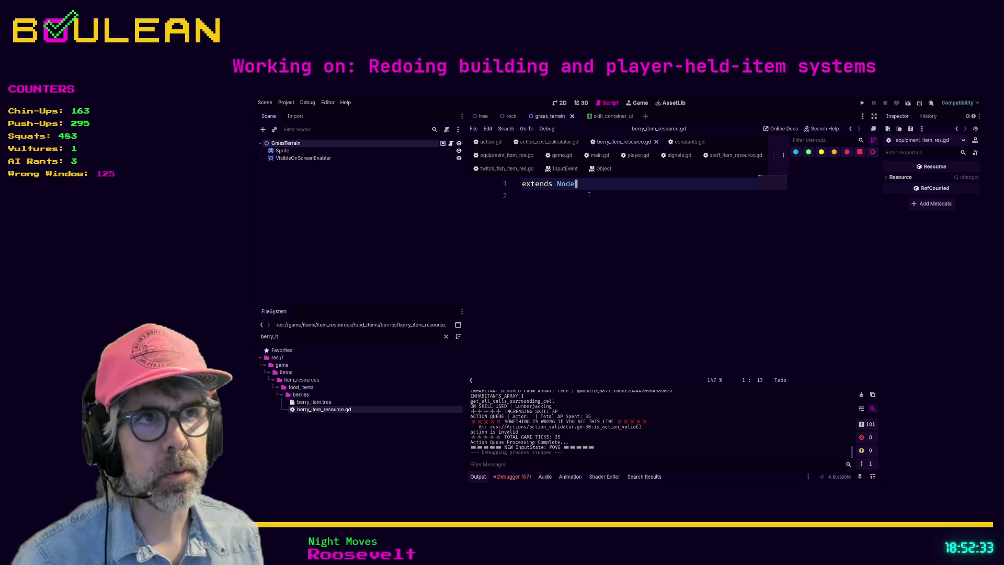
pyautogui.press('BackSpace')
pyautogui.press('BackSpace')
pyautogui.press('BackSpace')
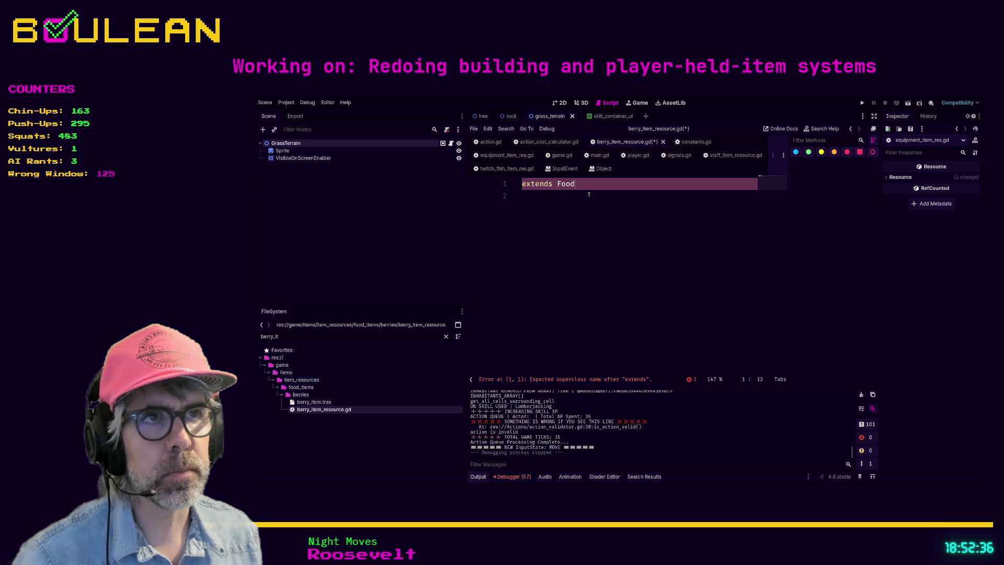
pyautogui.write('ItemRes')
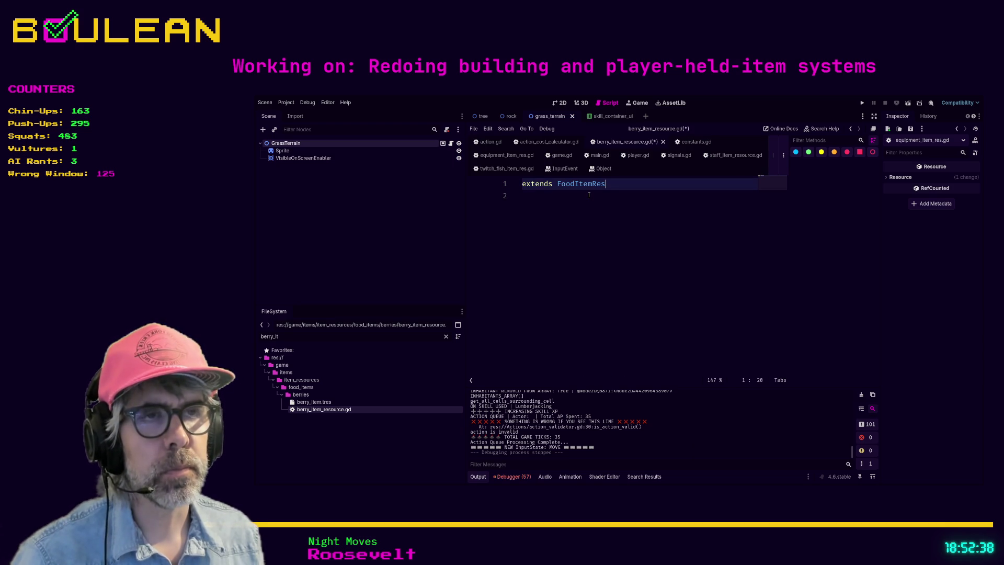
pyautogui.press('Home')
pyautogui.press('Return')
pyautogui.press('Up')
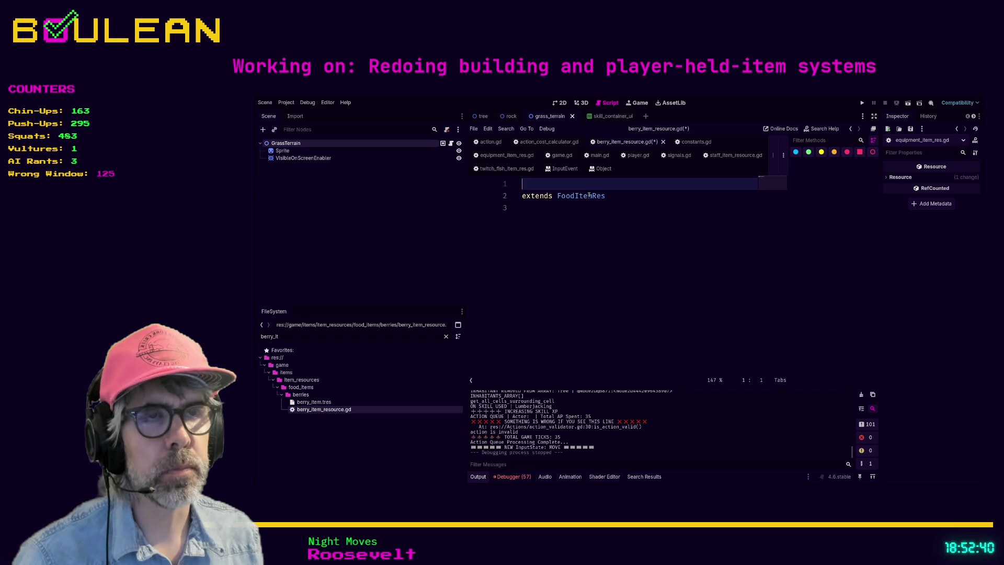
pyautogui.write('class_name ')
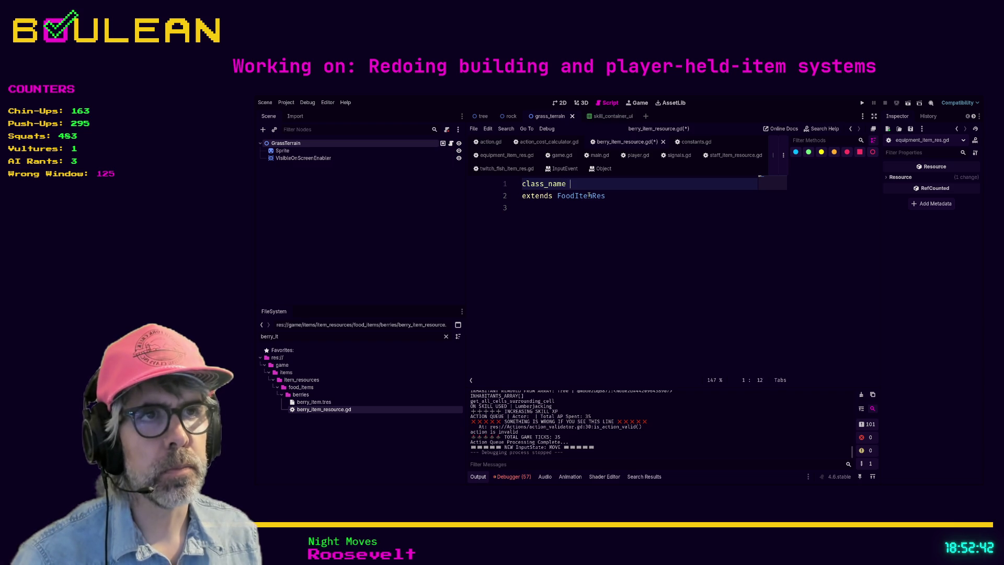
pyautogui.write('BerrtemRes')
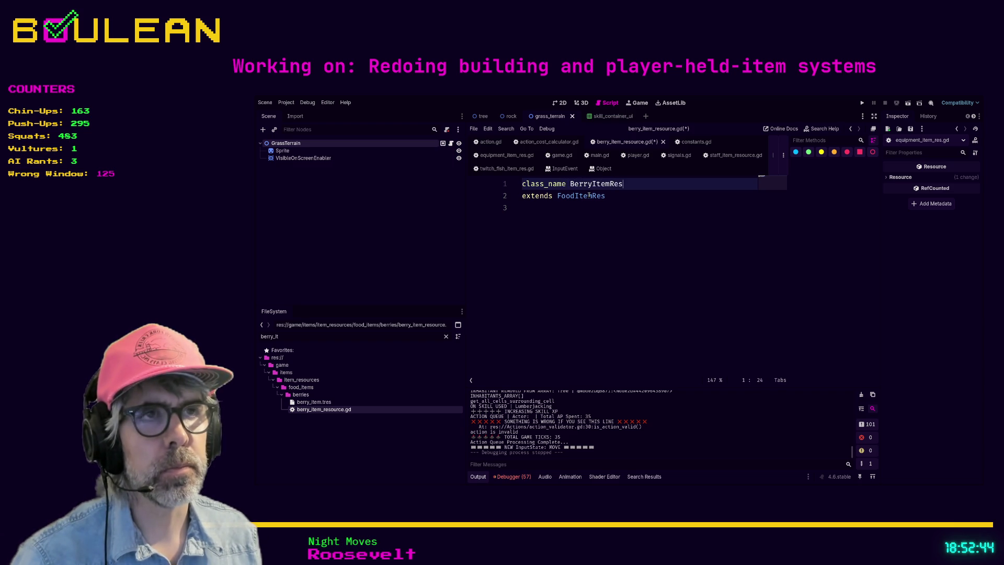
pyautogui.press('Down')
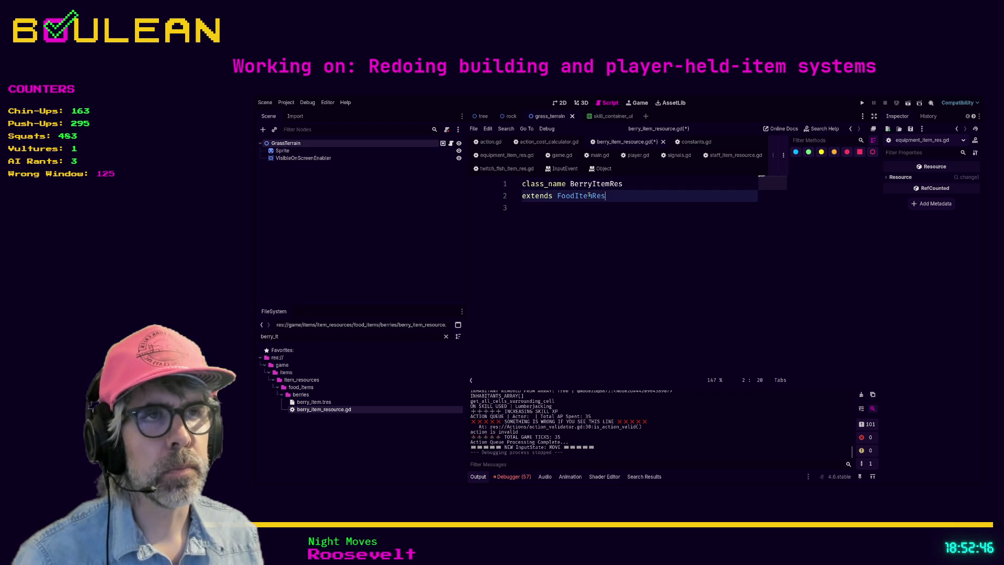
# Step: In food_item_res.gd add use() printing "YOU ATE THE " + str(name_singular), save, and run
pyautogui.keyDown('ctrl'); pyautogui.click(576, 196); pyautogui.keyUp('ctrl')
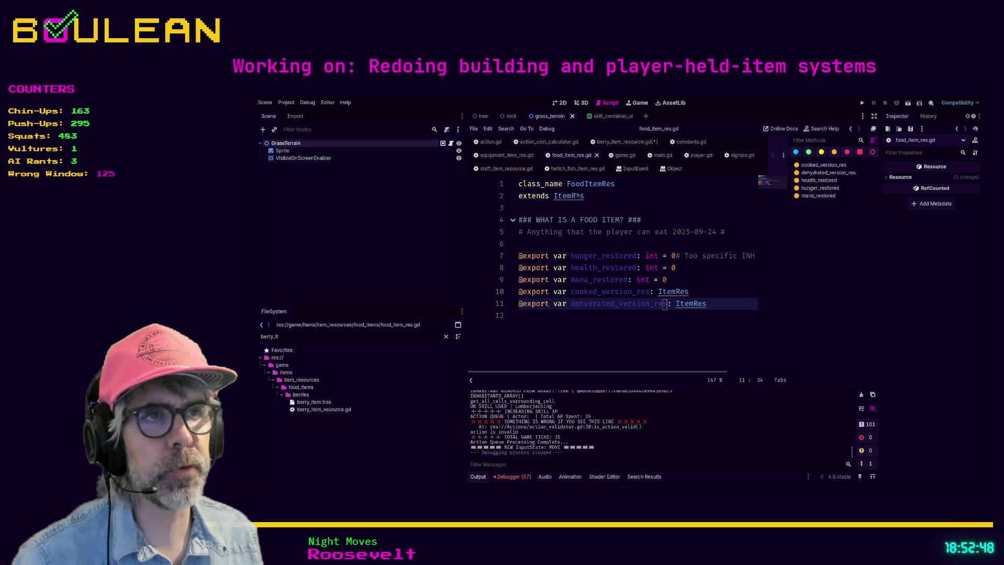
pyautogui.click(719, 310)
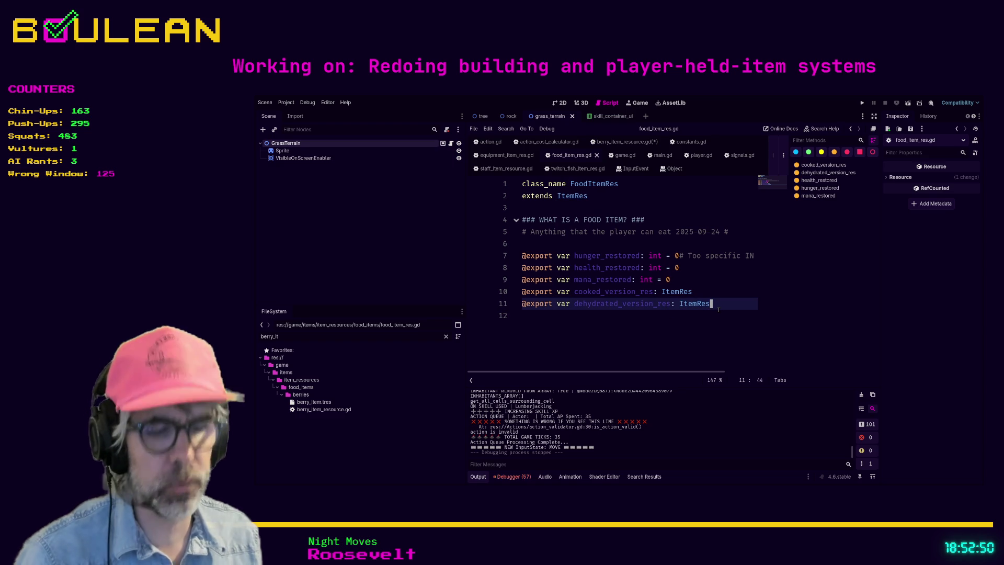
pyautogui.press('Return')
pyautogui.press('Return')
pyautogui.press('Return')
pyautogui.write('func ')
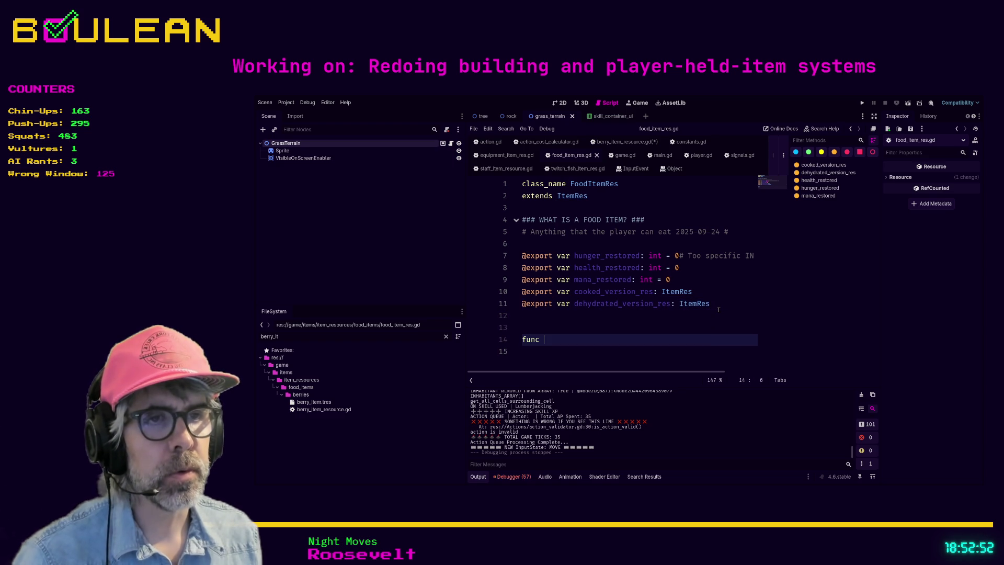
pyautogui.write('use')
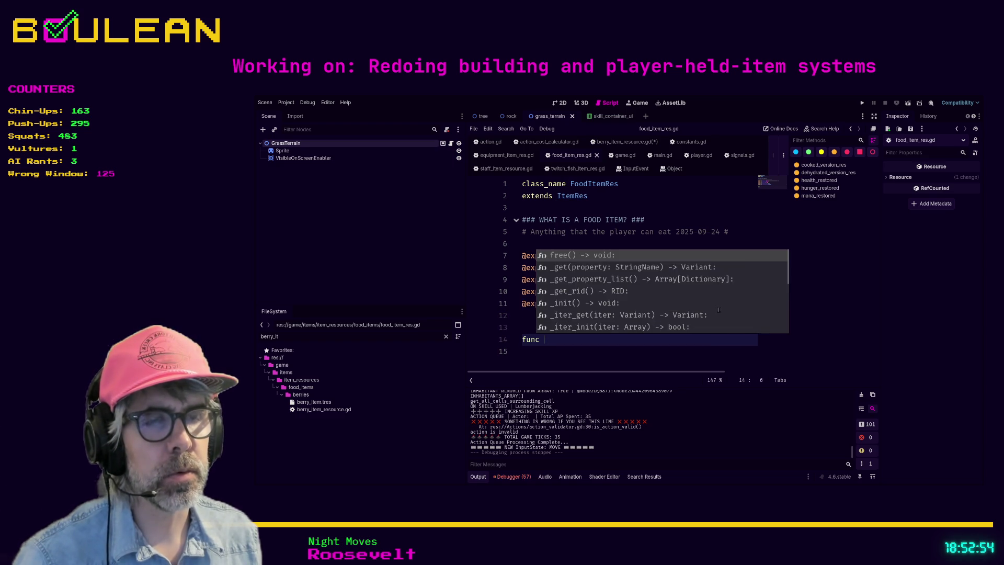
pyautogui.write('() -> void:')
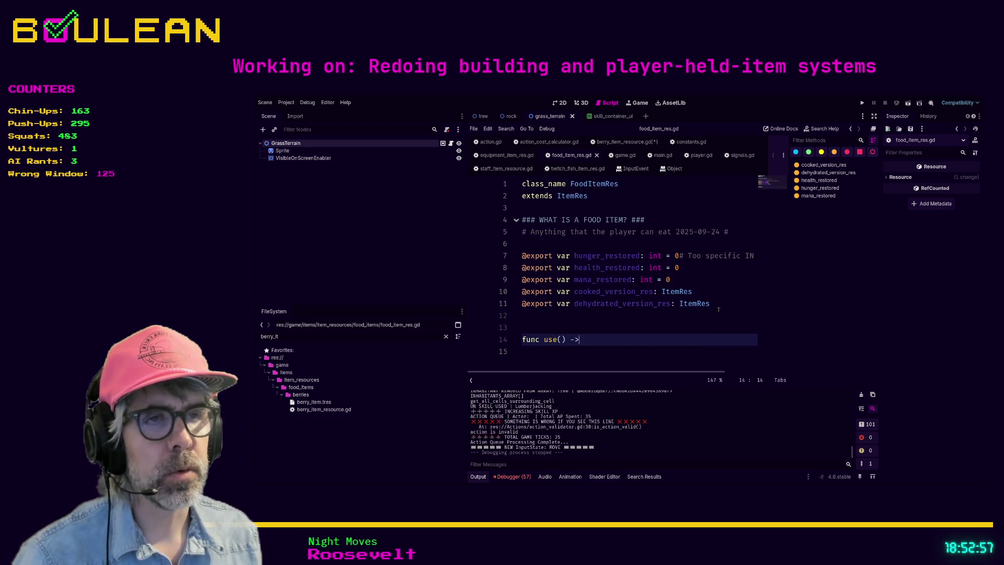
pyautogui.press('Return')
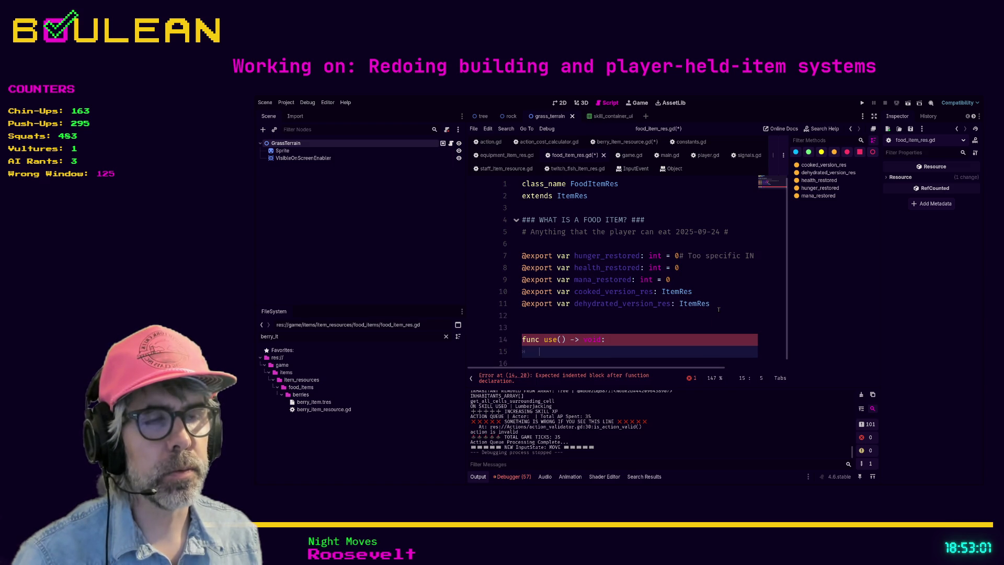
pyautogui.write('print("')
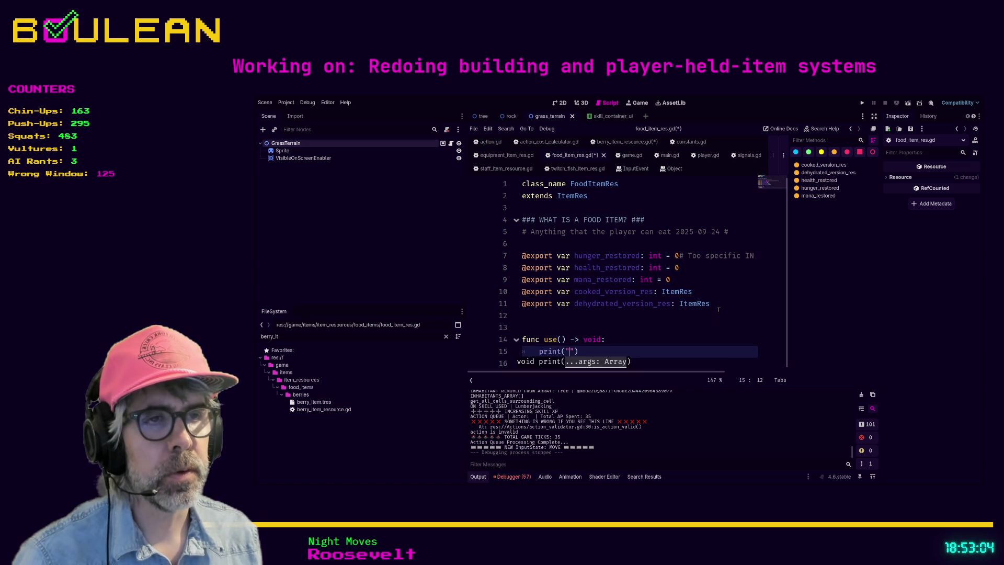
pyautogui.write('YOU ATE THE TH')
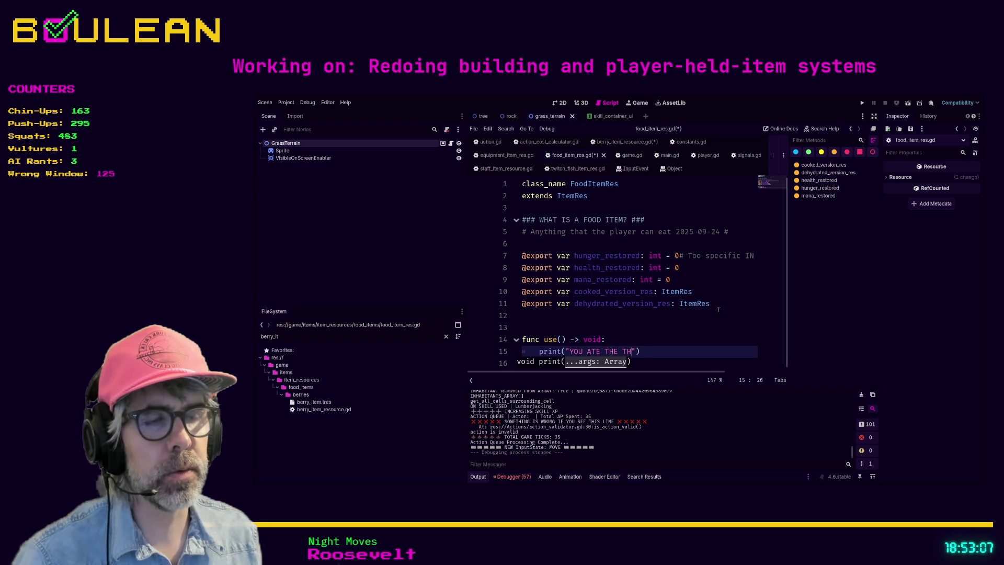
pyautogui.write('ING')
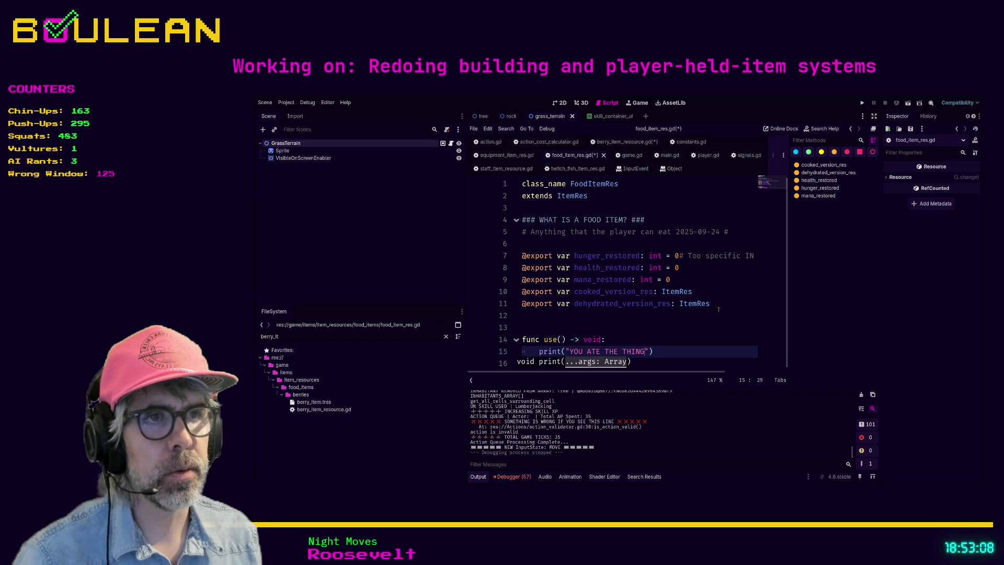
pyautogui.write('" ')
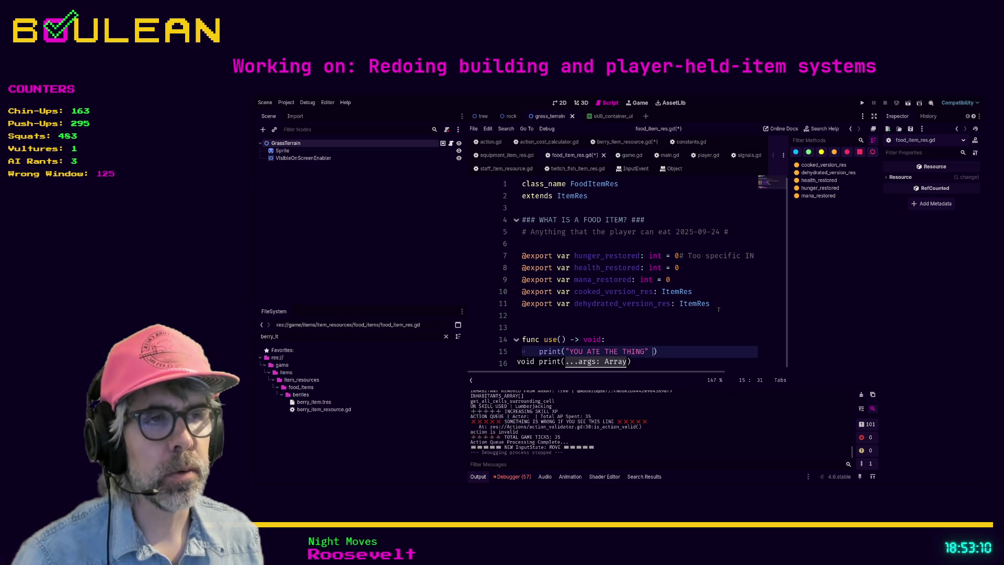
pyautogui.write('+ str(name_s')
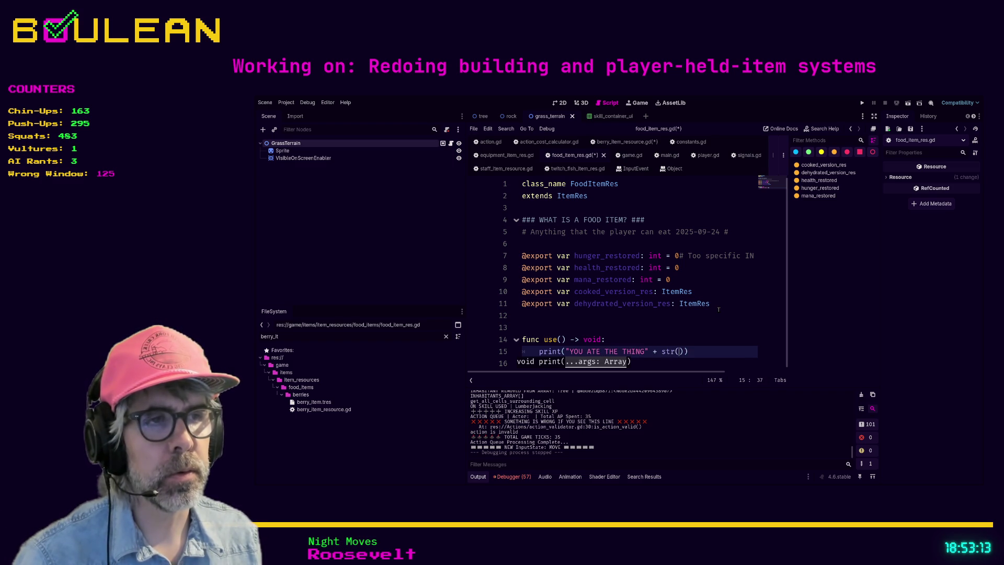
pyautogui.write('ingu')
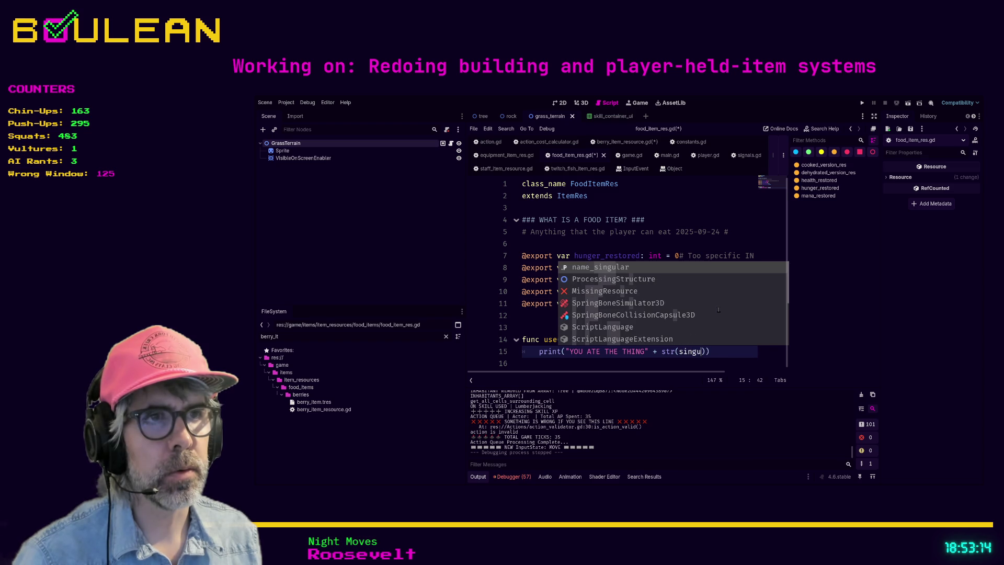
pyautogui.press('Return')
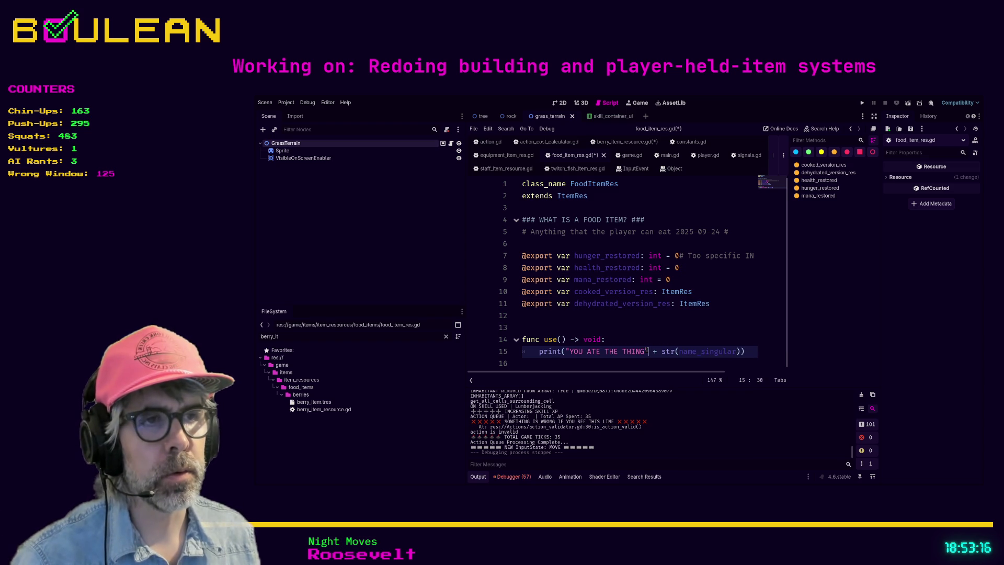
pyautogui.press('Left')
pyautogui.press('BackSpace')
pyautogui.press('BackSpace')
pyautogui.press('BackSpace')
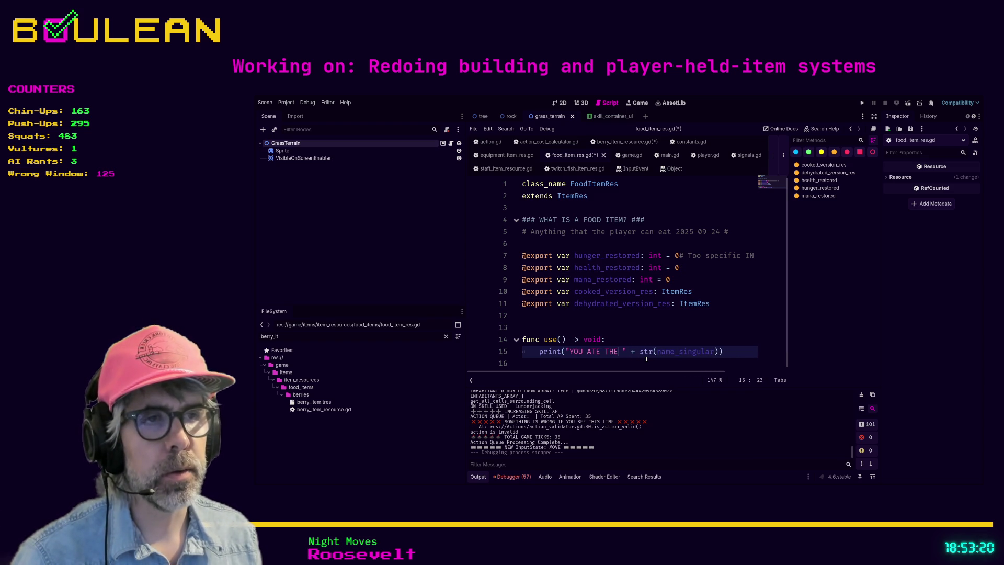
pyautogui.hotkey('ctrl', 's')
pyautogui.press('F5')
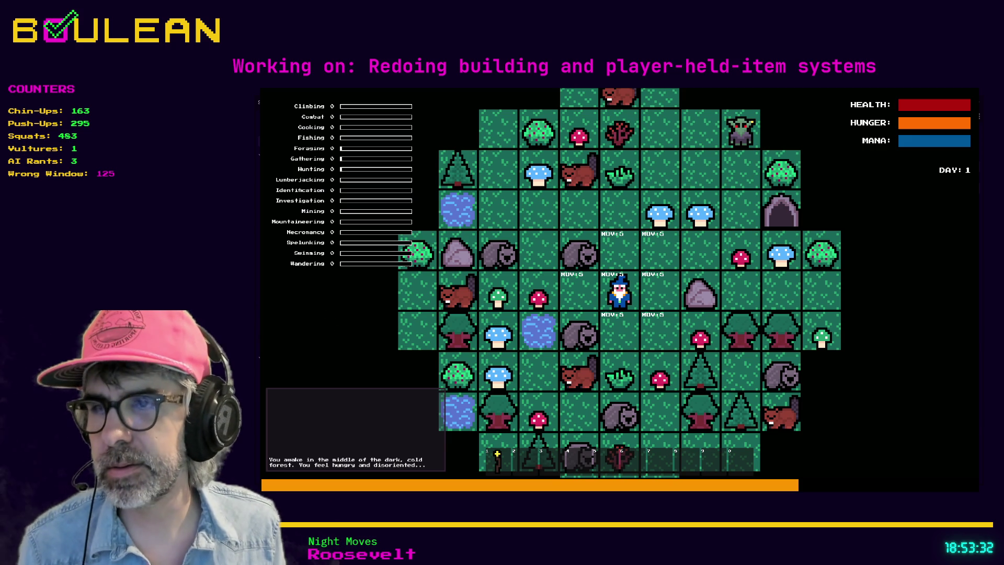
# Step: Pick up the Red Mushroom, press hotbar key 2 three times to log invalid actions, then stop the game
pyautogui.hotkey('alt', 'Tab')
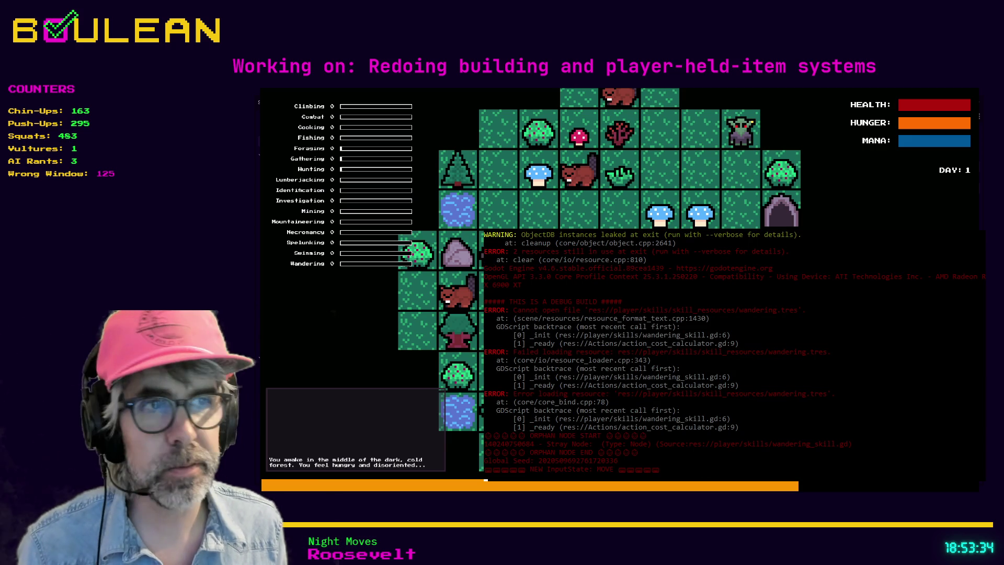
pyautogui.press('Left')
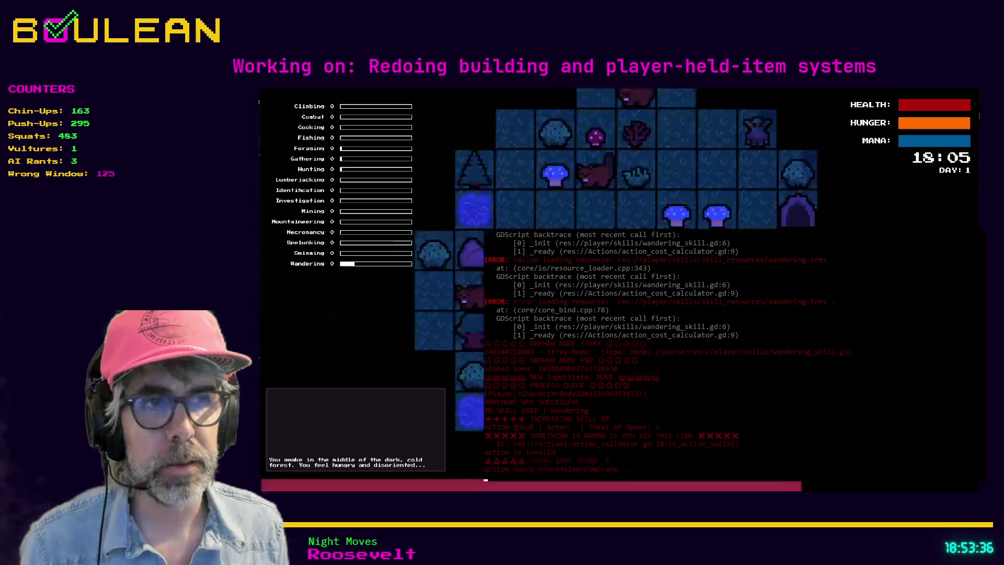
pyautogui.press('e')
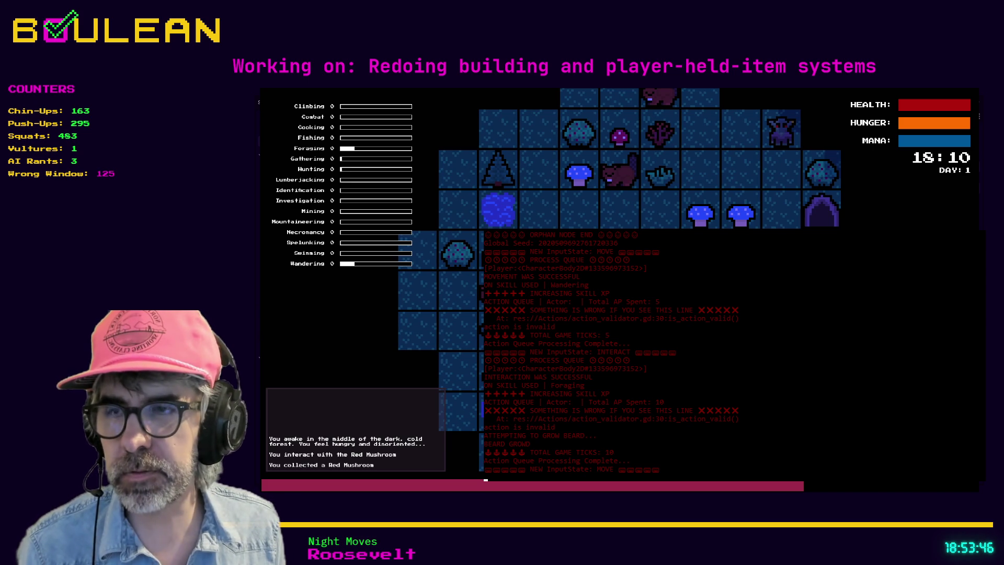
pyautogui.press('2')
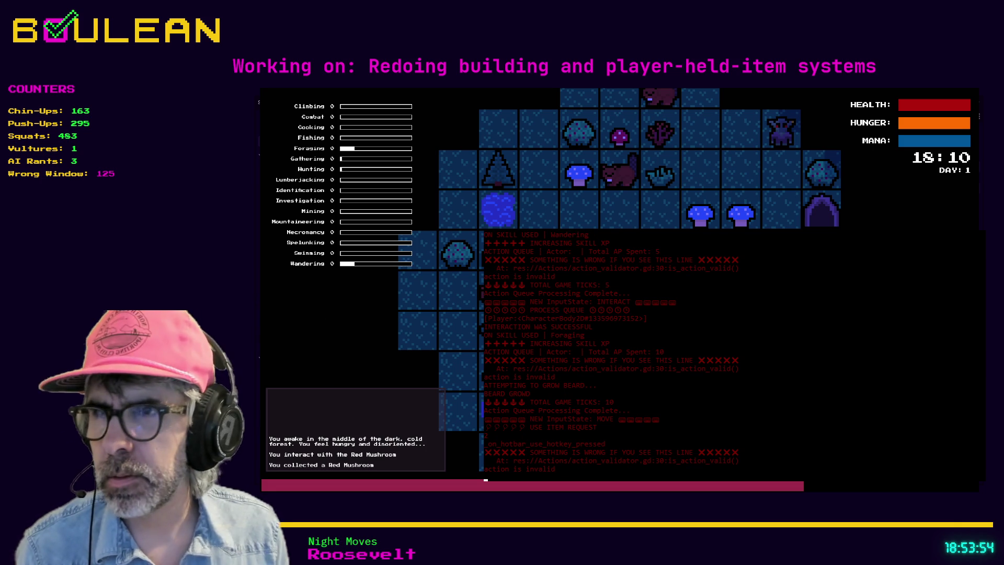
pyautogui.press('2')
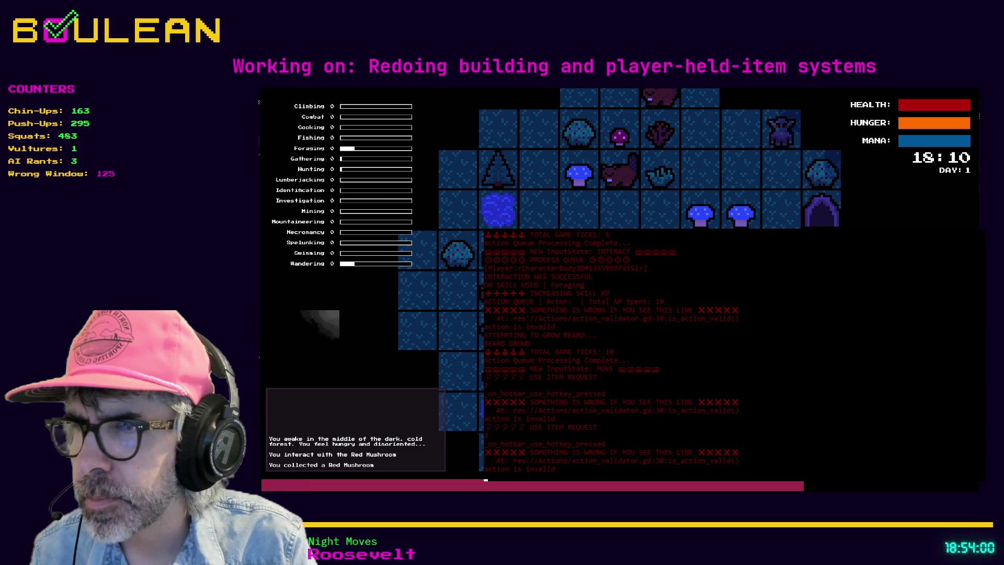
pyautogui.press('2')
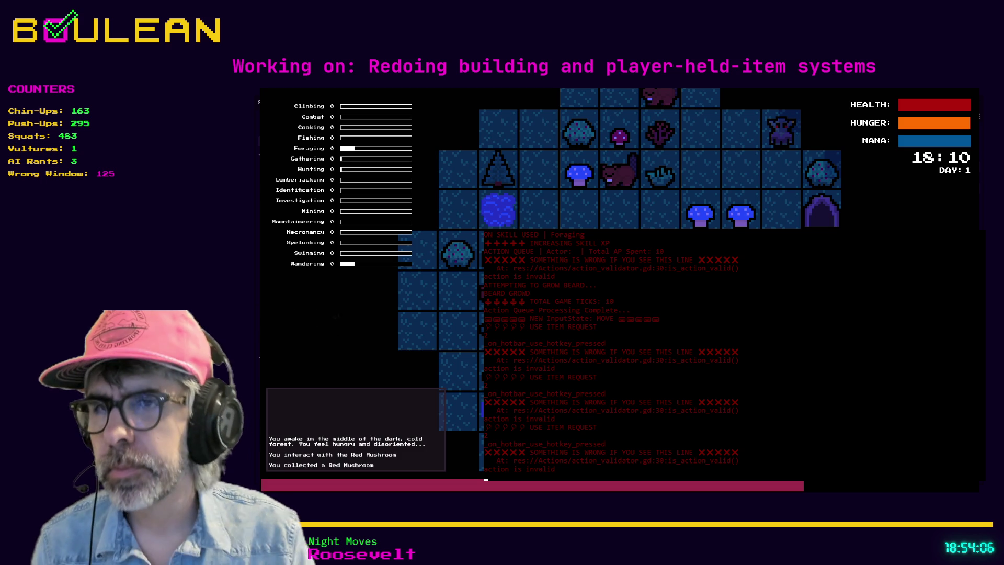
pyautogui.press('F8')
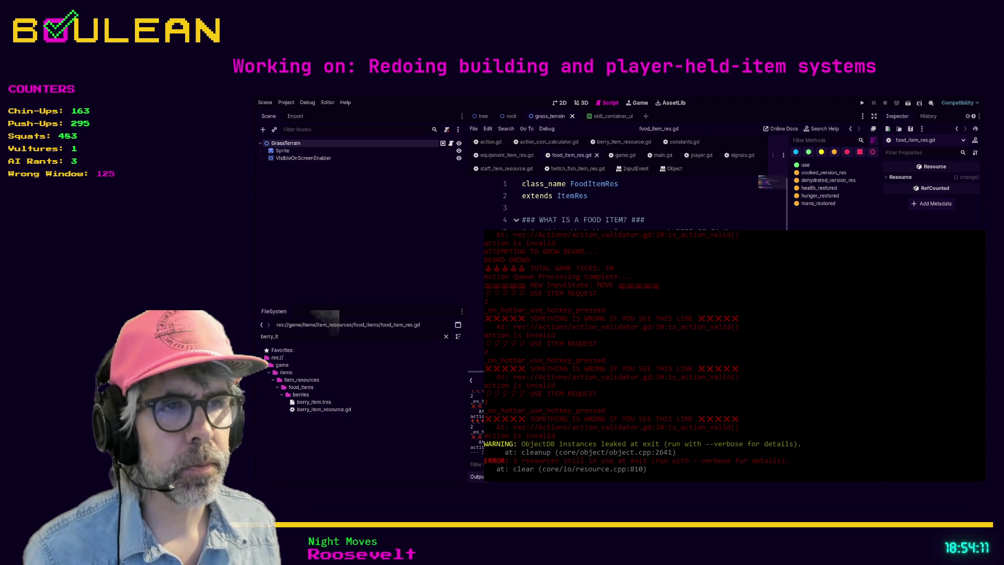
# Step: Jump to the ItemRes definition, inspect berry_item.tres and the berry script file, then switch to game.gd
pyautogui.keyDown('ctrl'); pyautogui.click(572, 195); pyautogui.keyUp('ctrl')
pyautogui.scroll(-13, 617, 204)
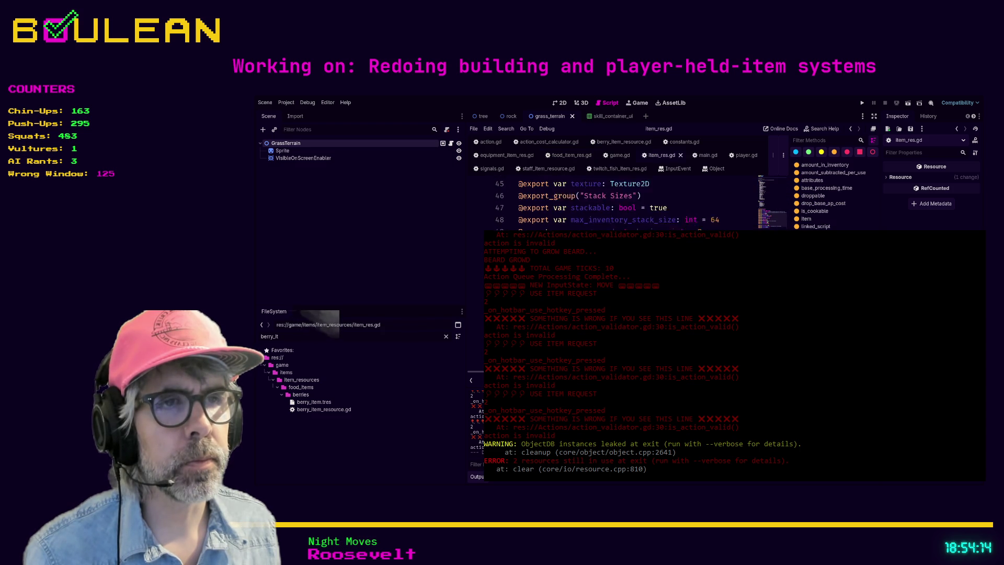
pyautogui.scroll(14, 626, 225)
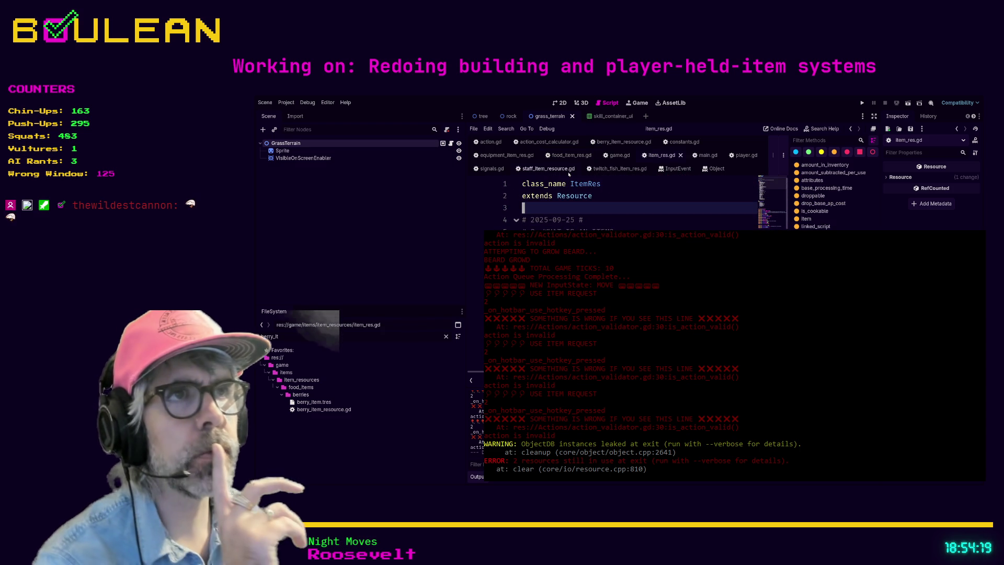
pyautogui.click(319, 402)
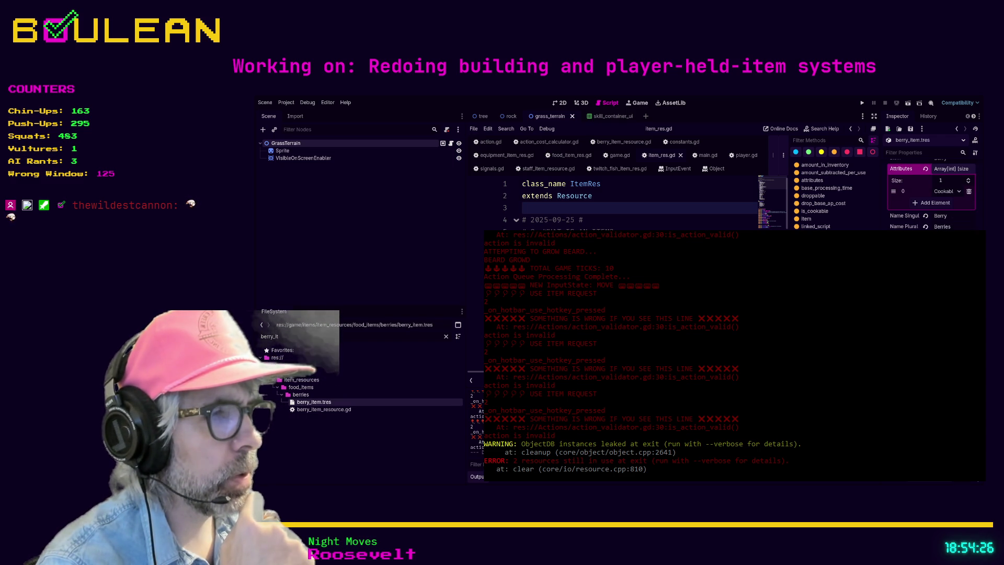
pyautogui.click(572, 154)
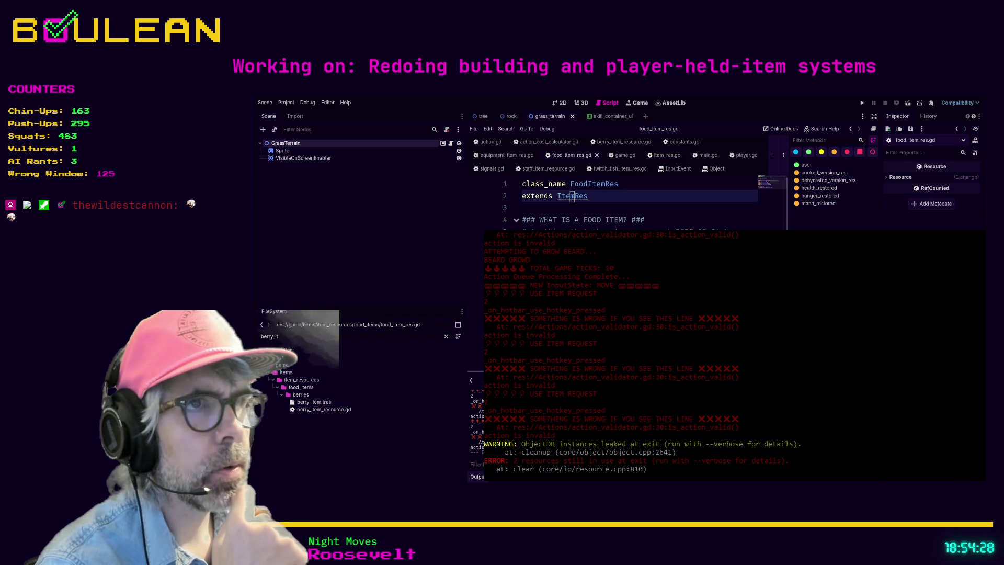
pyautogui.click(316, 403)
pyautogui.click(314, 410)
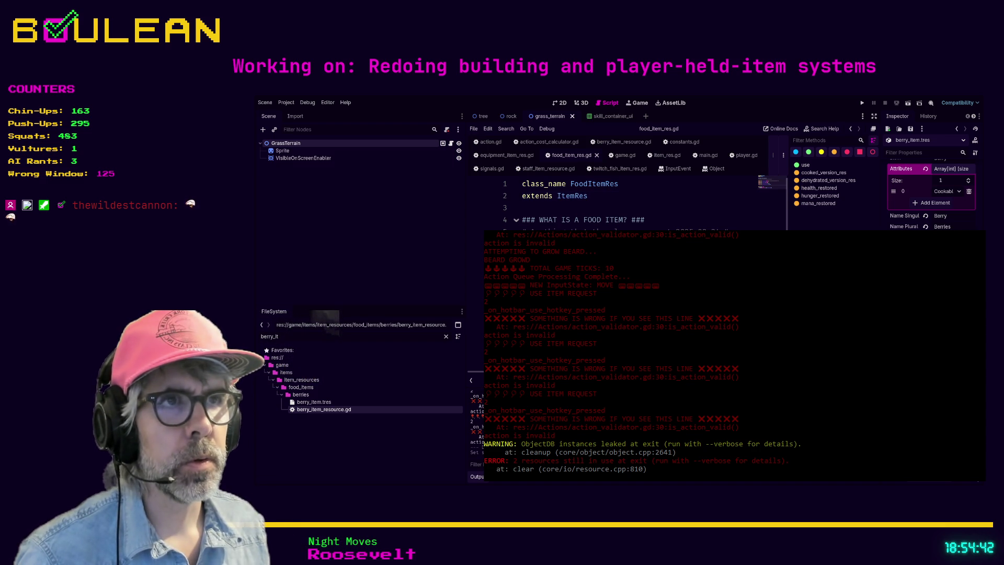
pyautogui.click(620, 156)
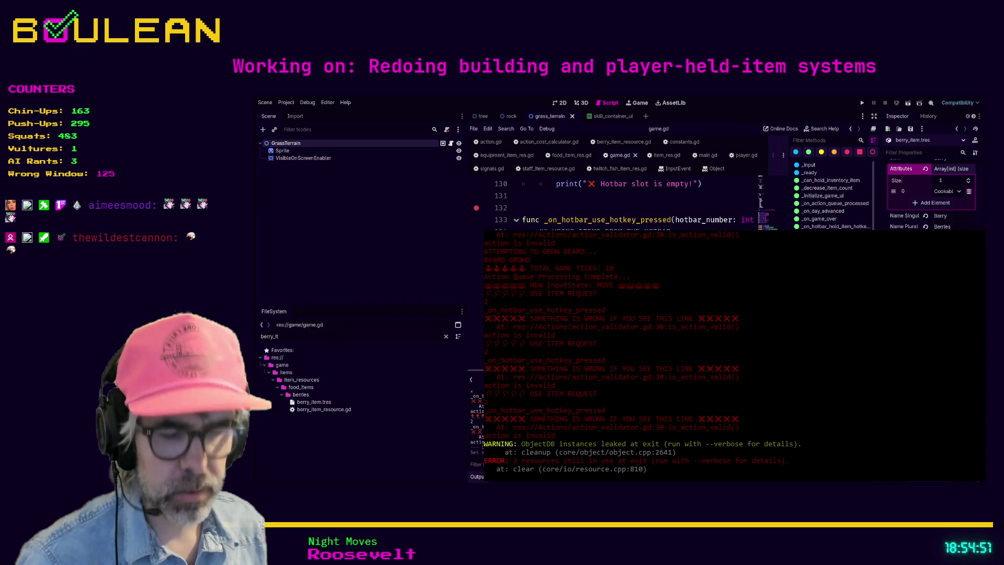
pyautogui.write('a')
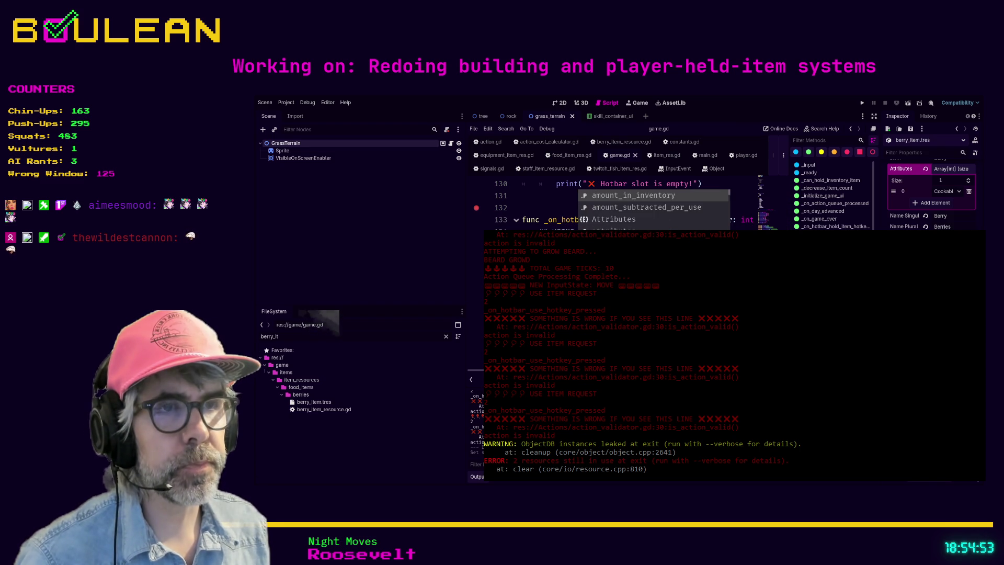
pyautogui.write('use')
pyautogui.press('BackSpace')
pyautogui.press('BackSpace')
pyautogui.press('BackSpace')
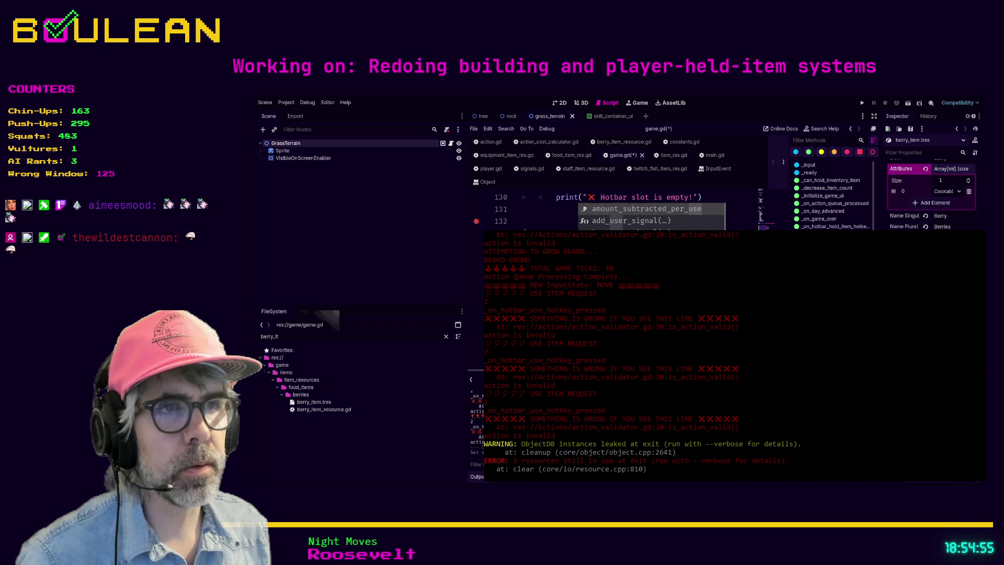
pyautogui.write('p')
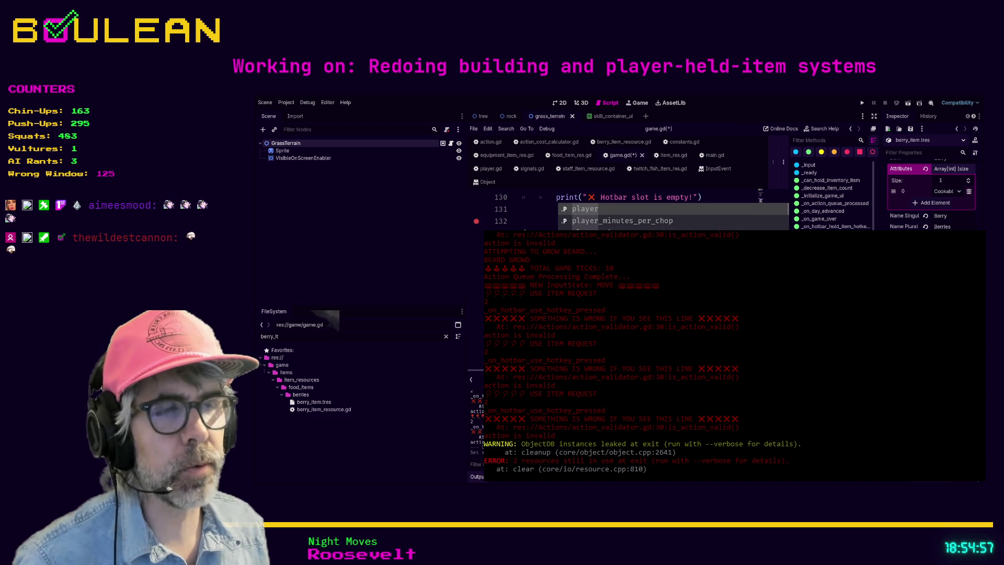
pyautogui.press('BackSpace')
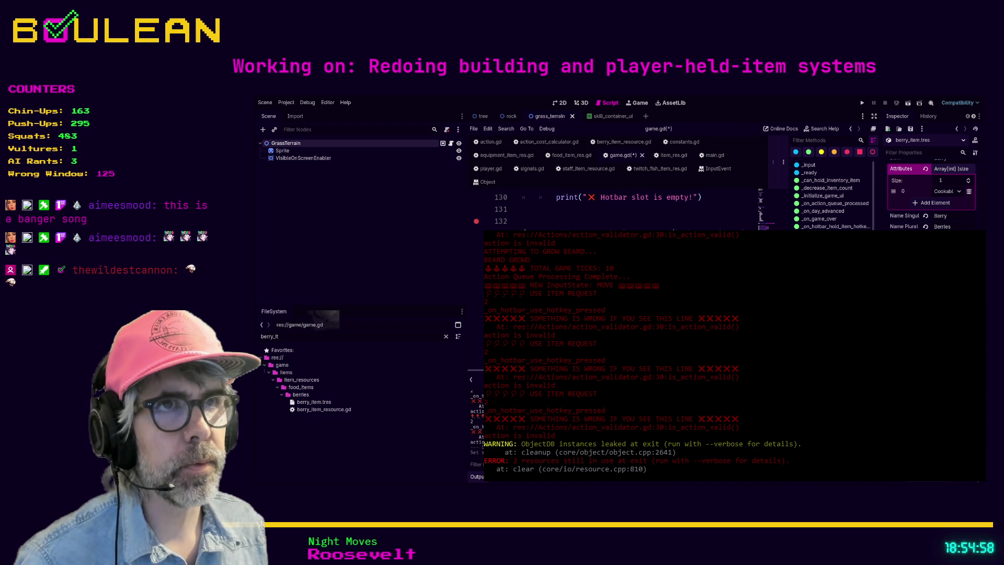
pyautogui.hotkey('ctrl', 's')
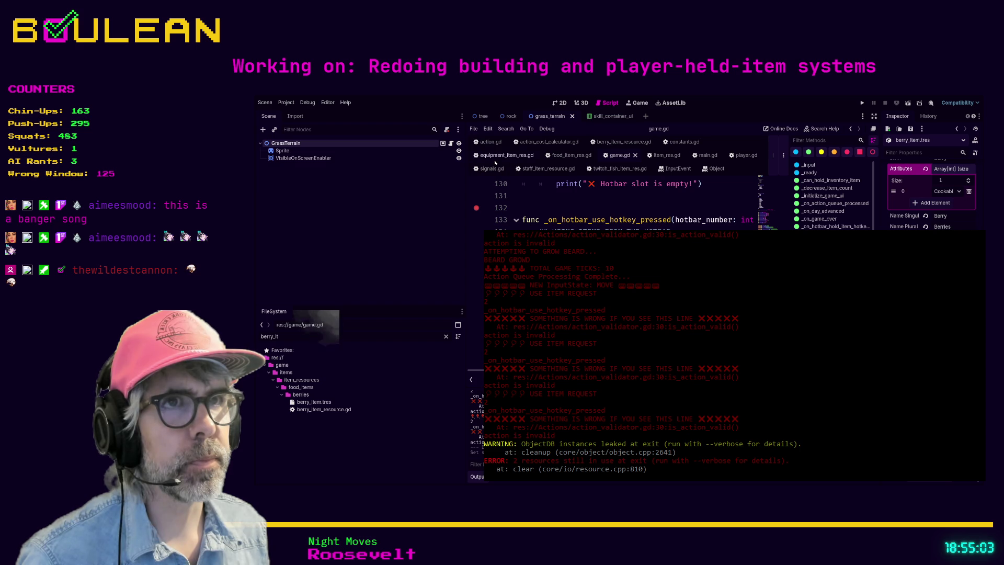
# Step: Reach food_item_res.gd via FoodItemRes in the berry script, undo the last edit, save, and run the game
pyautogui.click(610, 143)
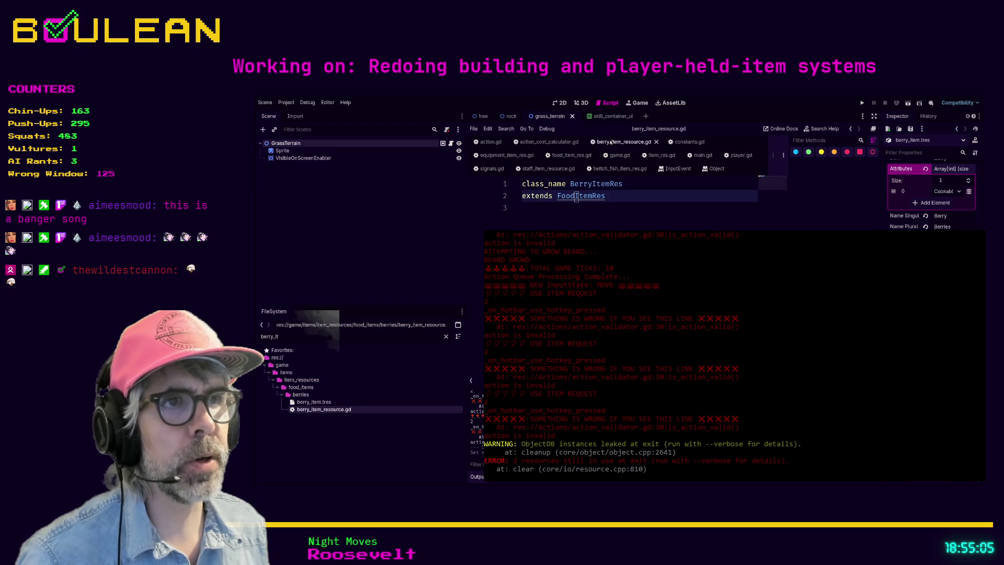
pyautogui.keyDown('ctrl'); pyautogui.click(585, 196); pyautogui.keyUp('ctrl')
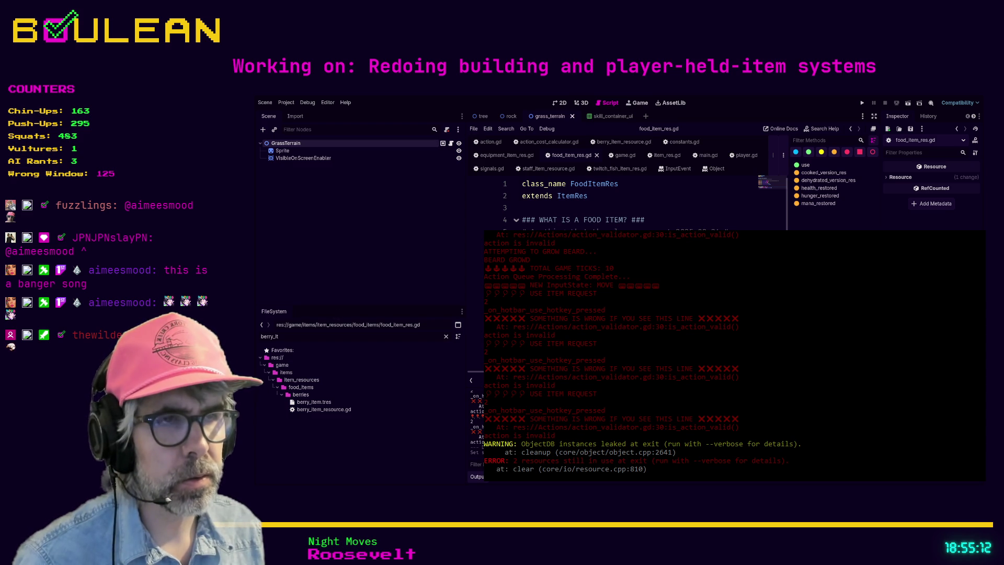
pyautogui.hotkey('ctrl', 'z')
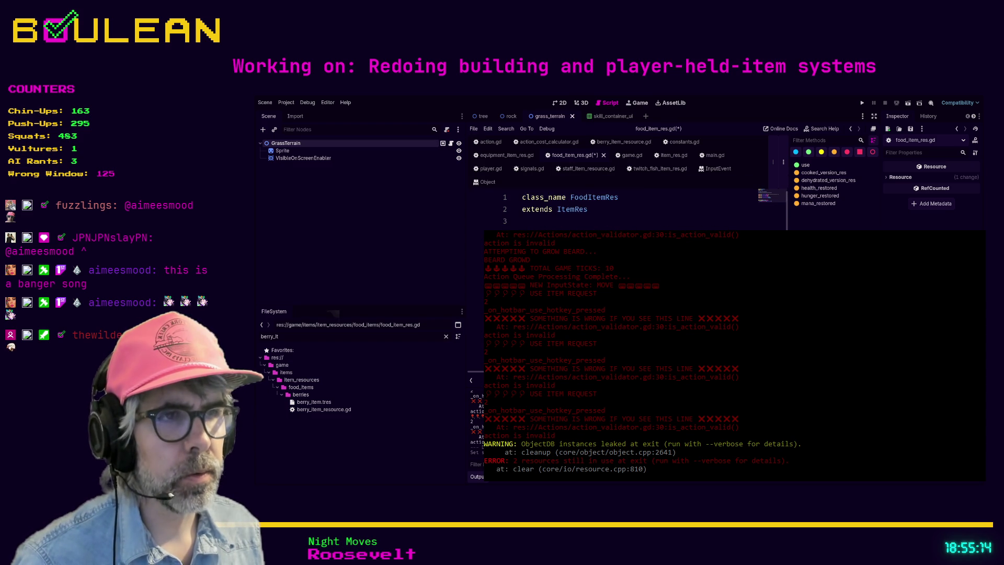
pyautogui.hotkey('ctrl', 's')
pyautogui.press('F5')
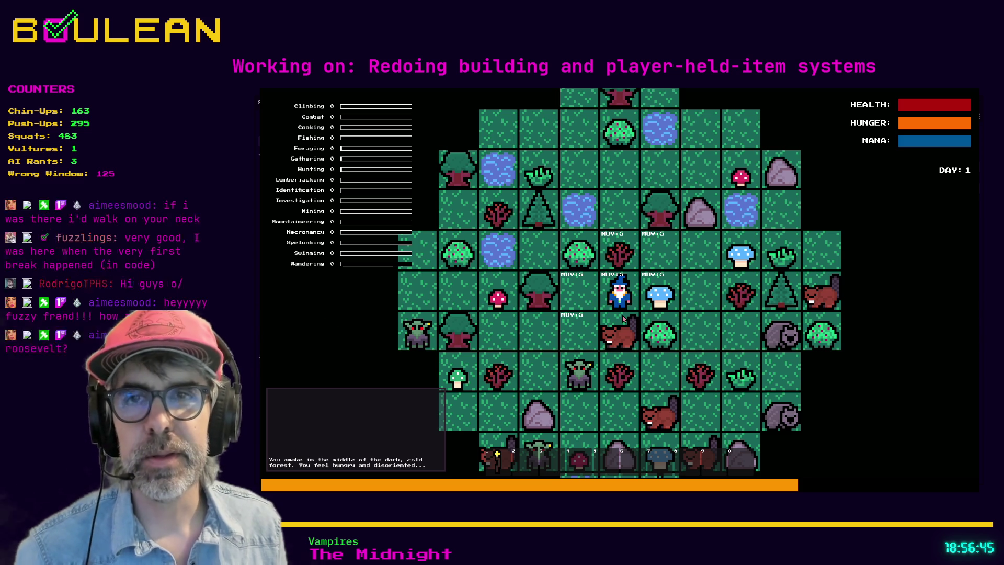
# Step: Attack the Beaver, gather from the Berry Bush, show the debug log, and eat from hotbar slots 1 and 2
pyautogui.press('Right')
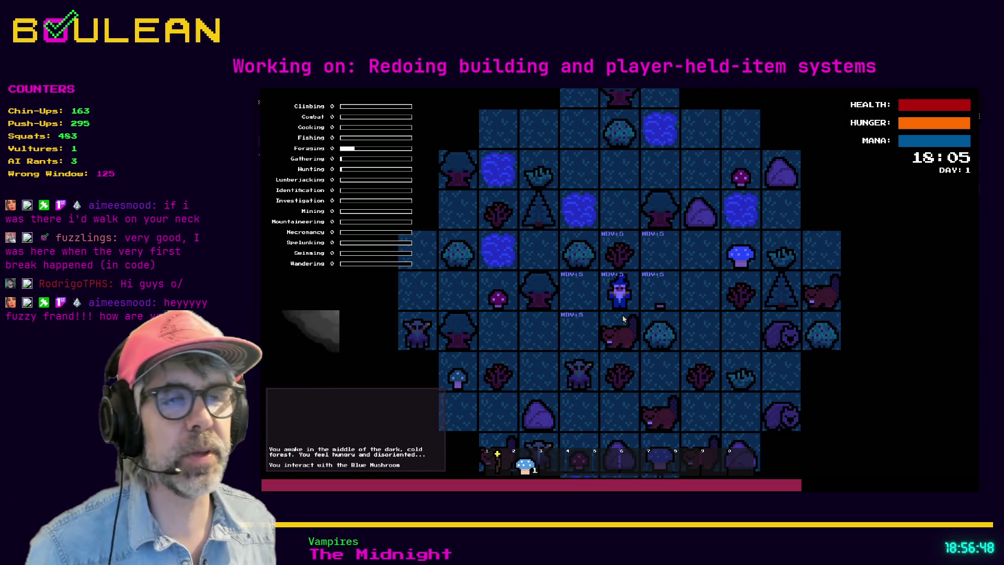
pyautogui.click(622, 316)
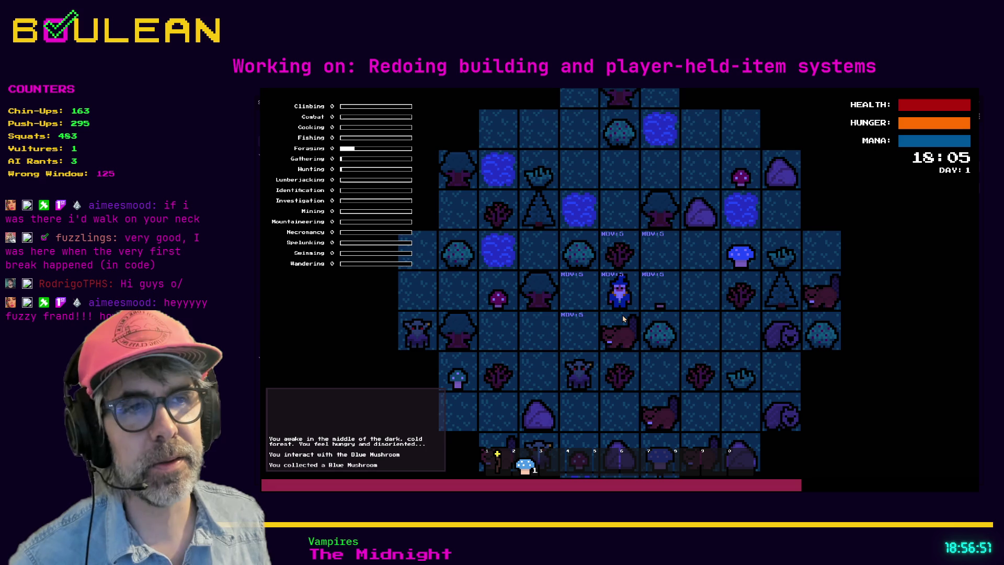
pyautogui.click(623, 315)
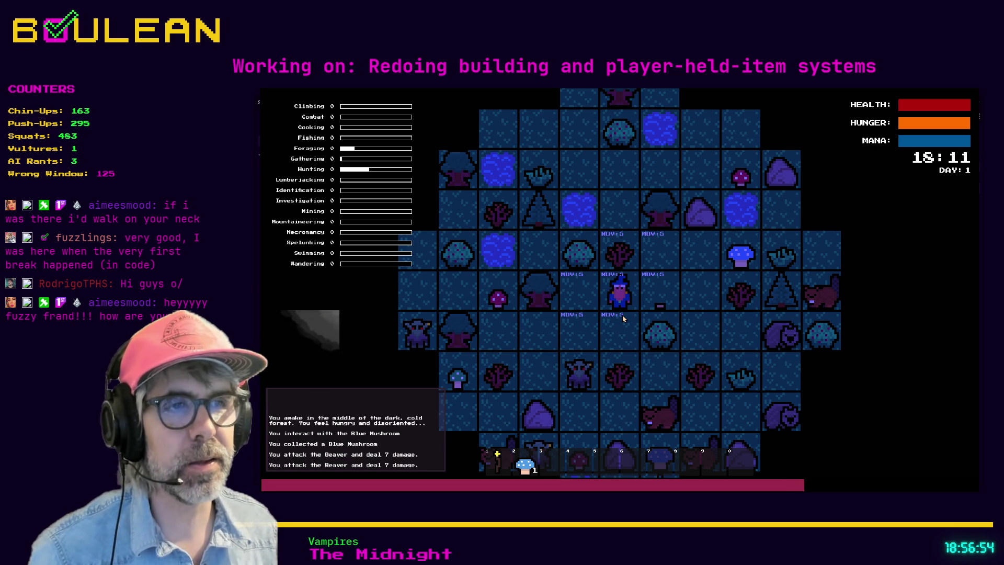
pyautogui.click(623, 315)
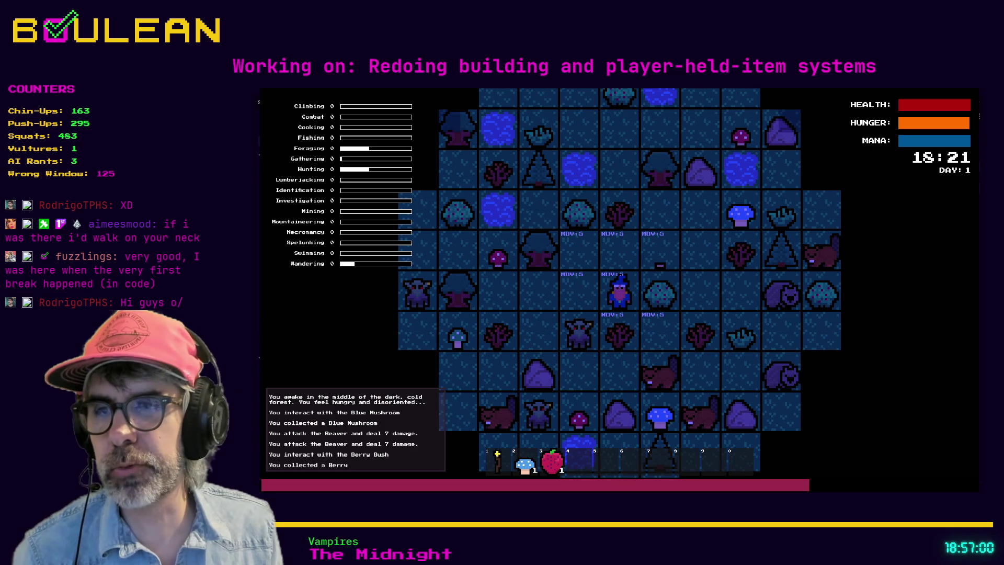
pyautogui.press('`')
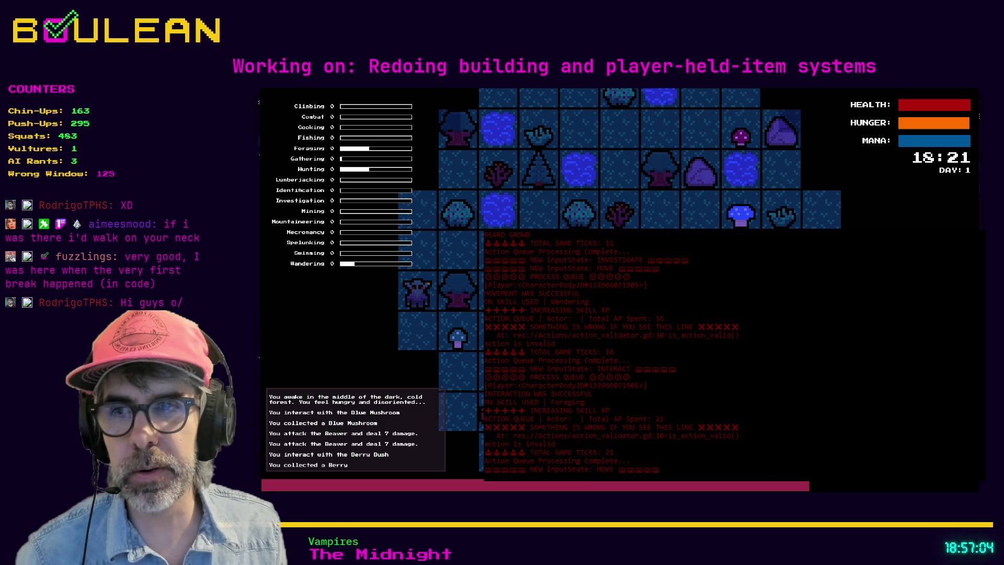
pyautogui.press('1')
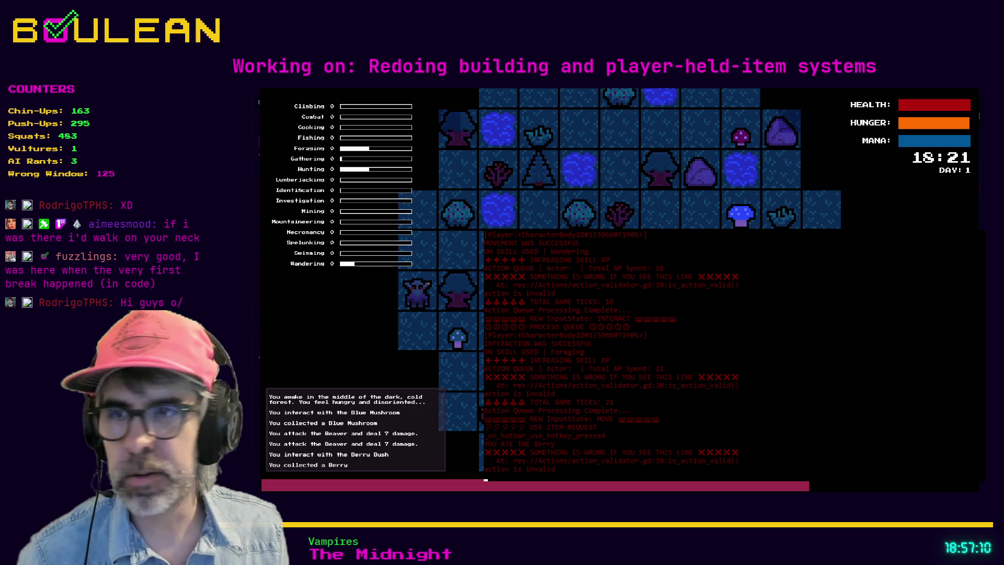
pyautogui.press('2')
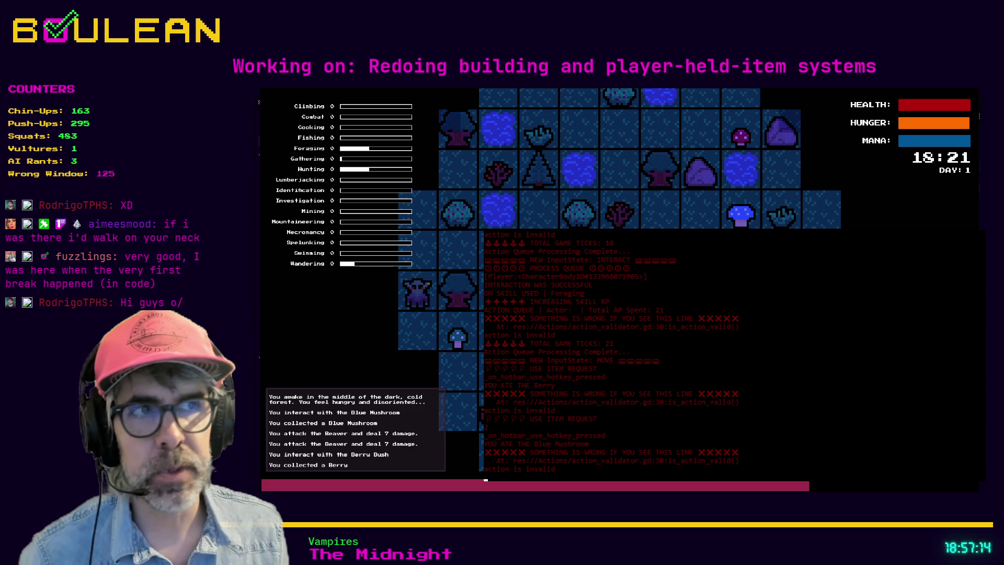
# Step: Gather sticks from the Sapling, retry hotbar slot 1, then move up and collect the Blue Mushroom
pyautogui.press('a')
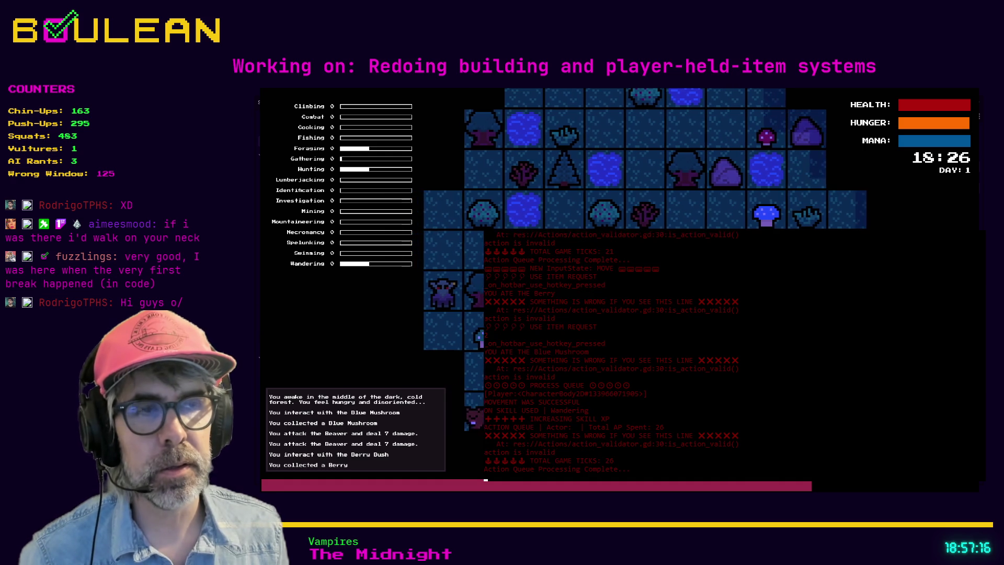
pyautogui.press('a')
pyautogui.press('e')
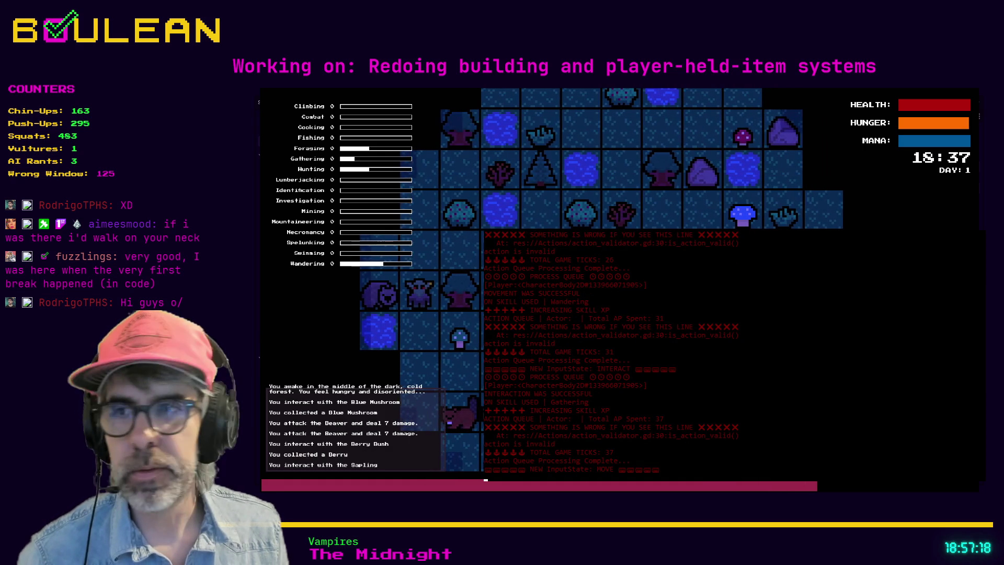
pyautogui.press('1')
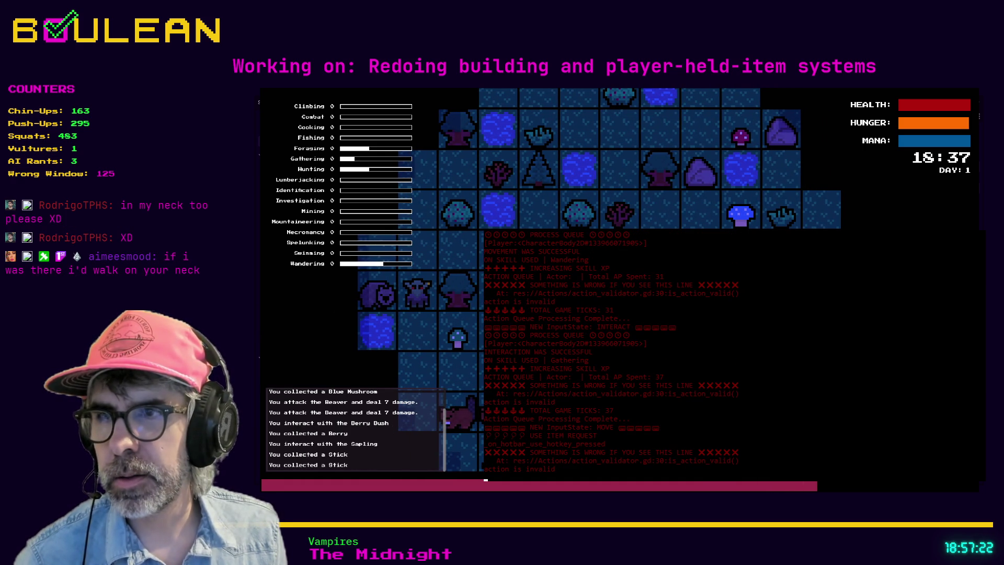
pyautogui.press('1')
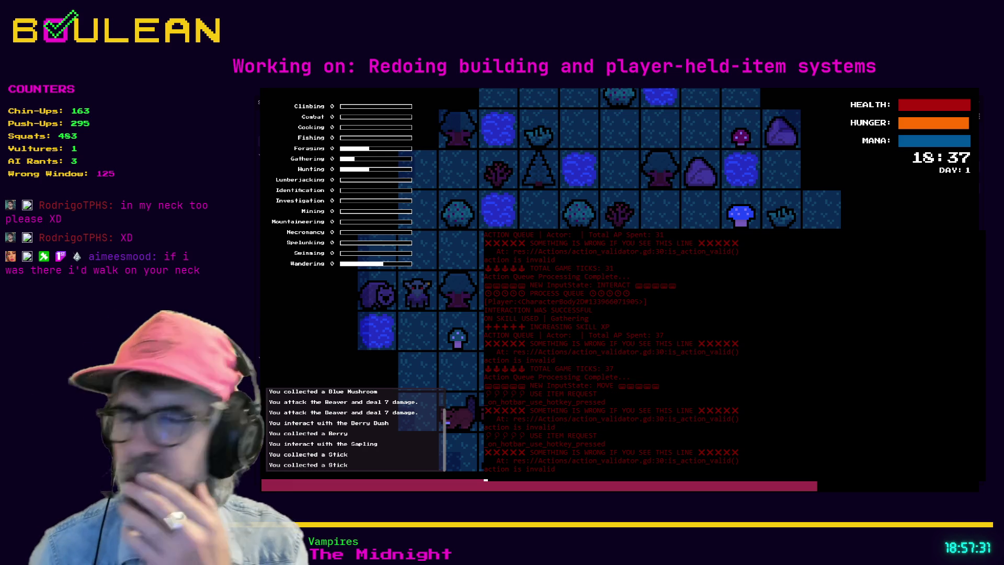
pyautogui.press('w')
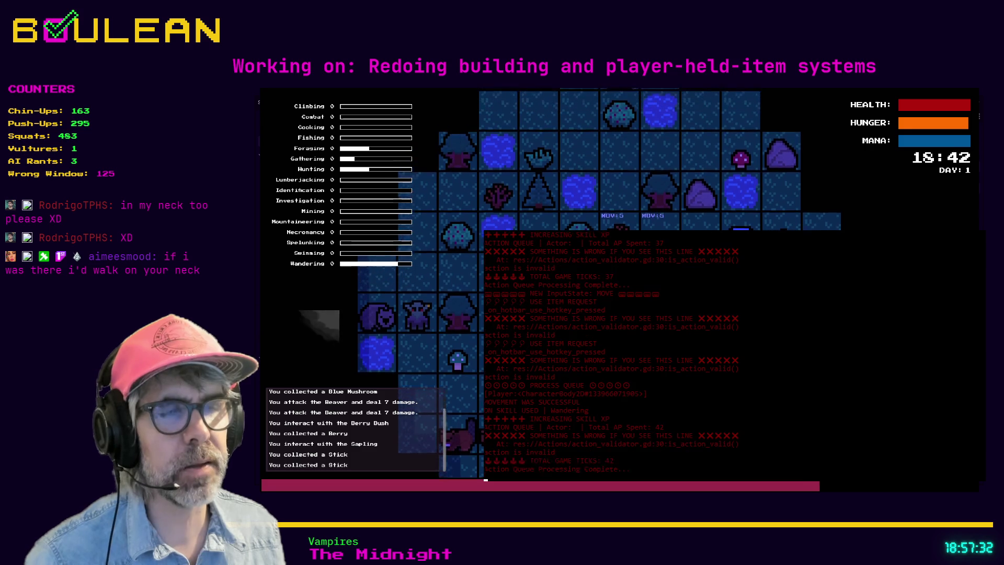
pyautogui.press('d')
pyautogui.press('d')
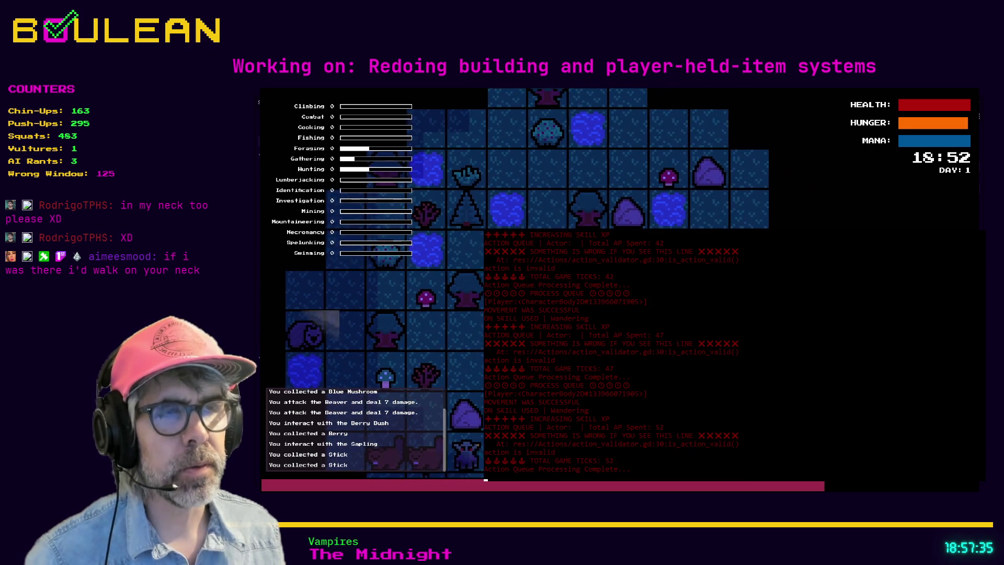
pyautogui.press('w')
pyautogui.press('e')
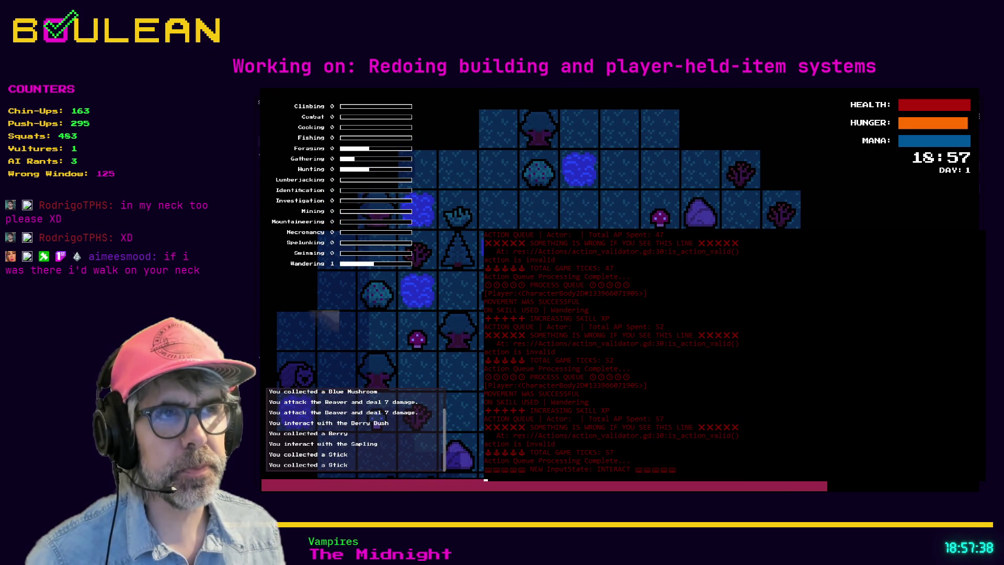
pyautogui.press('w')
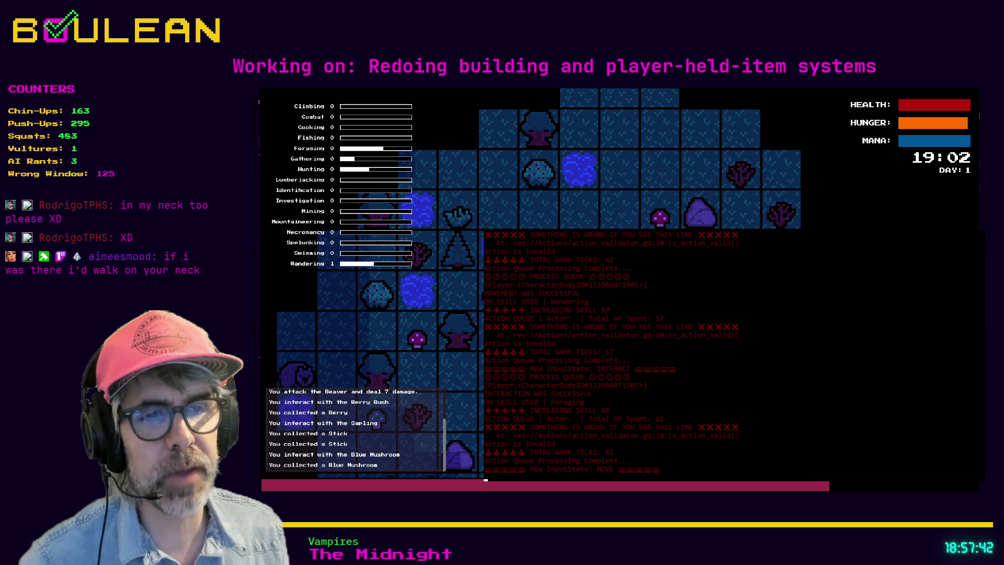
# Step: Eat the Blue Mushroom, hide the debug log, and harvest the sapling and tree for a stick and log
pyautogui.press('3')
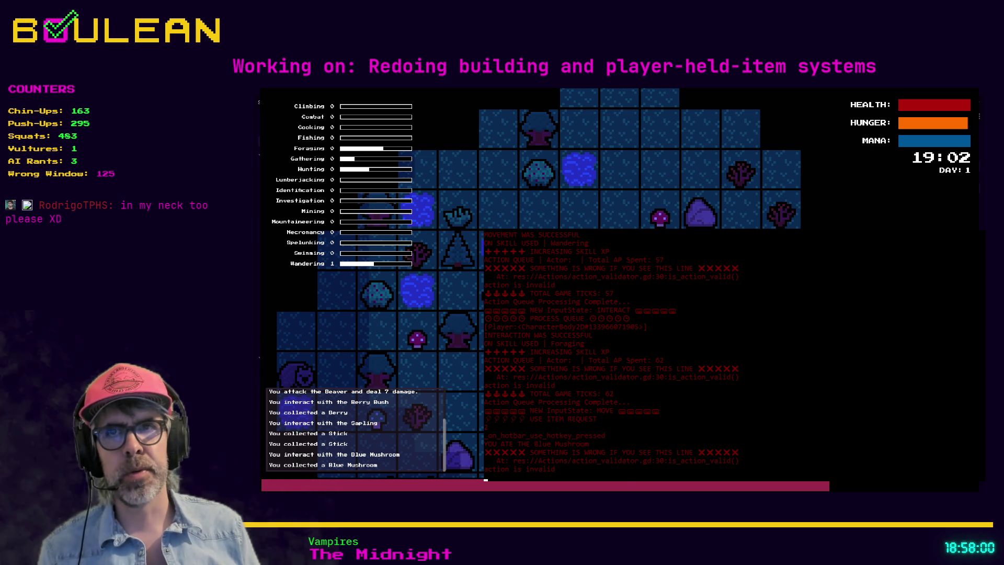
pyautogui.press('`')
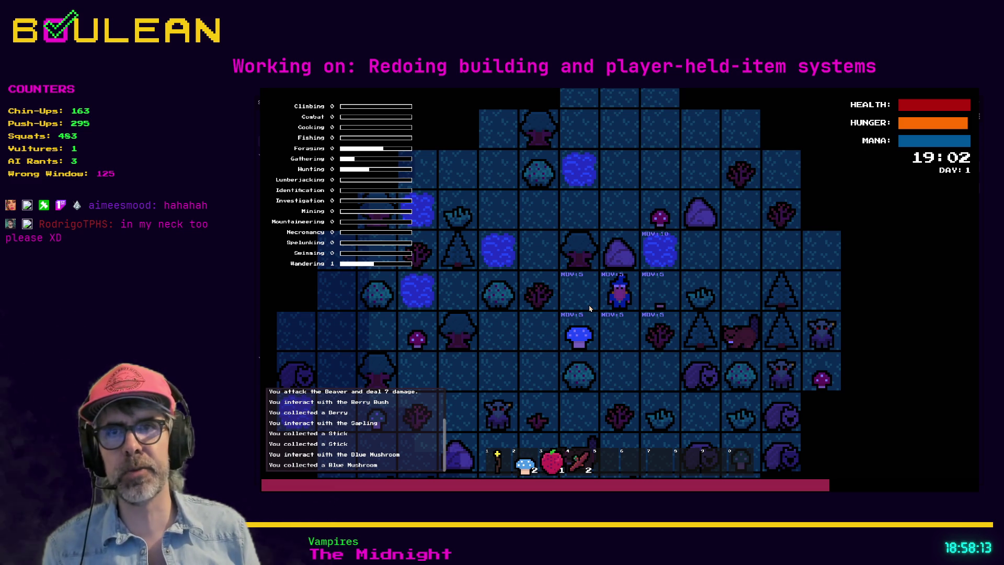
pyautogui.click(590, 309)
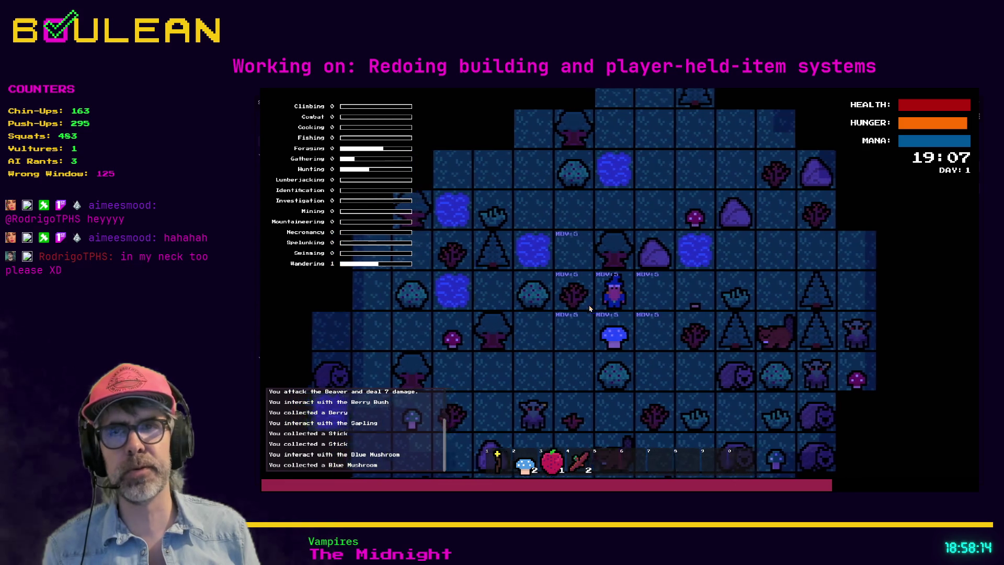
pyautogui.click(590, 308)
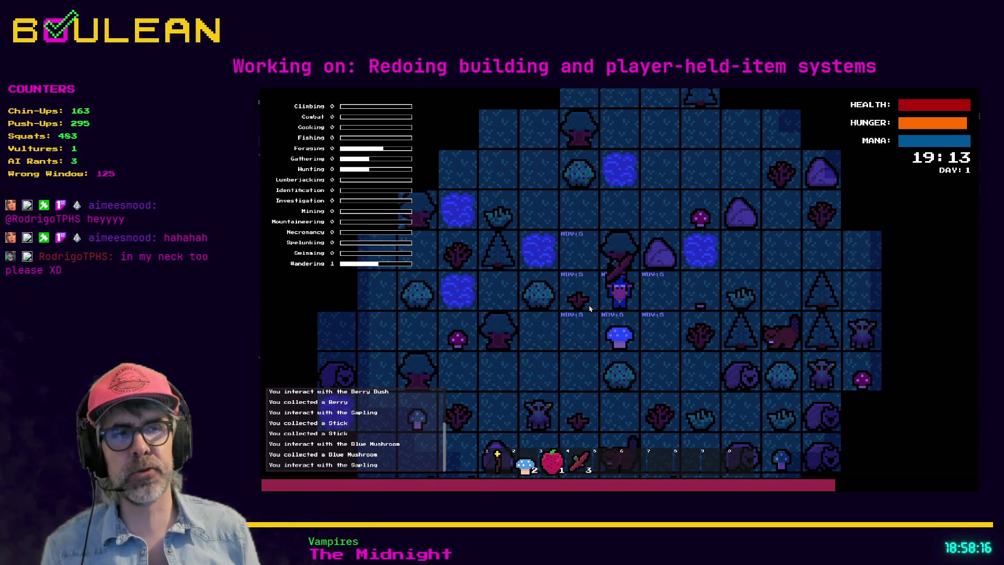
pyautogui.press('Up')
pyautogui.press('Up')
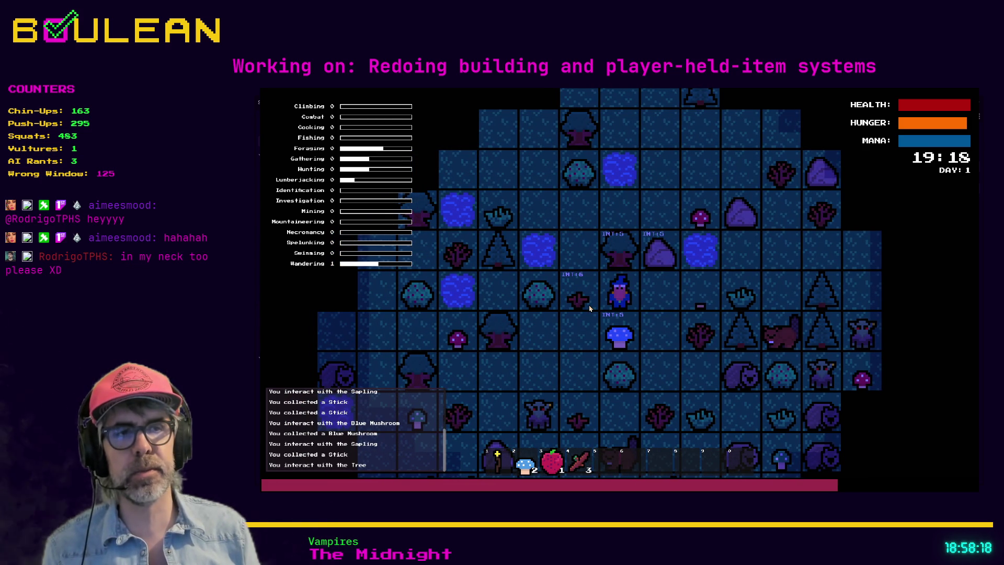
pyautogui.press('Up')
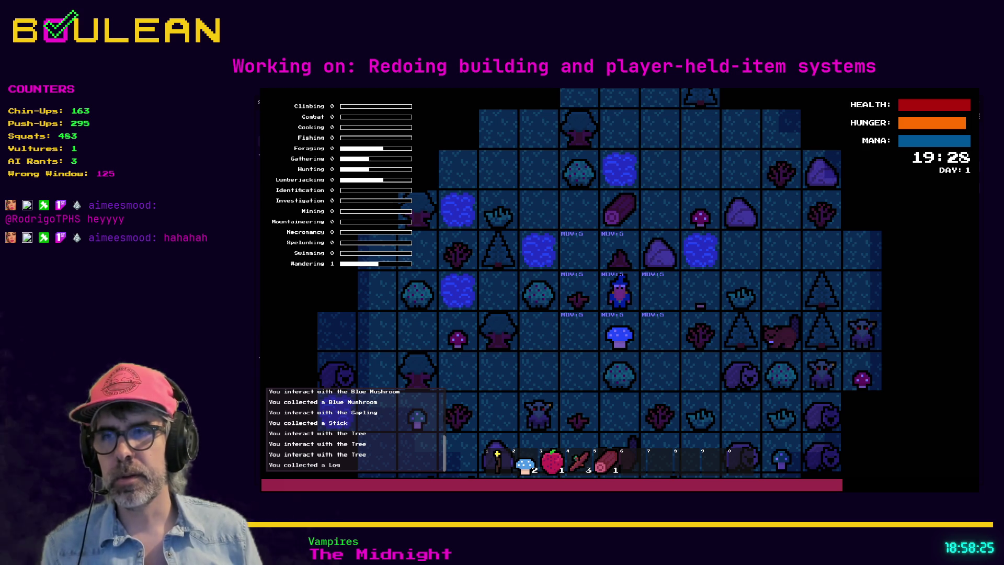
# Step: With the debug log showing, eat a Berry and a Blue Mushroom, then stop the game
pyautogui.press('e')
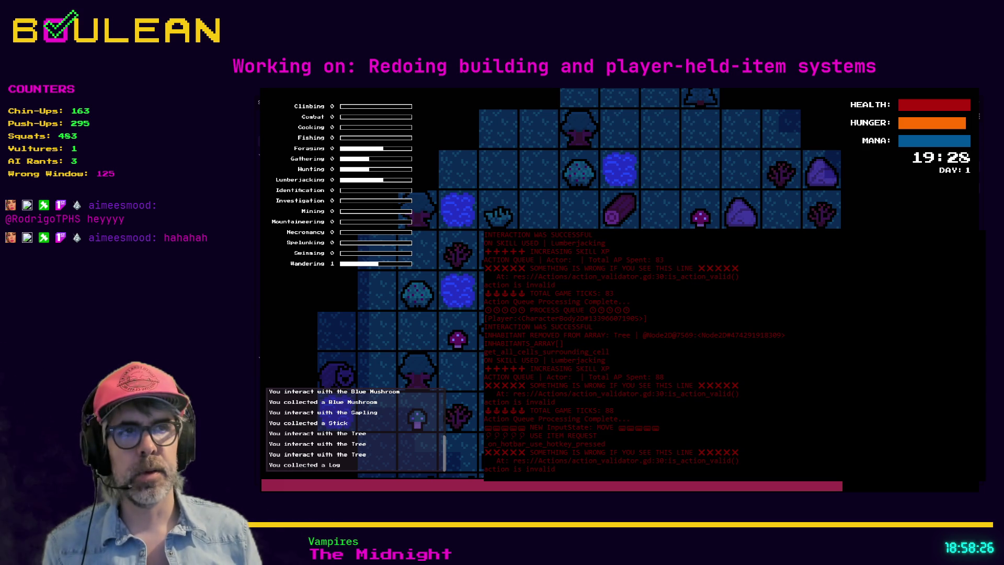
pyautogui.press('e')
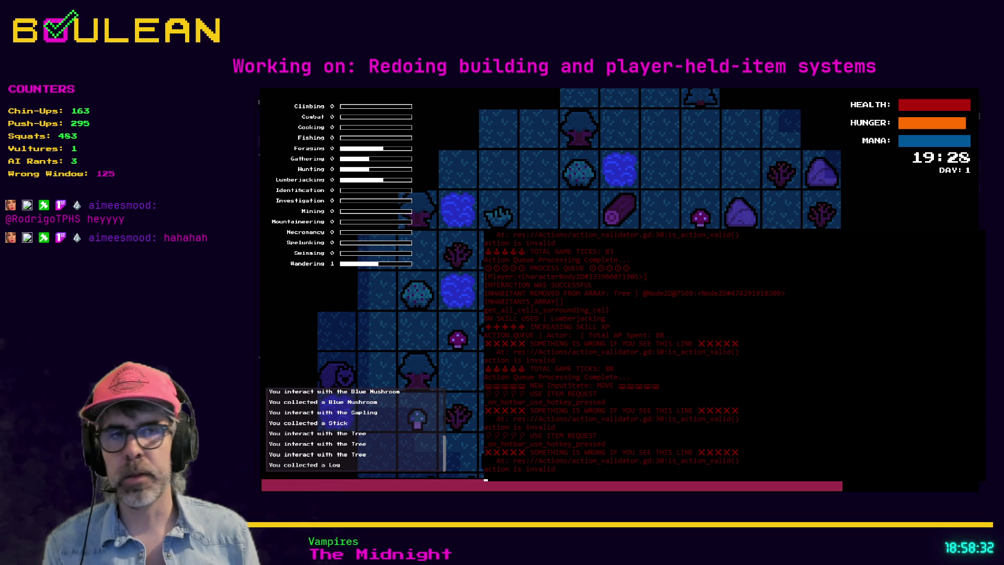
pyautogui.press('e')
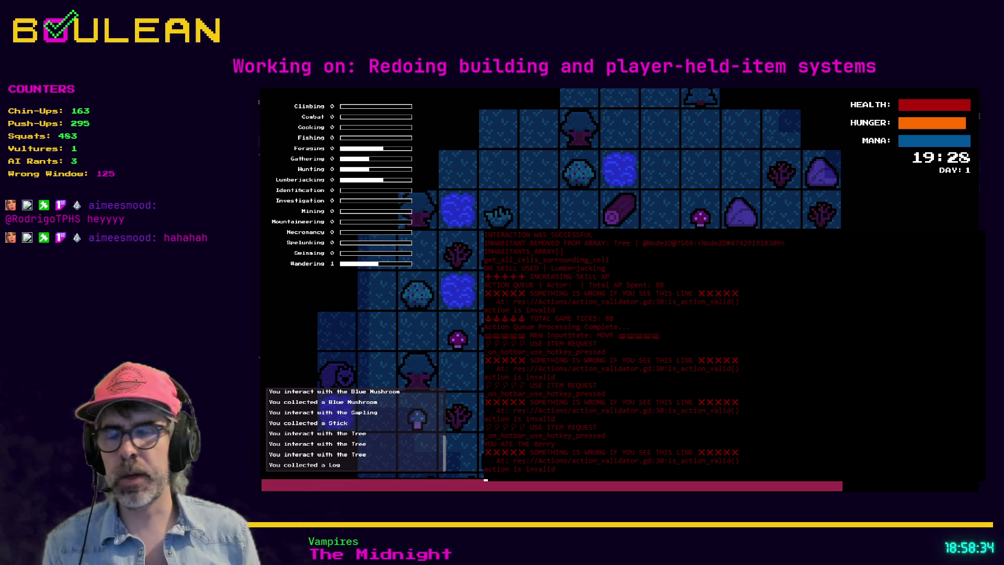
pyautogui.press('2')
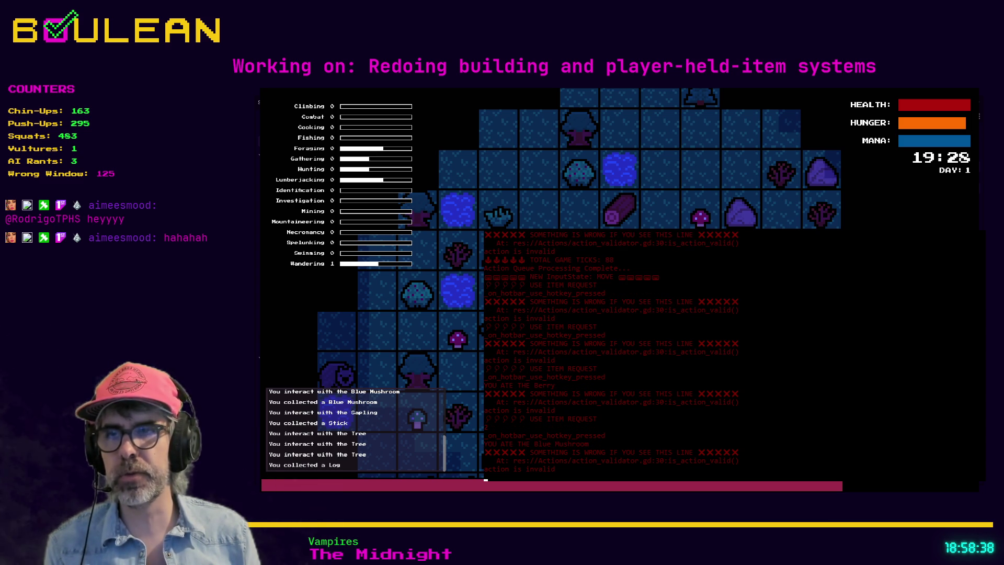
pyautogui.press('F8')
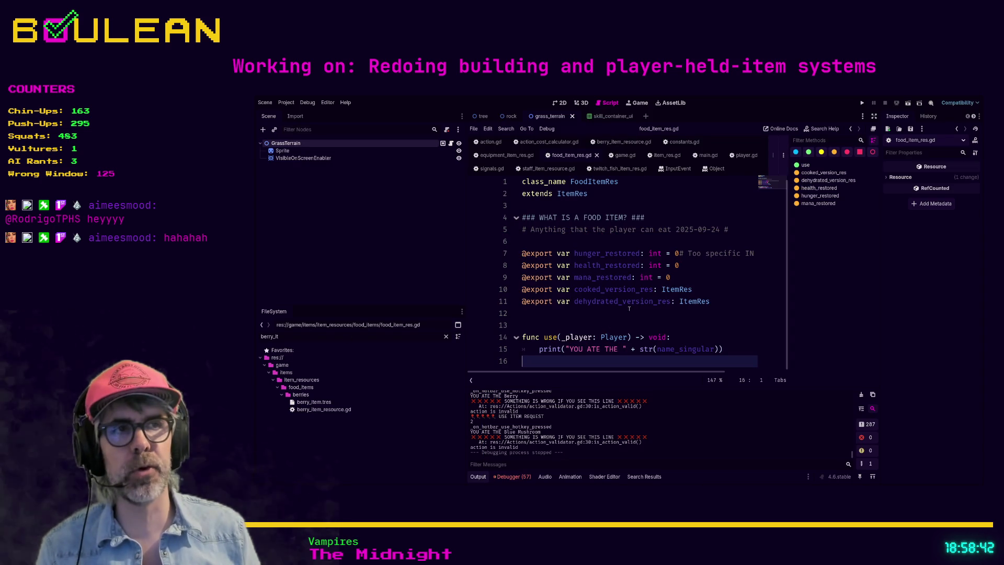
# Step: Search the project for 'Something is wrong if you see this line' and open action_validator.gd at line 30, docks hidden
pyautogui.click(600, 326)
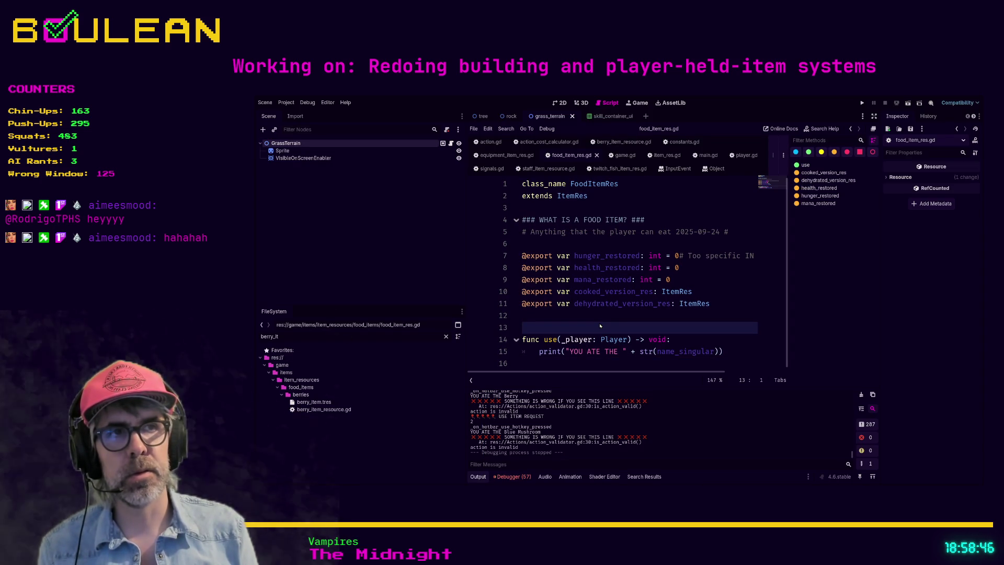
pyautogui.hotkey('ctrl', 'shift', 'f')
pyautogui.press('Return')
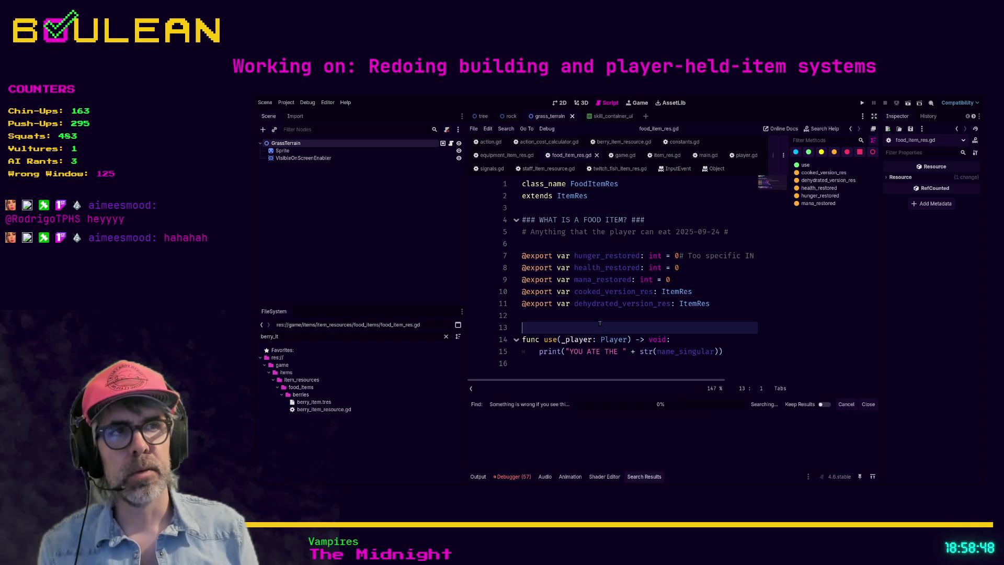
pyautogui.click(528, 426)
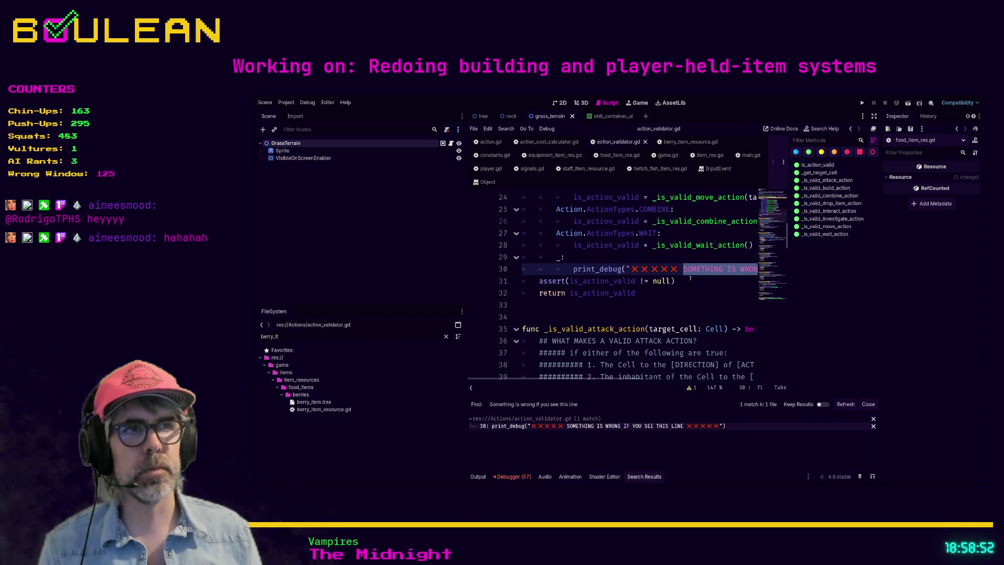
pyautogui.click(685, 281)
pyautogui.hotkey('ctrl', 'shift', 'F11')
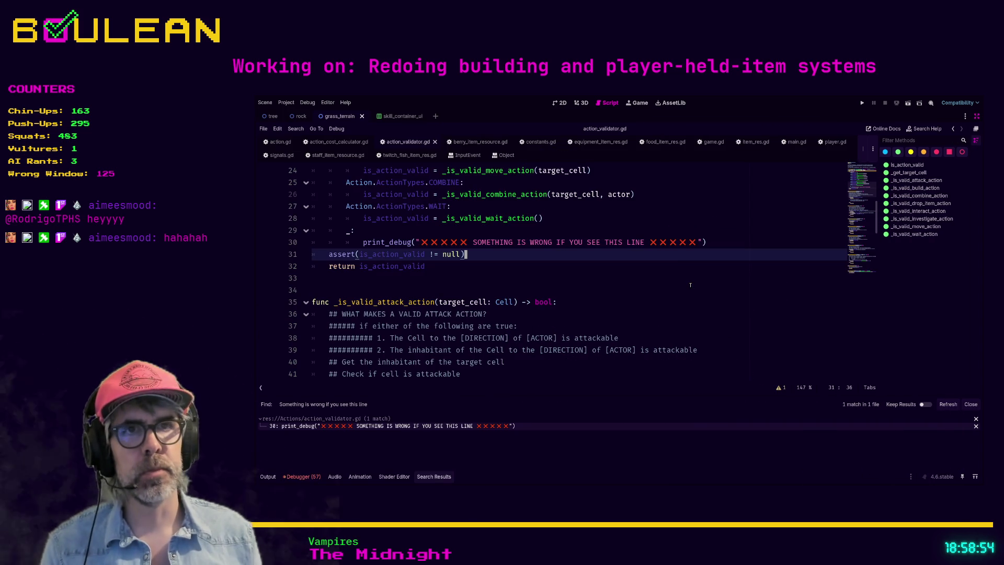
# Step: Scroll through is_action_valid in action_validator.gd to review the surrounding code
pyautogui.scroll(3, 495, 278)
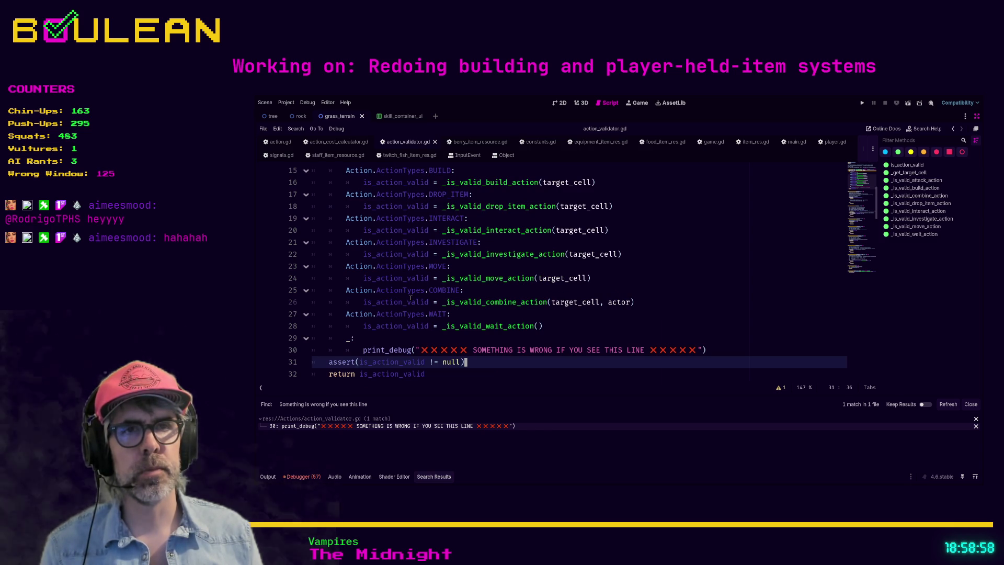
pyautogui.scroll(1, 411, 298)
pyautogui.scroll(1, 417, 282)
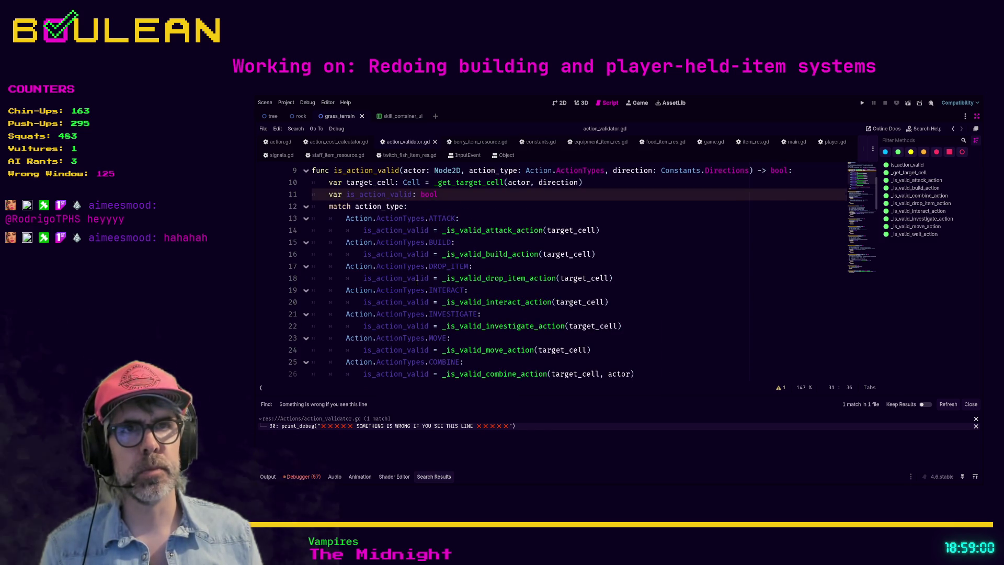
pyautogui.scroll(1, 417, 281)
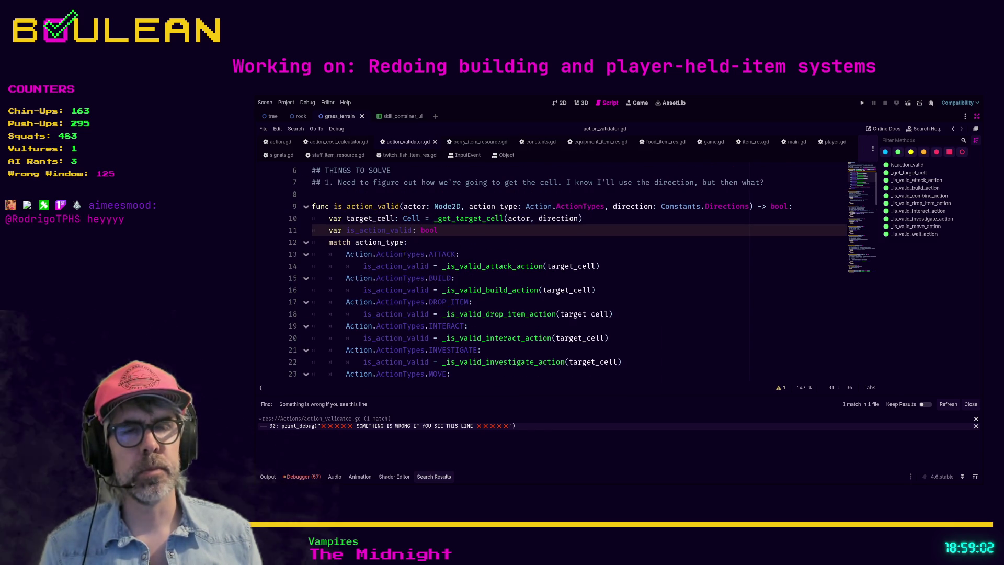
pyautogui.scroll(-2, 416, 260)
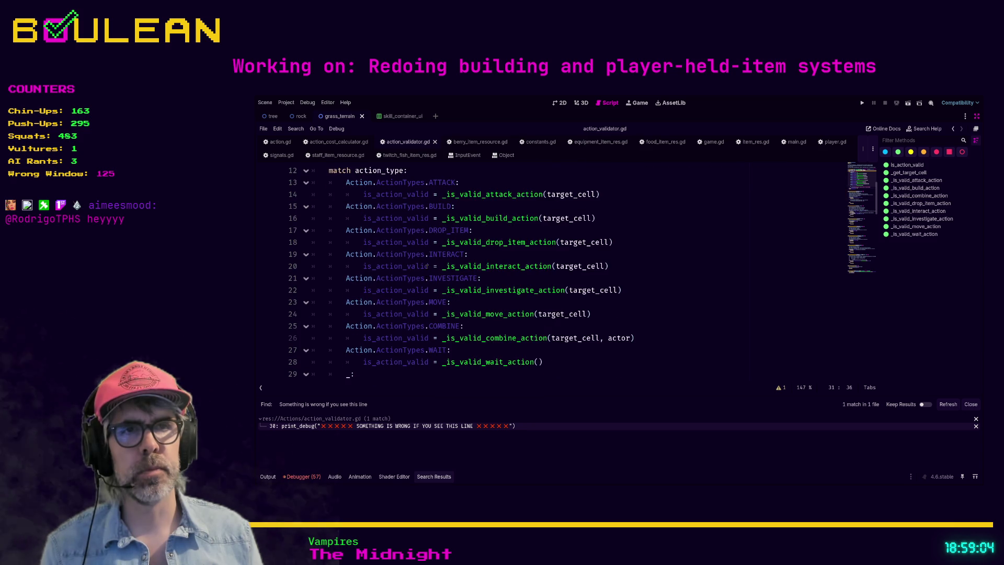
pyautogui.scroll(-2, 427, 267)
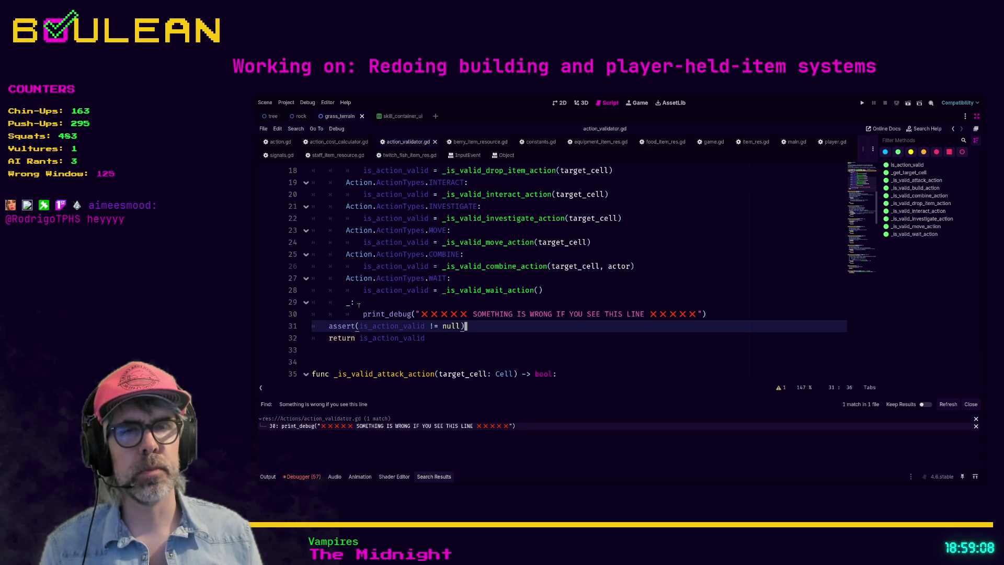
pyautogui.scroll(3, 348, 309)
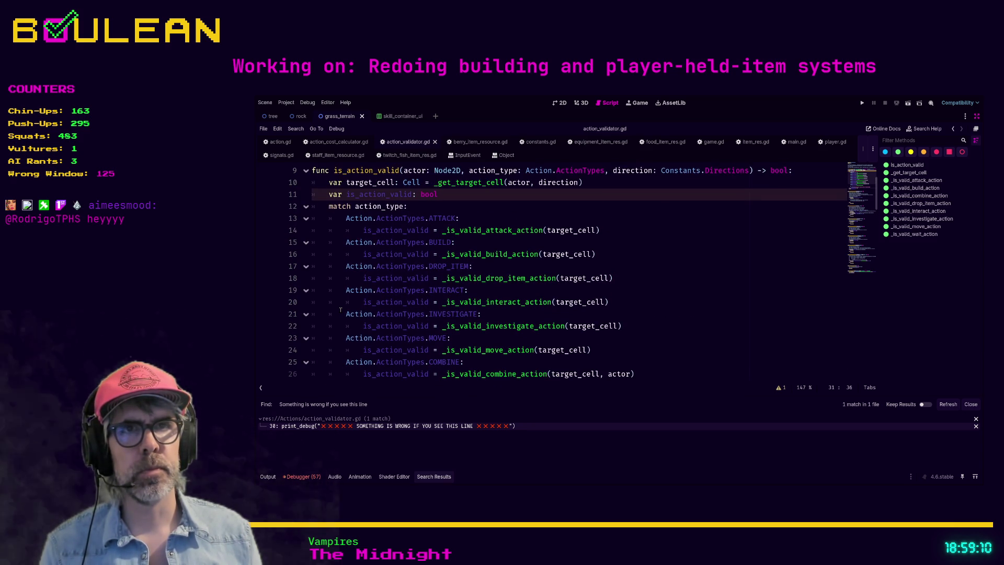
pyautogui.scroll(1, 340, 310)
pyautogui.scroll(1, 340, 310)
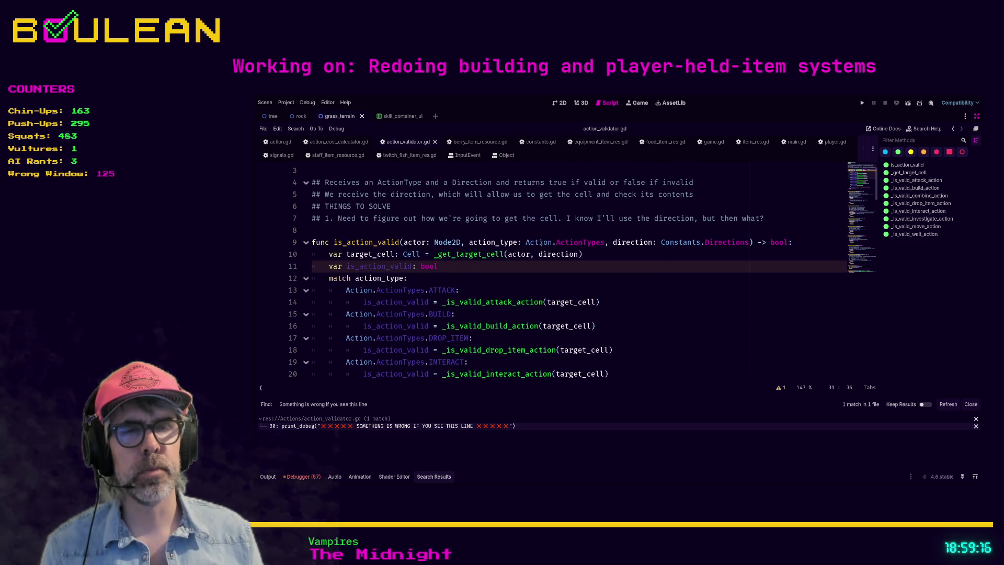
pyautogui.scroll(-3, 470, 266)
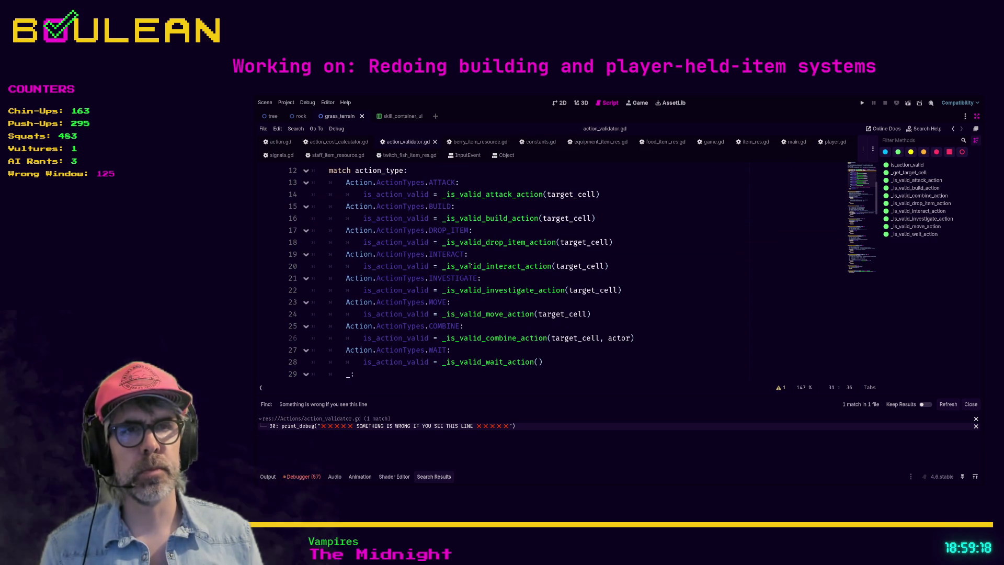
pyautogui.scroll(-2, 470, 267)
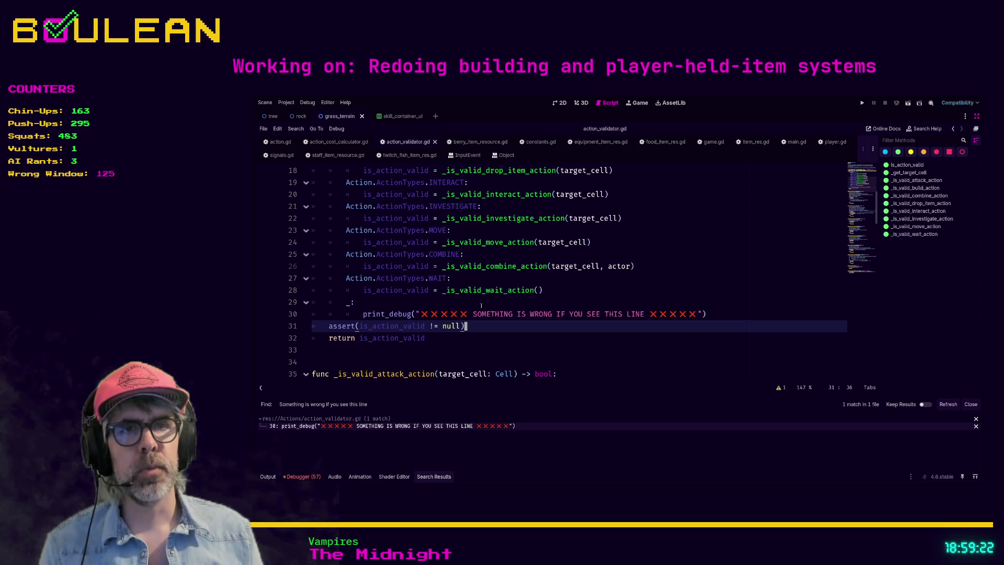
# Step: Add a line after the print_debug call: print(str(Action.ActionTypes.keys()[action_type]))
pyautogui.click(707, 314)
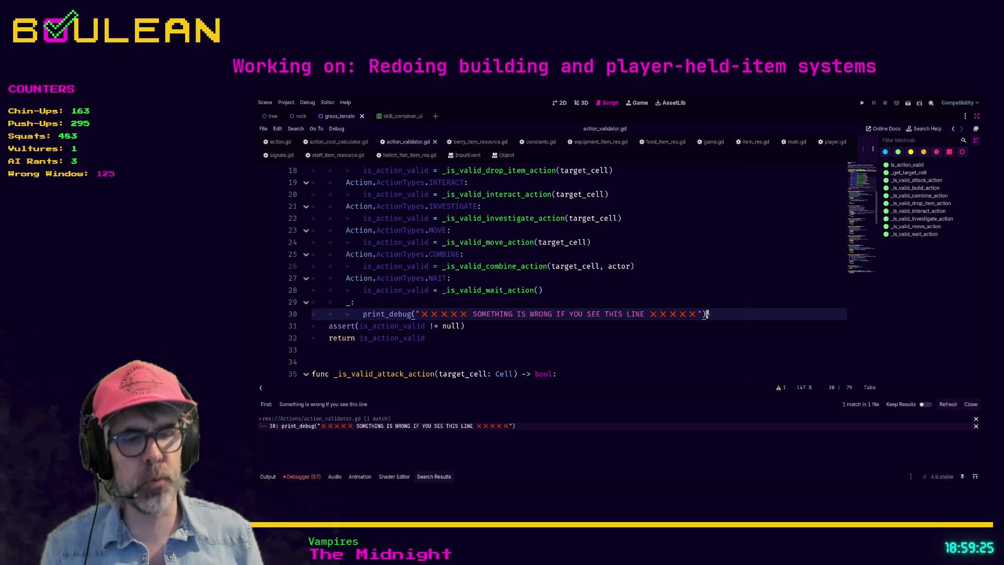
pyautogui.press('Return')
pyautogui.write('print')
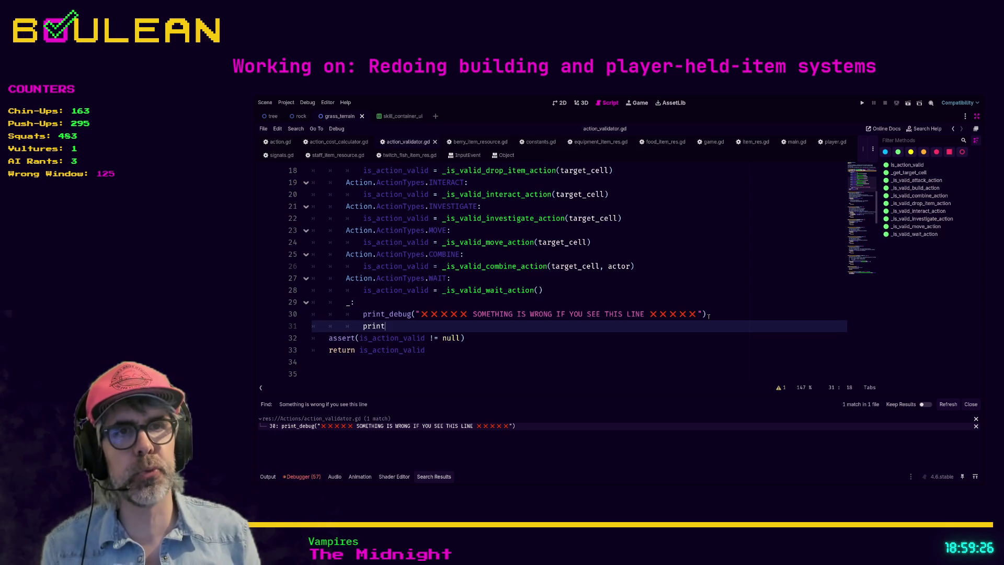
pyautogui.write('("')
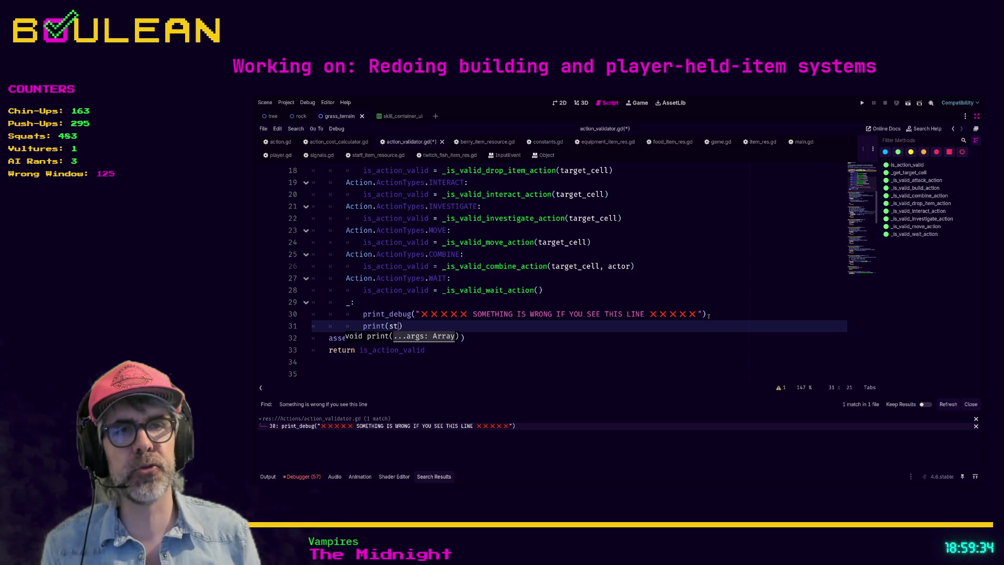
pyautogui.write('r')
pyautogui.press('Return')
pyautogui.write('ct')
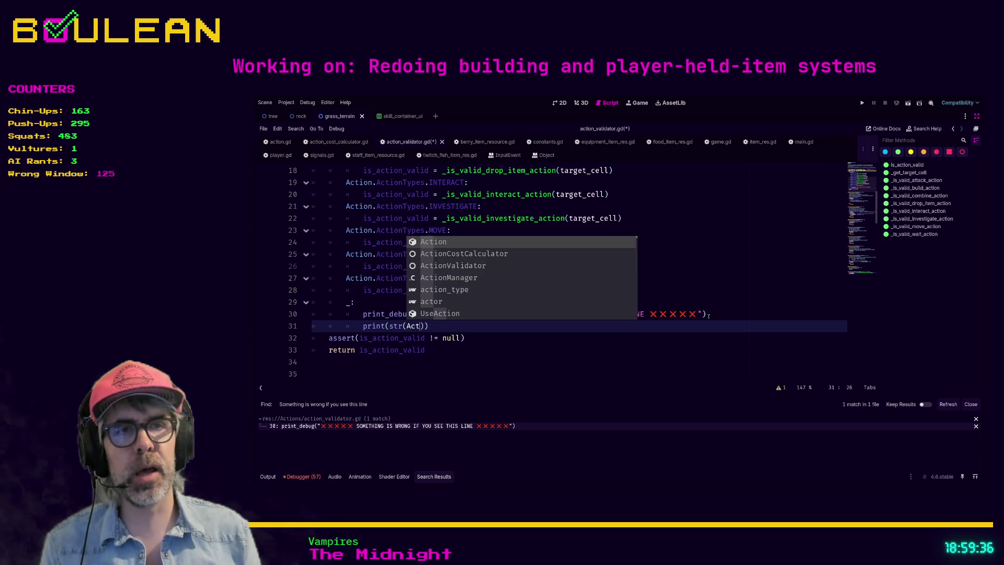
pyautogui.press('Return')
pyautogui.write('ction')
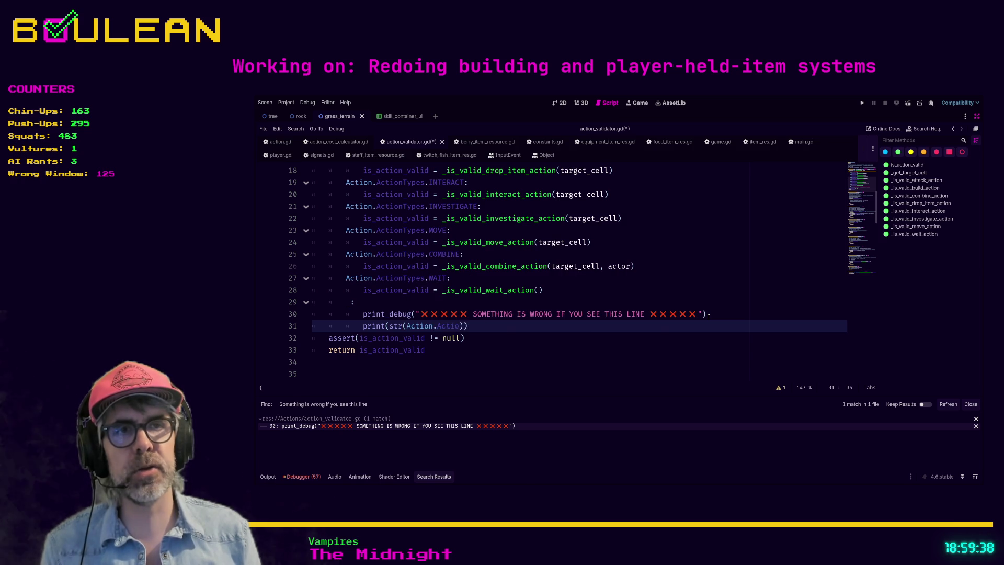
pyautogui.press('Return')
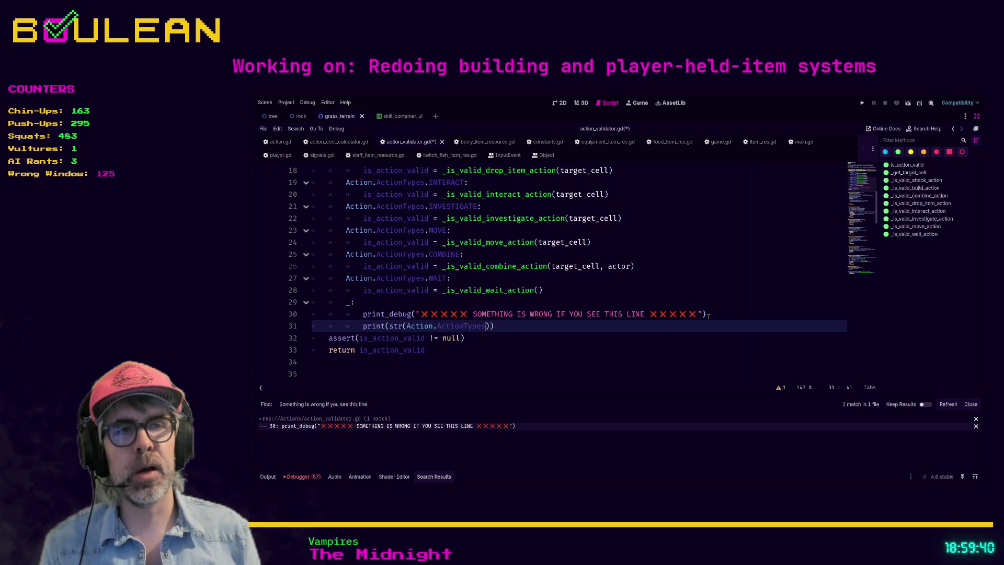
pyautogui.write('.k')
pyautogui.press('Return')
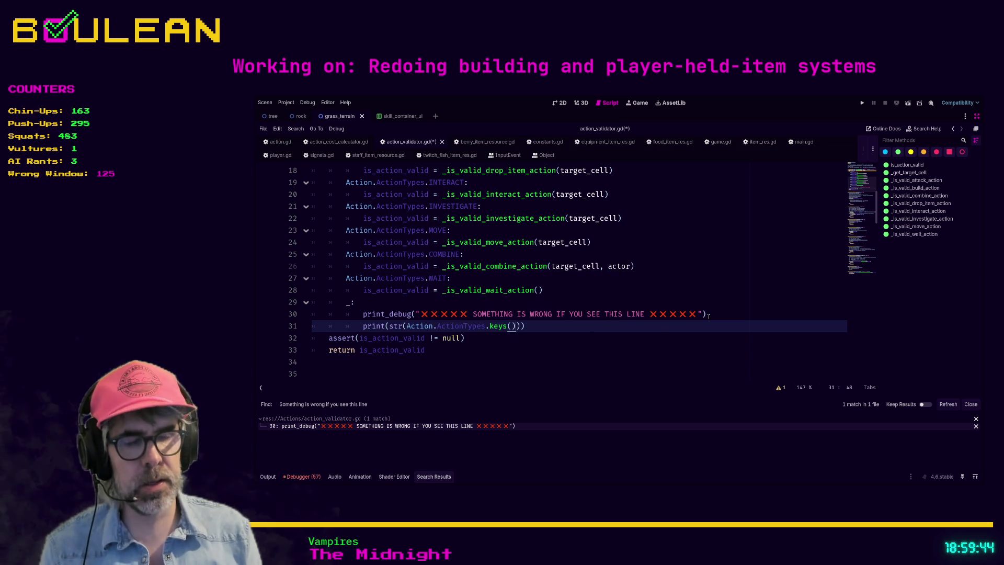
pyautogui.write('[')
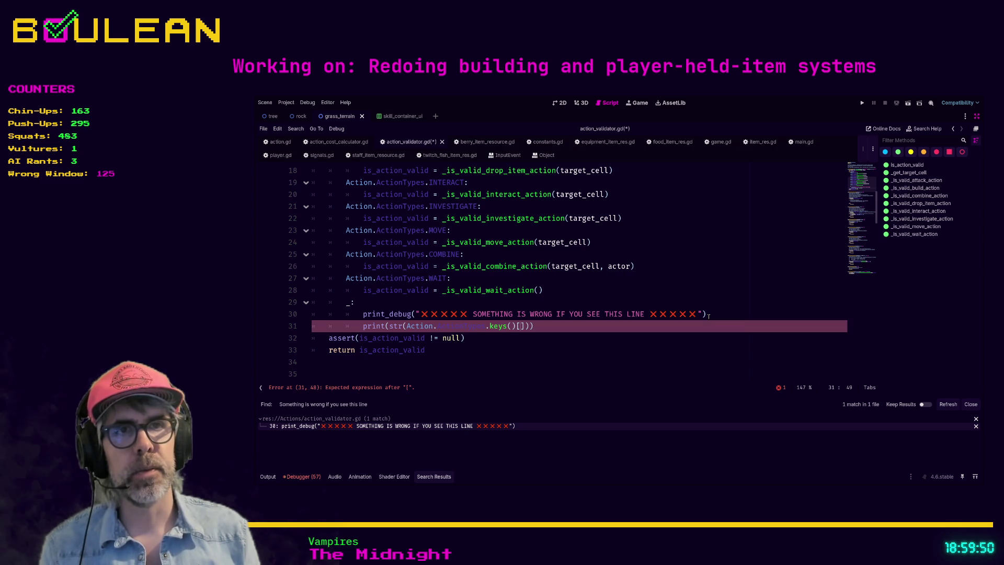
pyautogui.scroll(3, 573, 302)
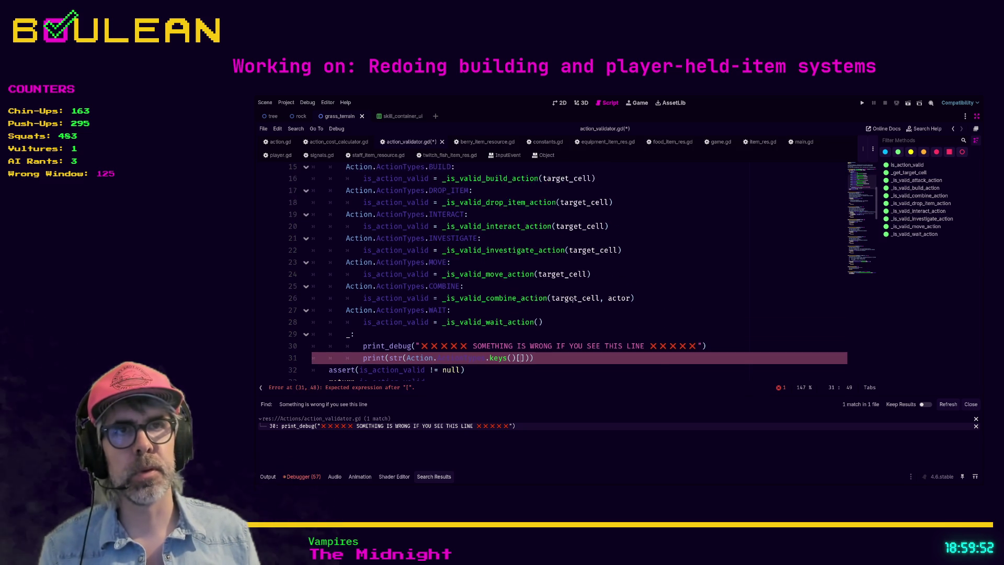
pyautogui.scroll(-5, 573, 302)
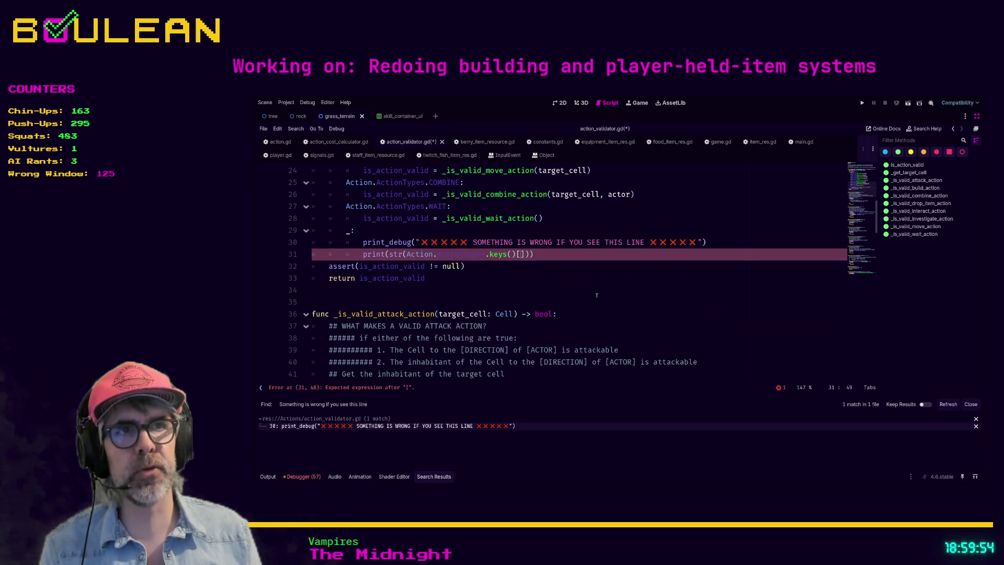
pyautogui.write('action_typ')
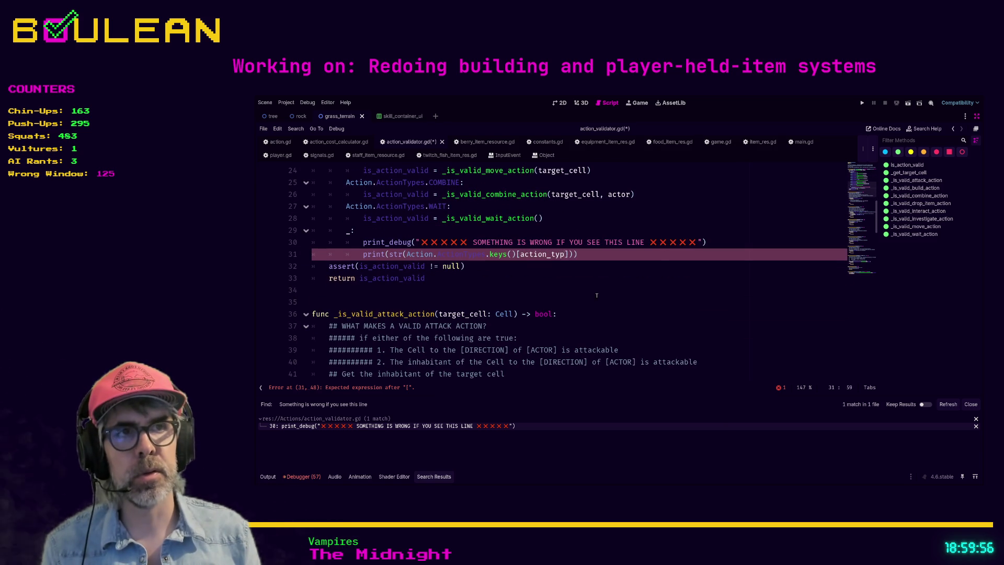
pyautogui.write('e')
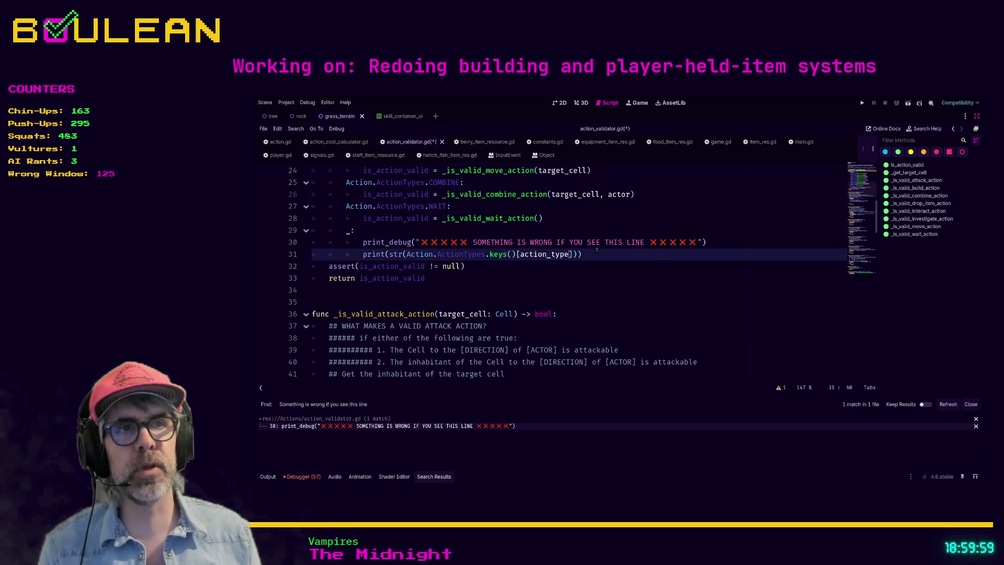
# Step: Inspect the ActionTypes enum (NONE, ATTACK, DROP_ITEM) in action.gd, then run the game with F5
pyautogui.keyDown('ctrl'); pyautogui.click(467, 254); pyautogui.keyUp('ctrl')
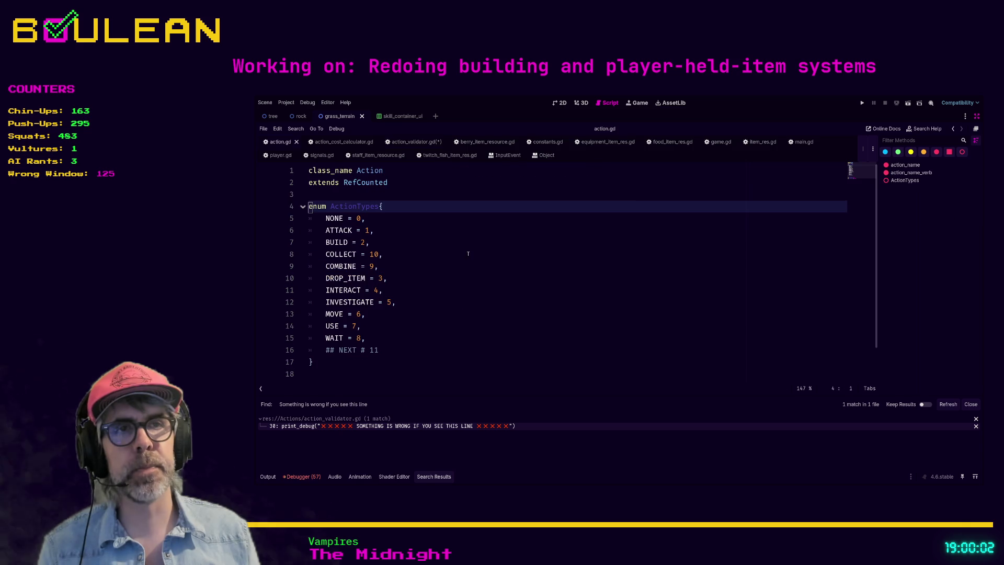
pyautogui.doubleClick(342, 218)
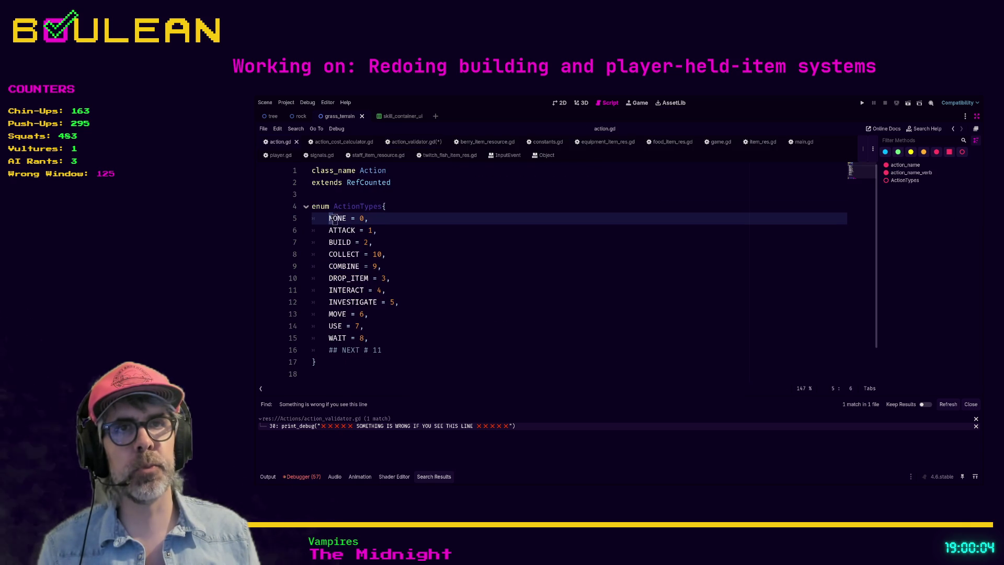
pyautogui.moveTo(329, 230)
pyautogui.mouseDown()
pyautogui.moveTo(356, 230)
pyautogui.moveTo(334, 242)
pyautogui.moveTo(344, 242)
pyautogui.mouseUp()
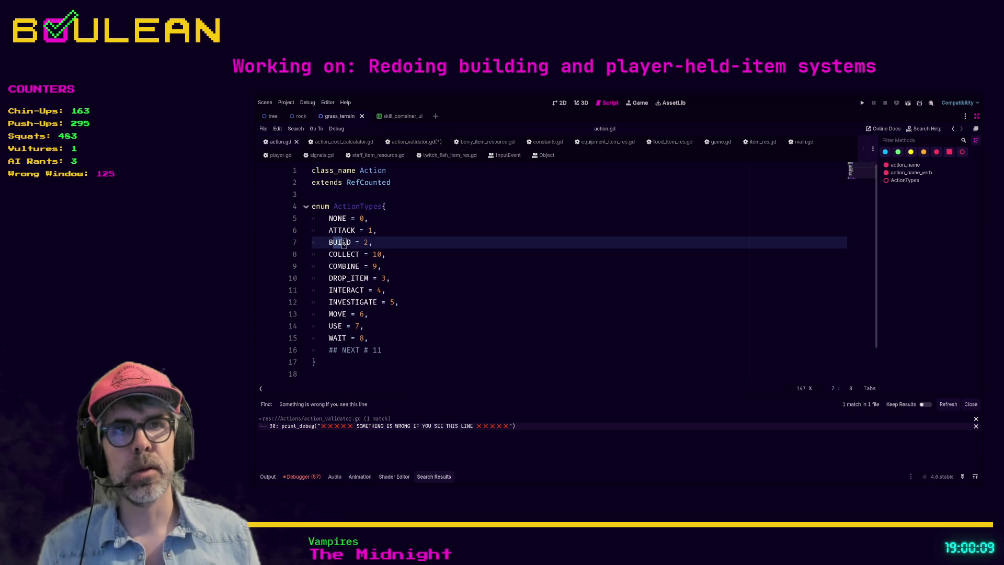
pyautogui.click(346, 254)
pyautogui.click(458, 278)
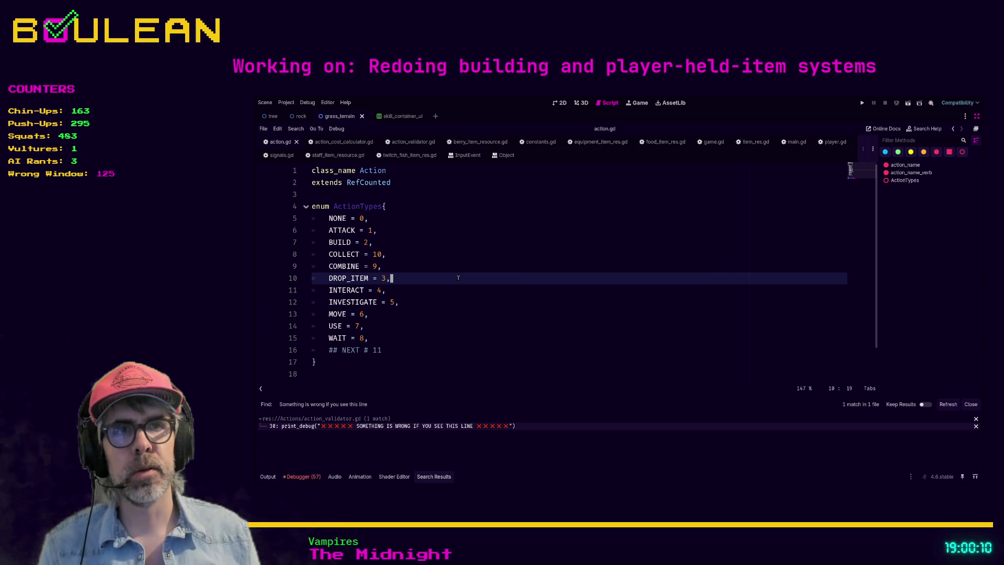
pyautogui.press('F5')
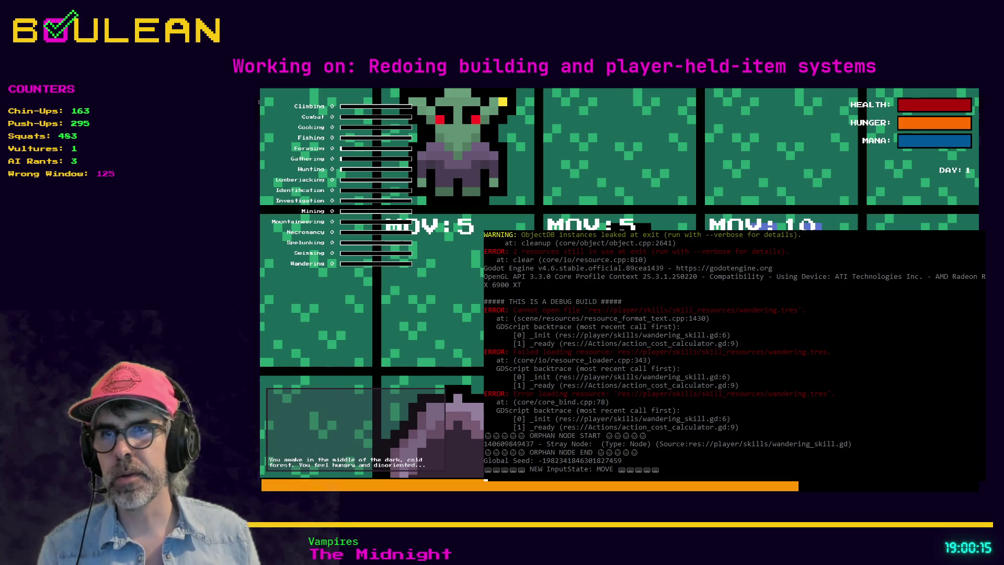
# Step: Take several movement turns and gather from the Grass Tuft, then stop the game with F8
pyautogui.press('Right')
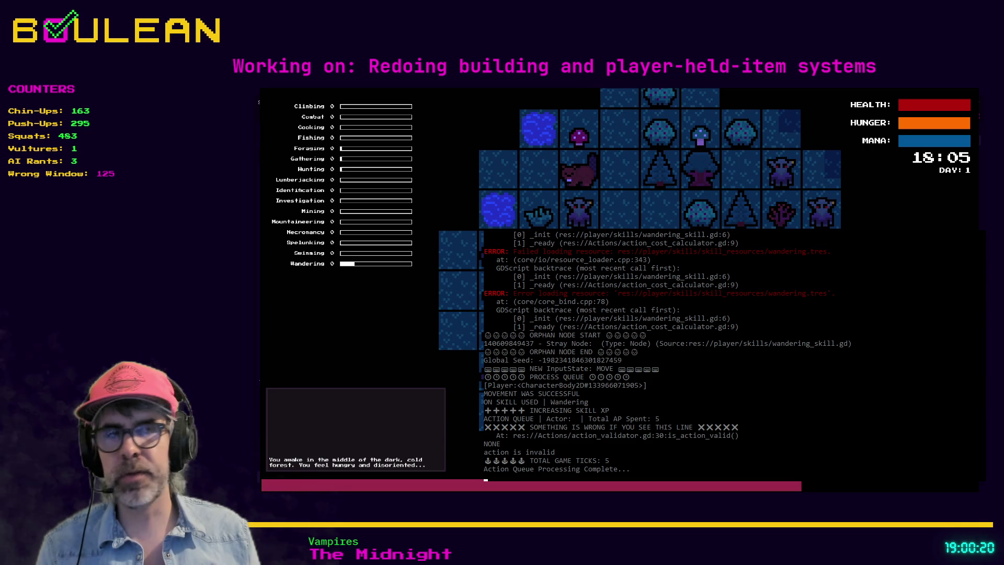
pyautogui.press('Left')
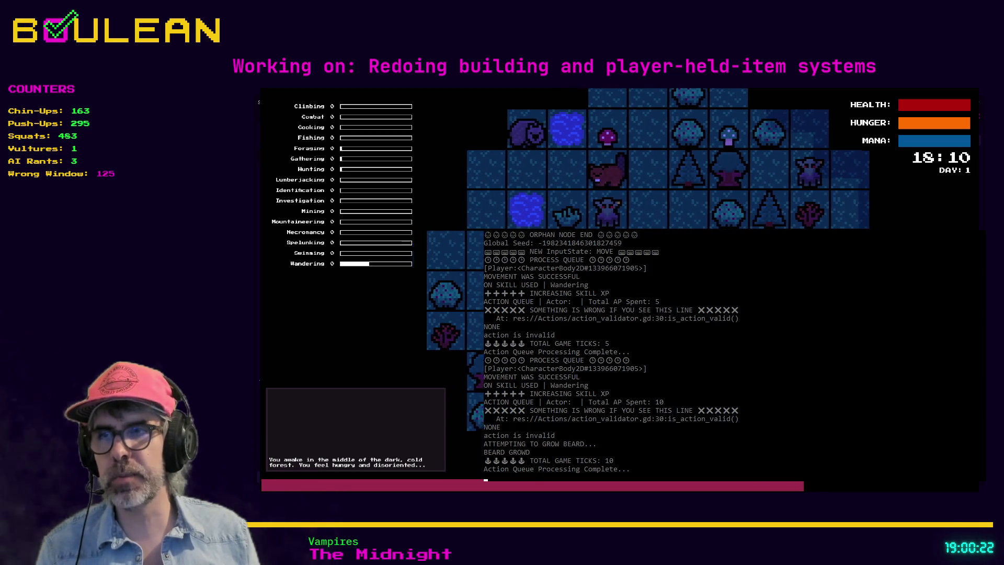
pyautogui.press('Down')
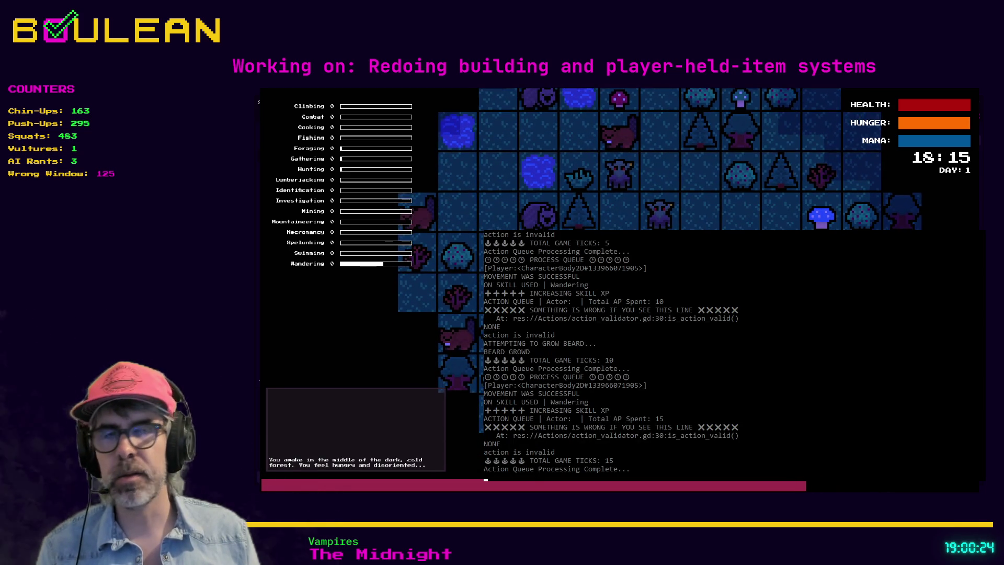
pyautogui.press('Down')
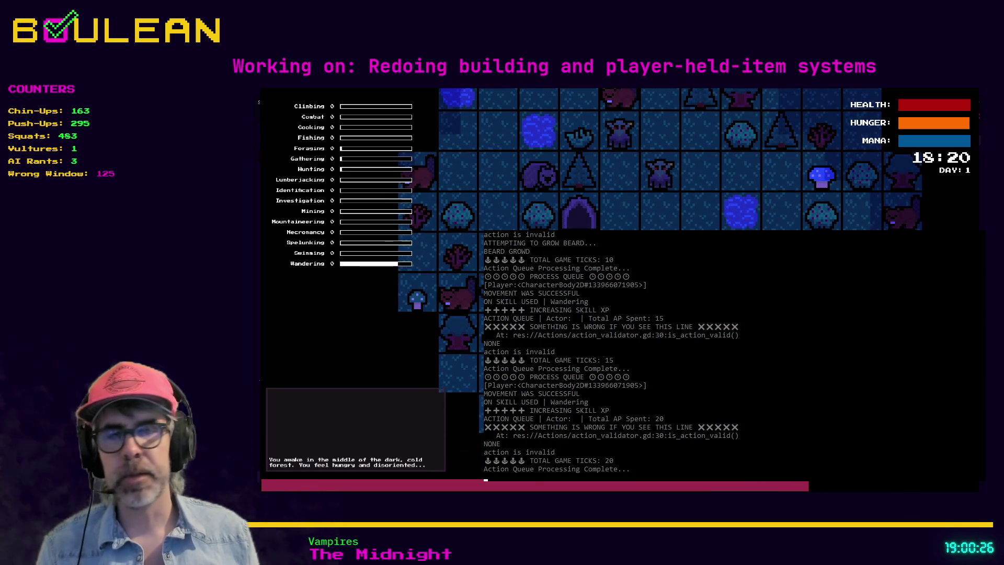
pyautogui.press('e')
pyautogui.press('Up')
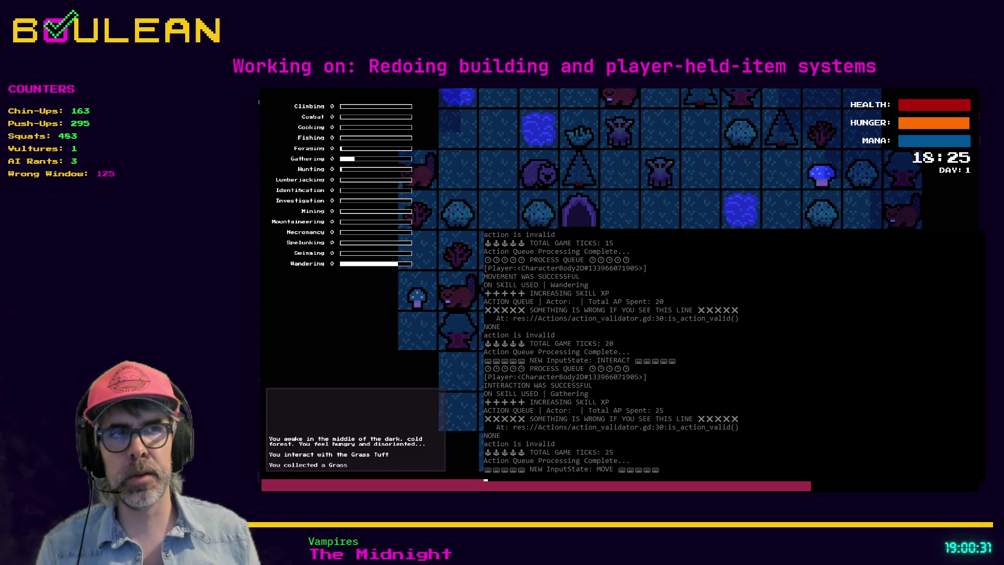
pyautogui.press('Down')
pyautogui.press('Left')
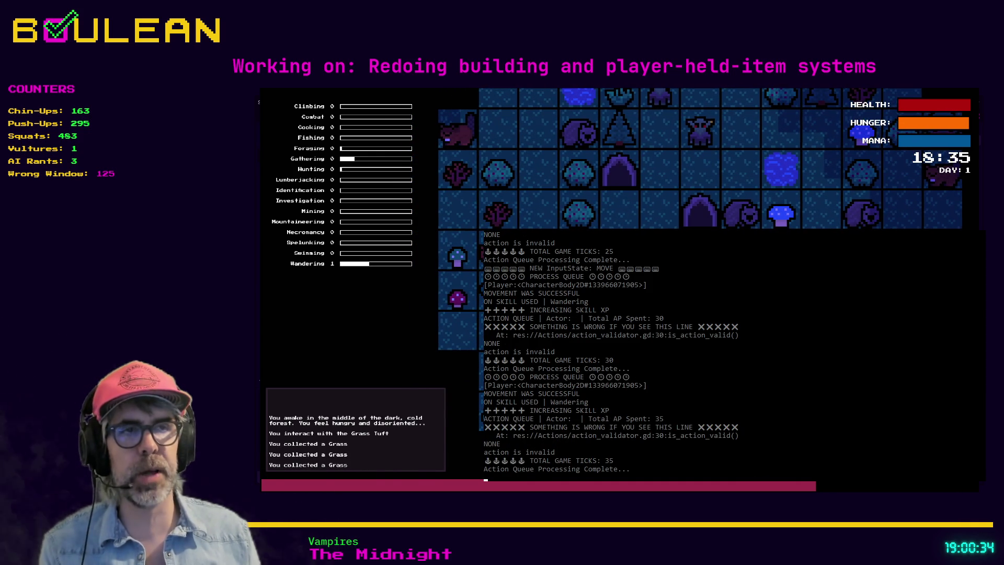
pyautogui.press('F8')
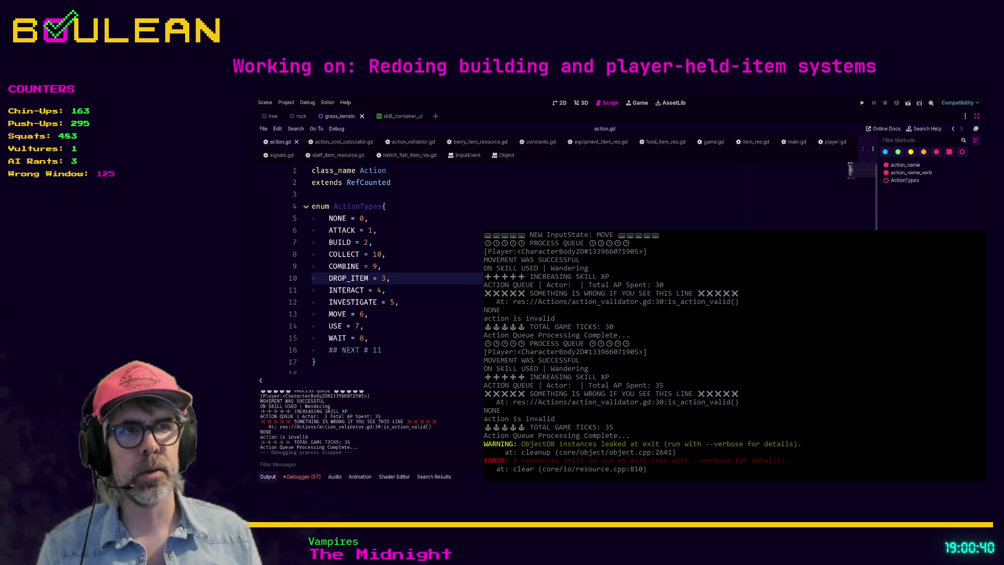
# Step: Reopen action_validator.gd from the search results and search the script for is_action_valid
pyautogui.press('Return')
pyautogui.click(293, 426)
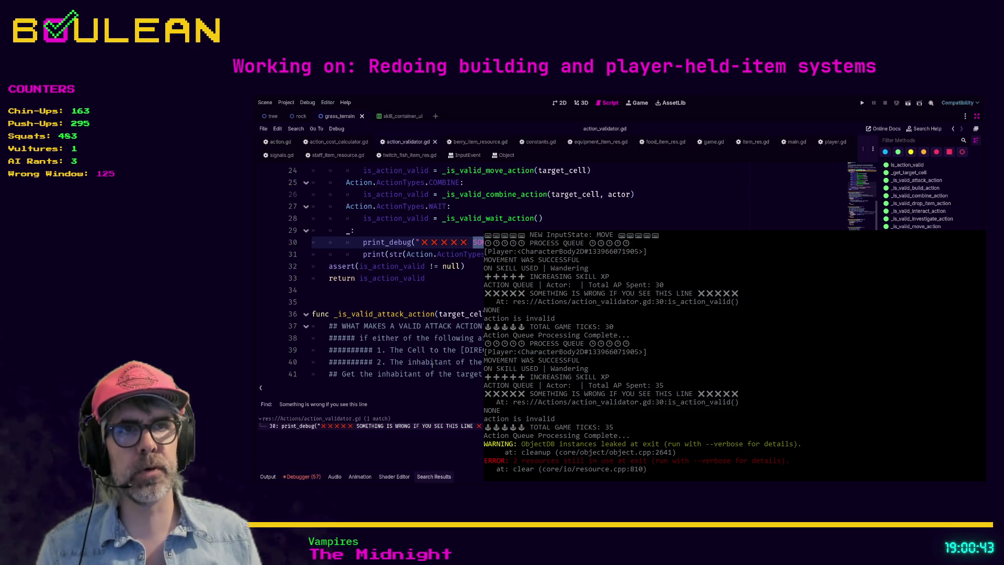
pyautogui.scroll(8, 397, 272)
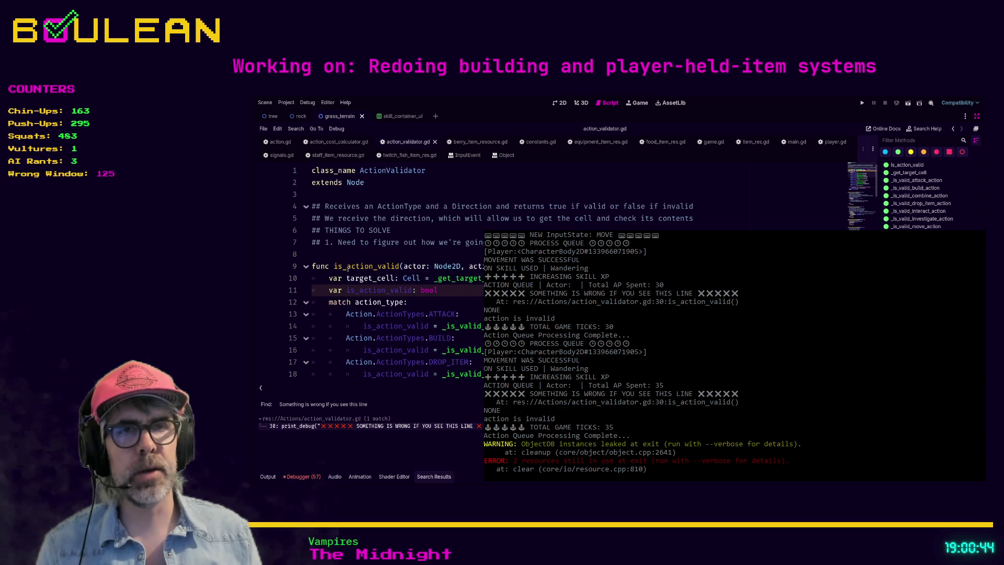
pyautogui.click(407, 301)
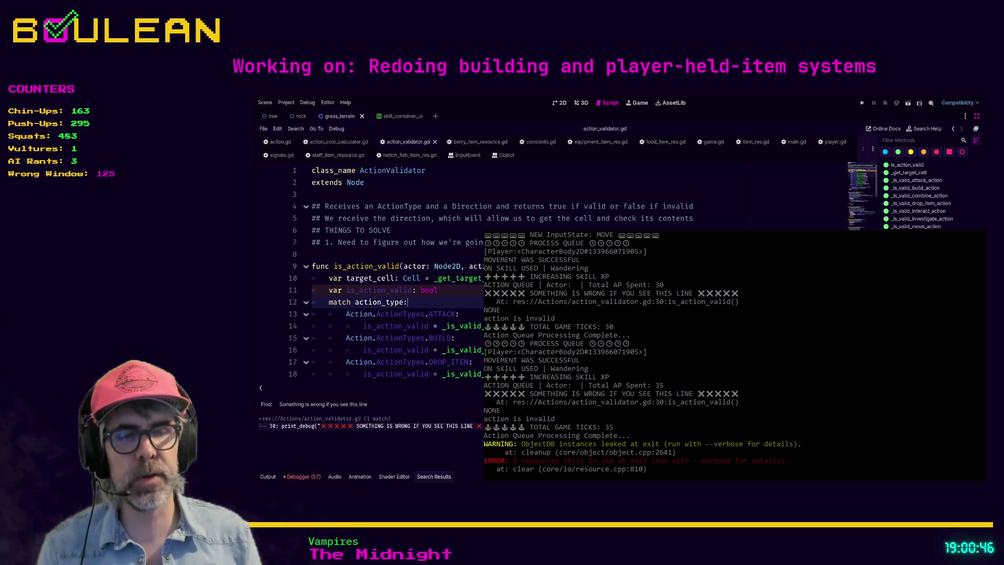
pyautogui.hotkey('ctrl', 'f')
pyautogui.write('is_ac')
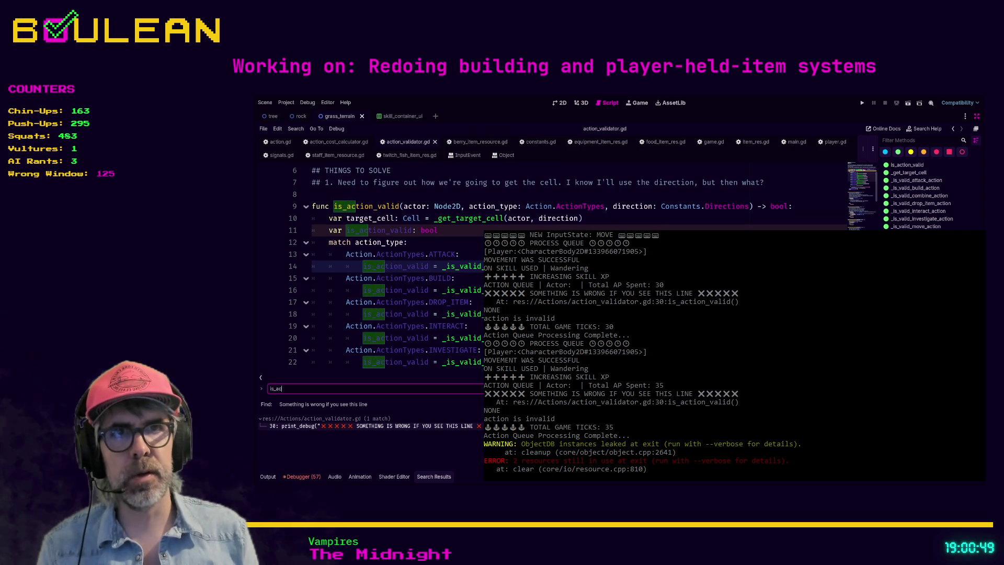
pyautogui.write('tion_valid')
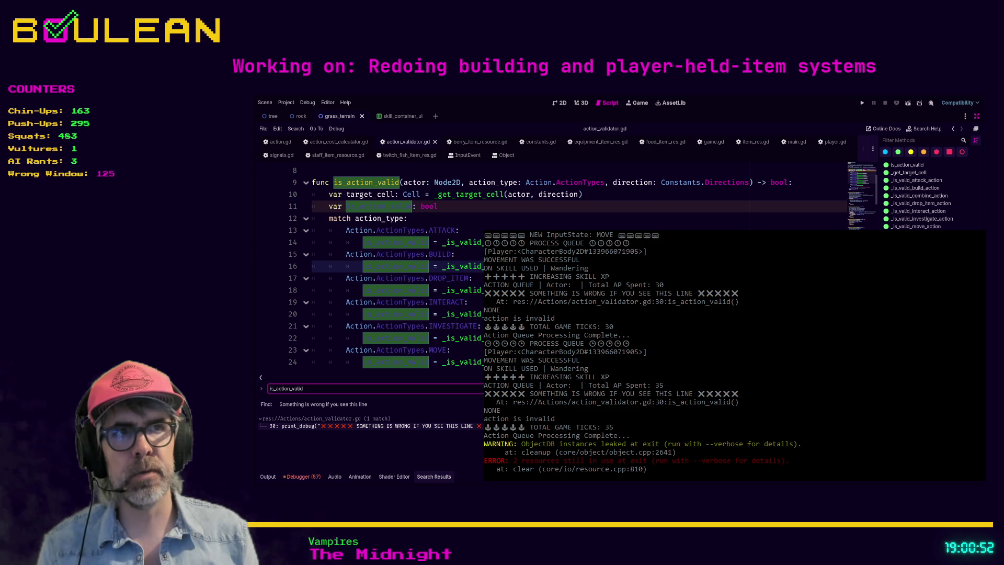
# Step: Search all project files for is_action_valid and collapse the validator's matches to reveal player.gd line 375
pyautogui.hotkey('ctrl', 'shift', 'f')
pyautogui.press('Return')
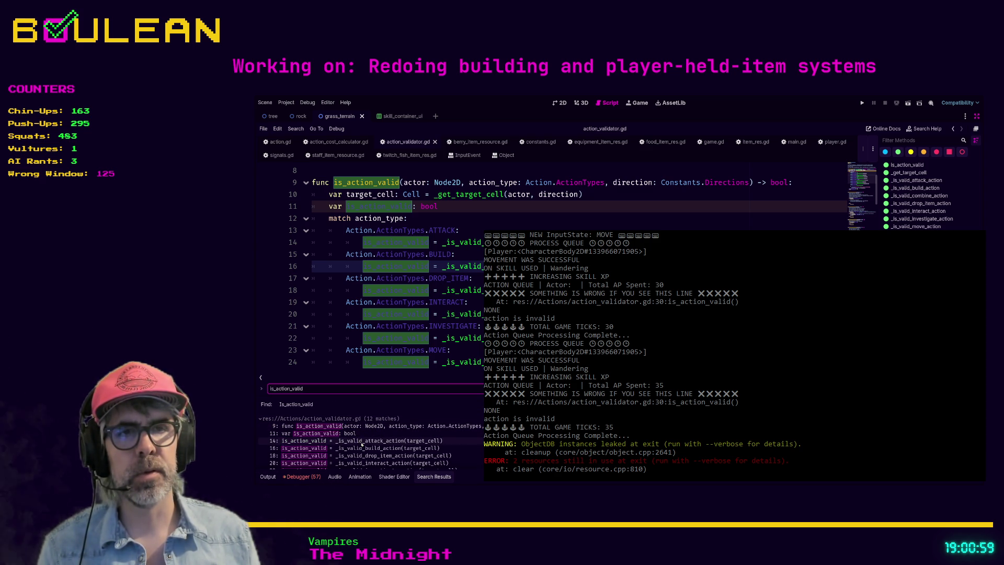
pyautogui.click(362, 444)
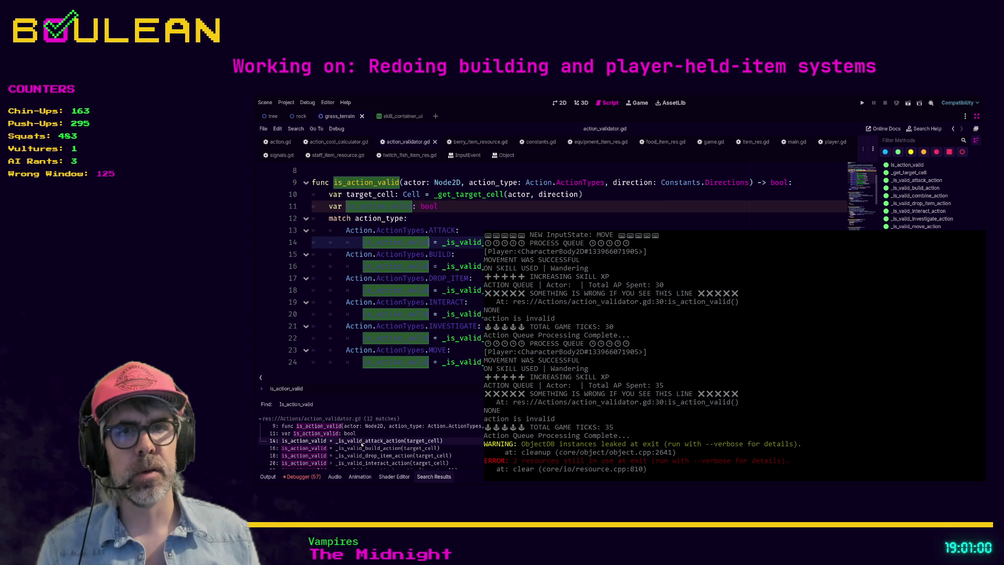
pyautogui.click(260, 419)
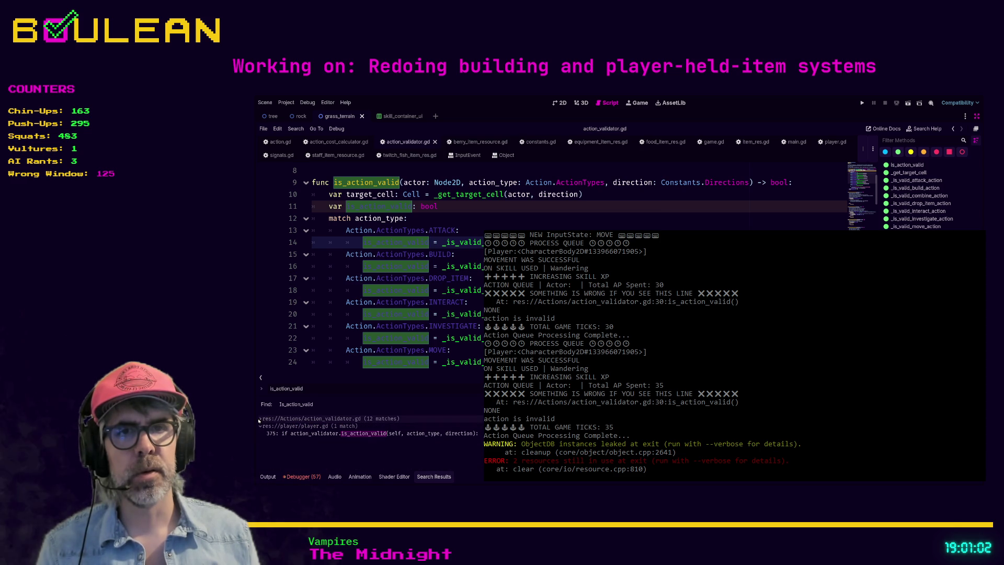
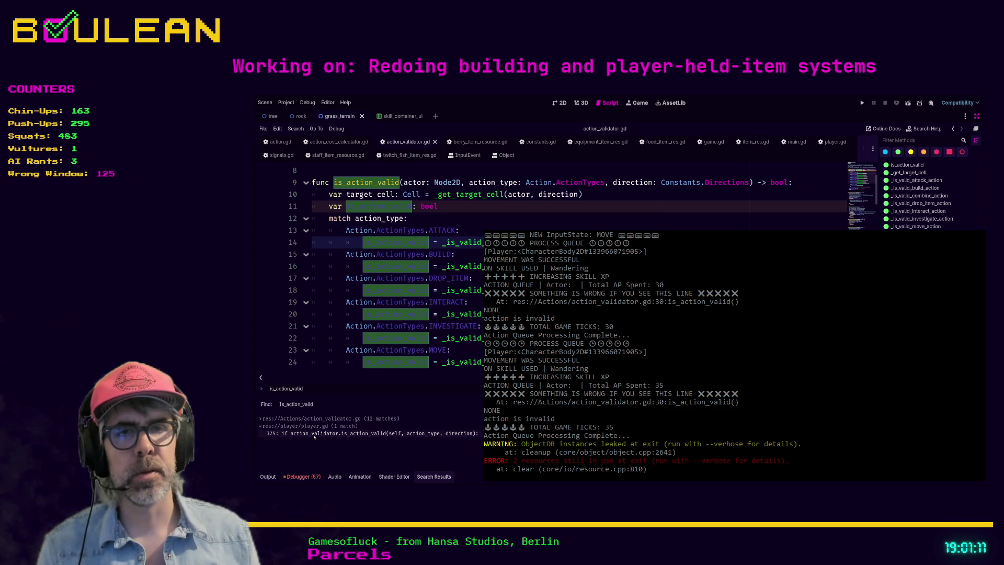
# Step: Comment out the whole _process_action_input function in player.gd
pyautogui.click(314, 434)
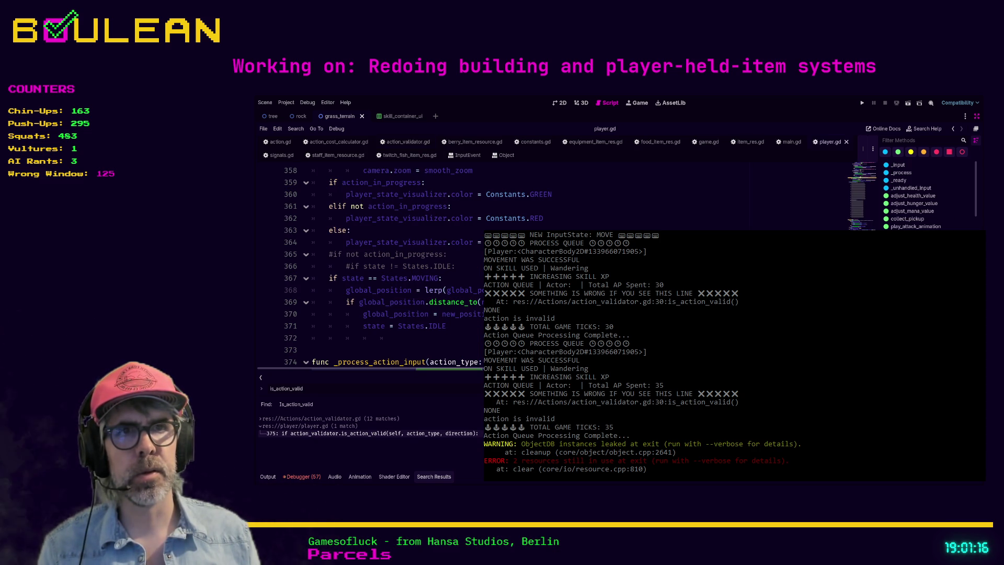
pyautogui.click(335, 436)
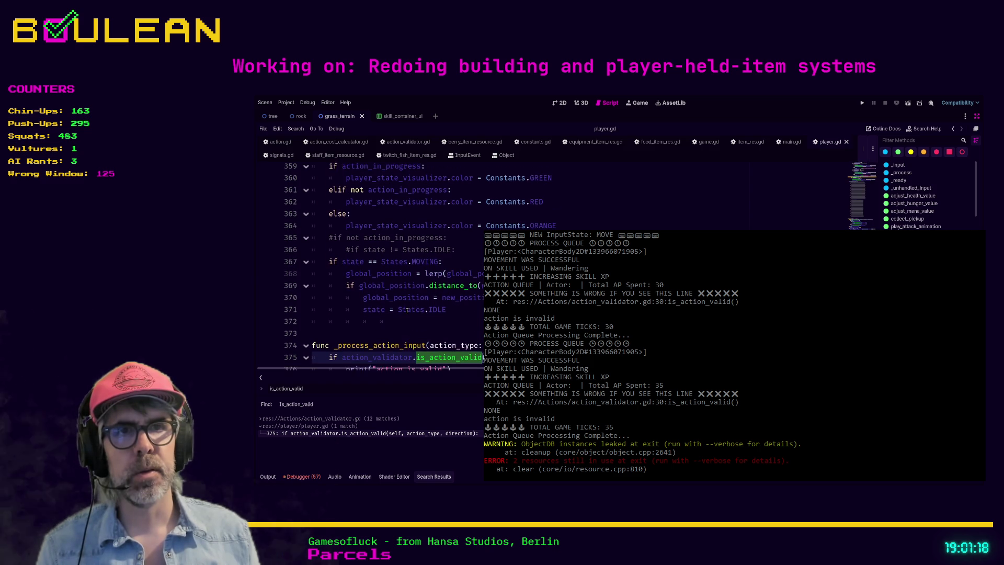
pyautogui.scroll(-1, 406, 309)
pyautogui.scroll(-2, 406, 310)
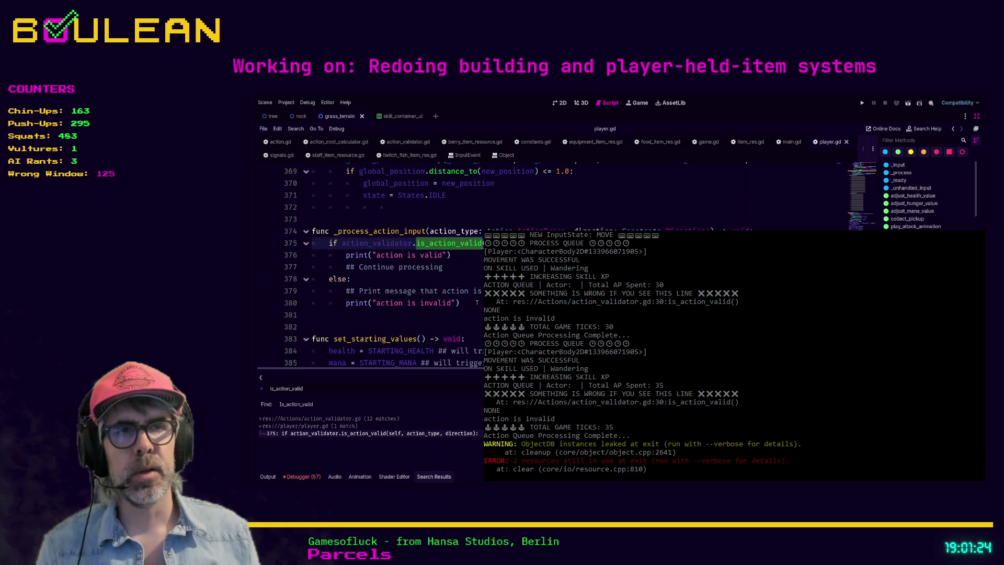
pyautogui.moveTo(477, 303)
pyautogui.mouseDown()
pyautogui.moveTo(461, 306)
pyautogui.moveTo(309, 243)
pyautogui.mouseUp()
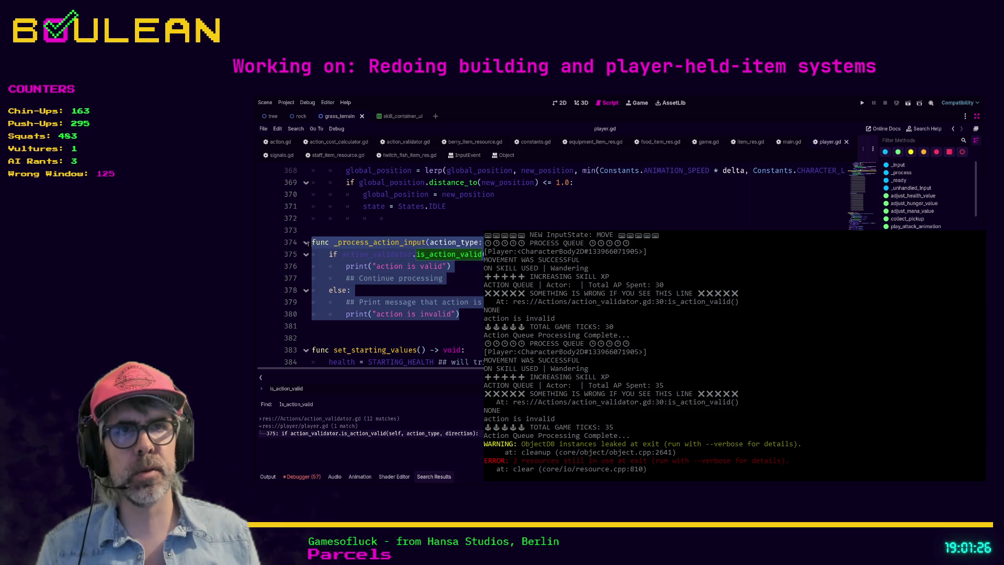
pyautogui.hotkey('ctrl', 'k')
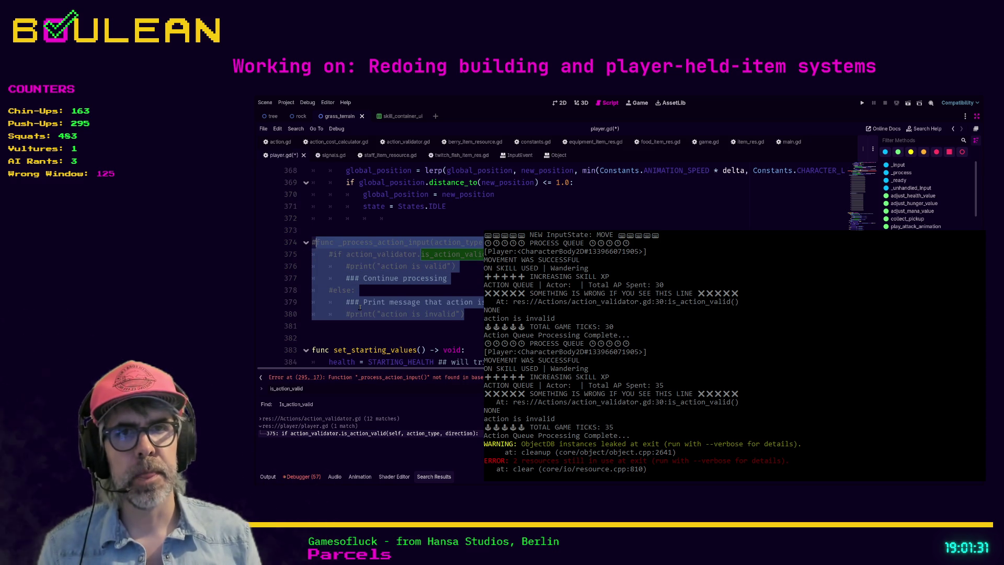
# Step: Comment out the _process_action_input call on line 295 and save player.gd
pyautogui.hotkey('ctrl', 'f')
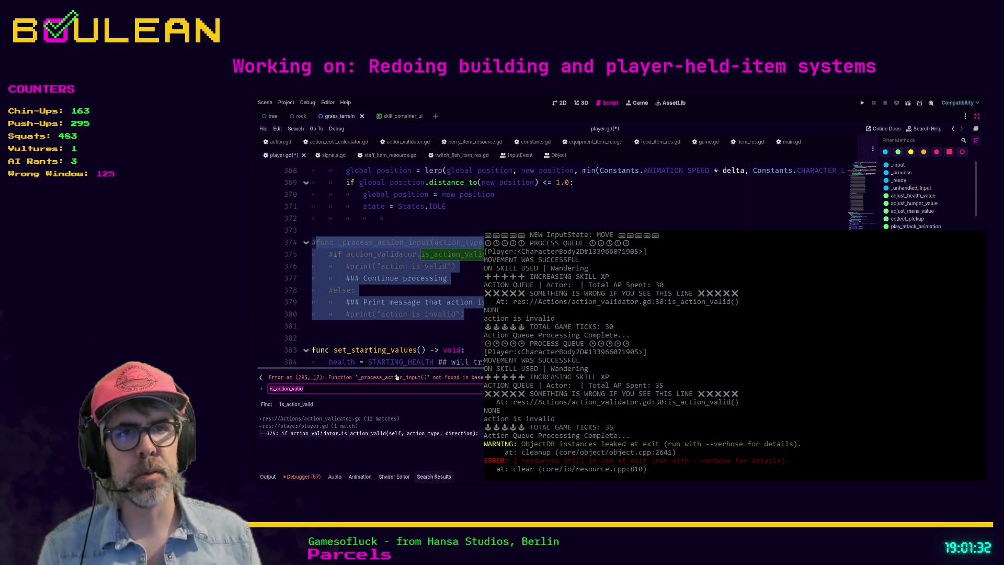
pyautogui.click(397, 377)
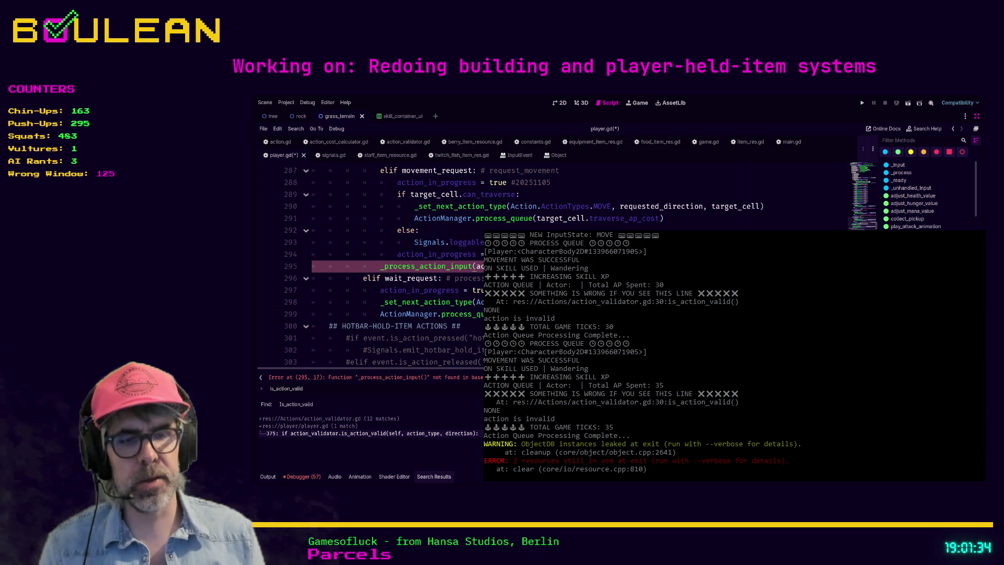
pyautogui.hotkey('ctrl', 'k')
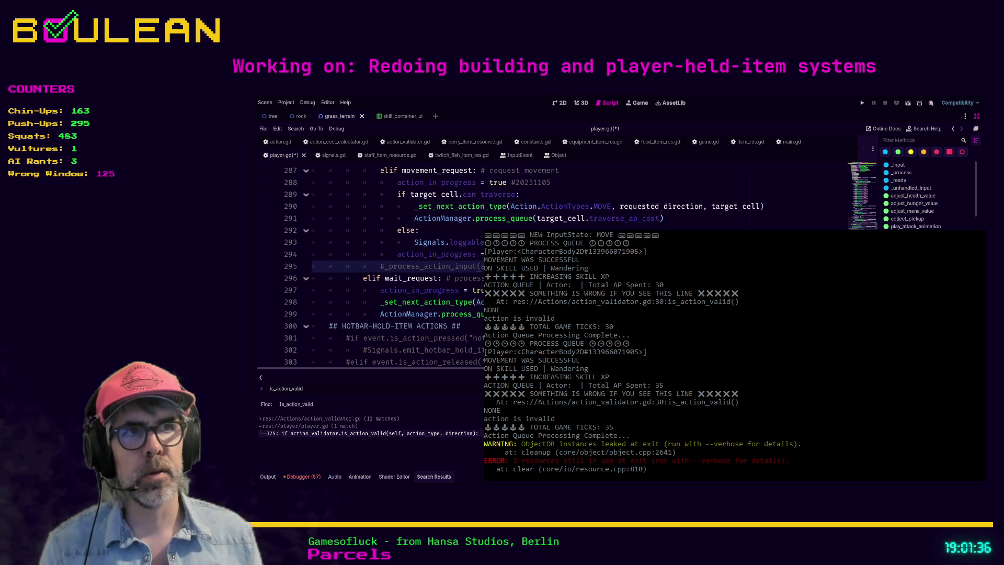
pyautogui.hotkey('ctrl', 's')
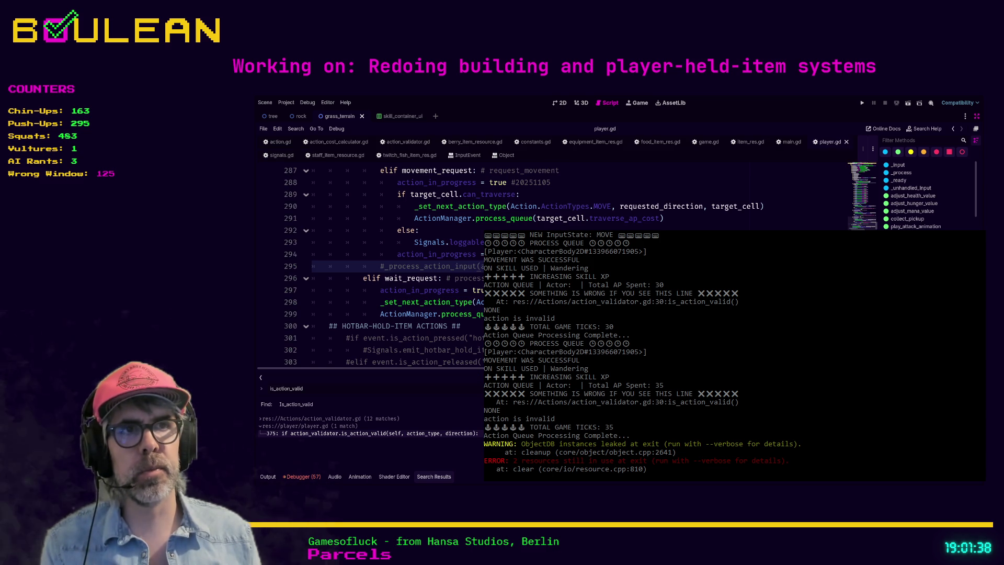
# Step: Comment out lines 19–33 of is_action_valid in action_validator.gd and run the game with F5
pyautogui.click(408, 142)
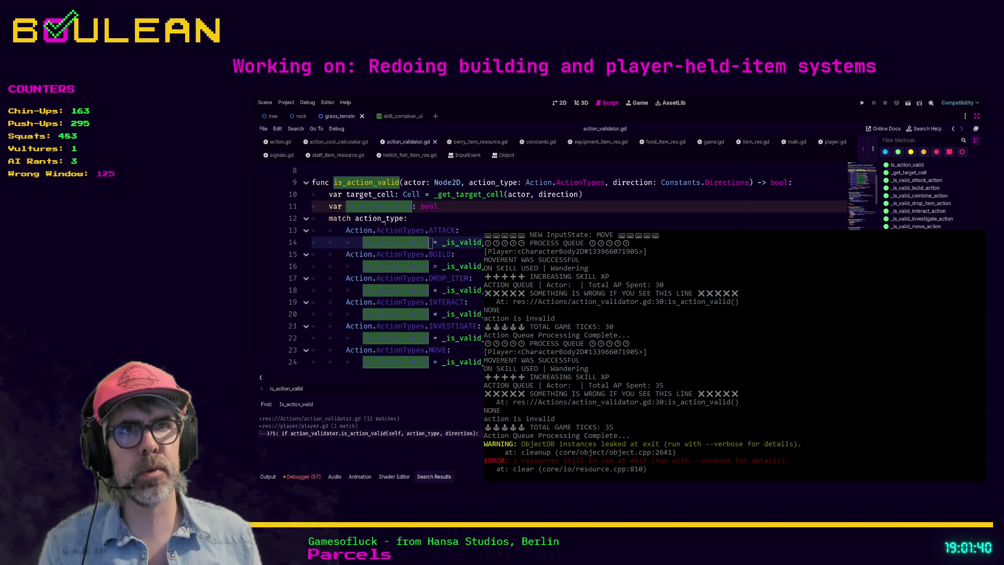
pyautogui.scroll(-3, 383, 222)
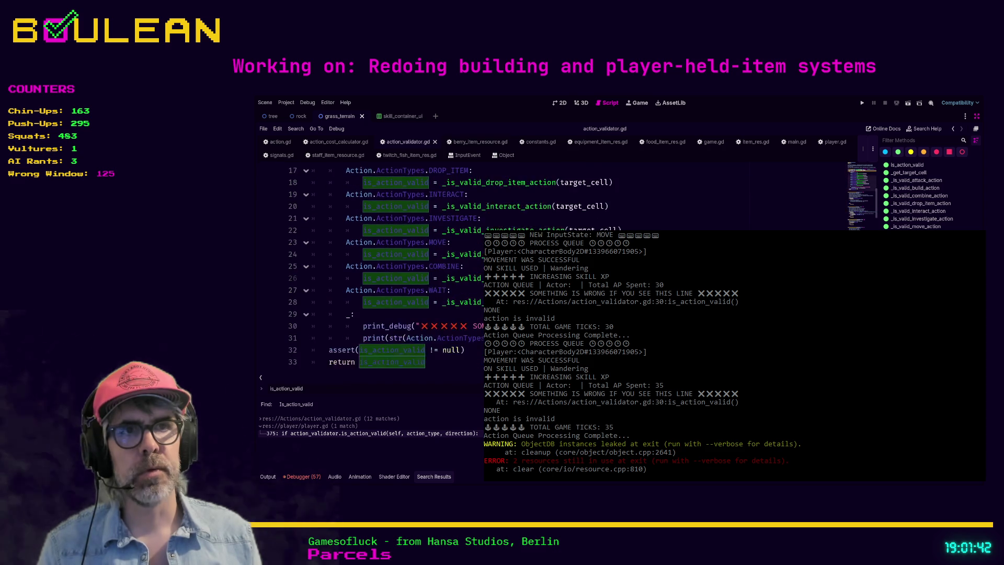
pyautogui.scroll(-2, 472, 334)
pyautogui.keyDown('shift'); pyautogui.click(472, 333); pyautogui.keyUp('shift')
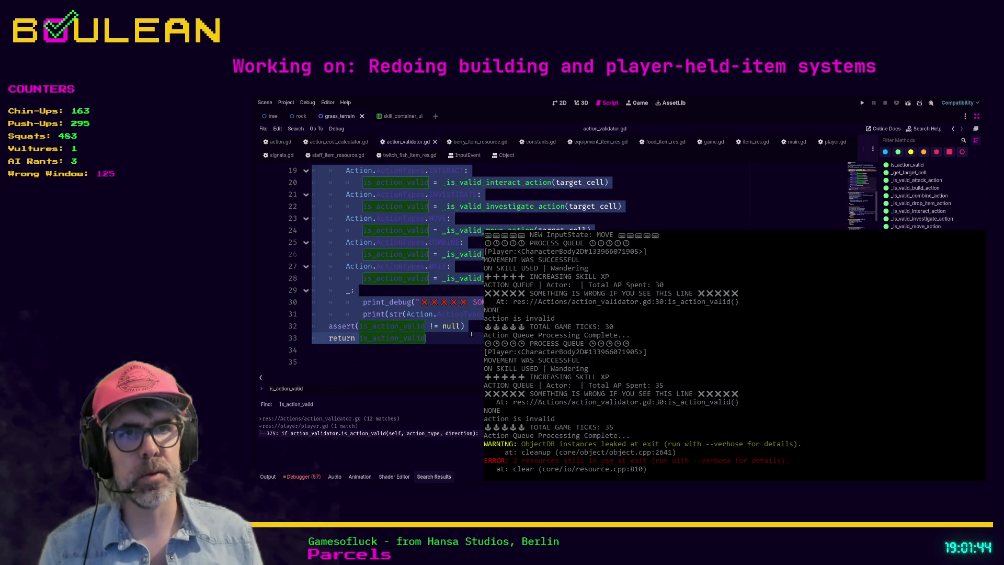
pyautogui.hotkey('ctrl', 'k')
pyautogui.press('Down')
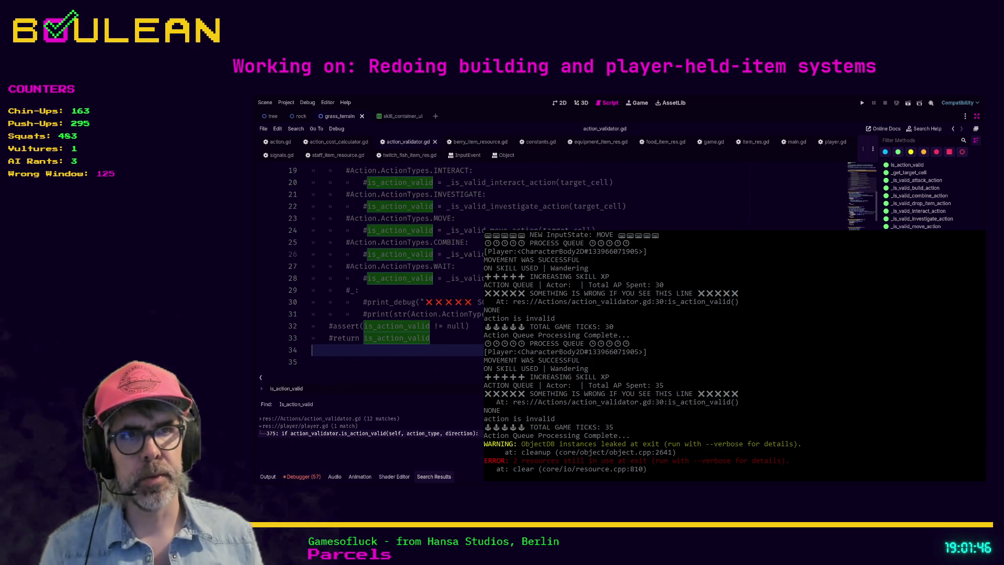
pyautogui.press('F5')
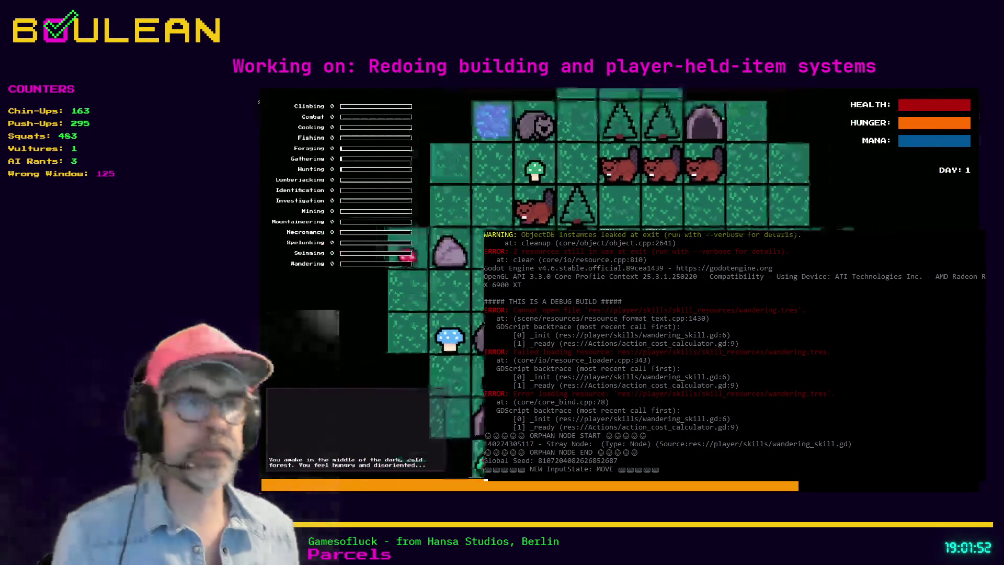
# Step: Chop the neighbouring tree for logs and hide the debug log overlay
pyautogui.press('Left')
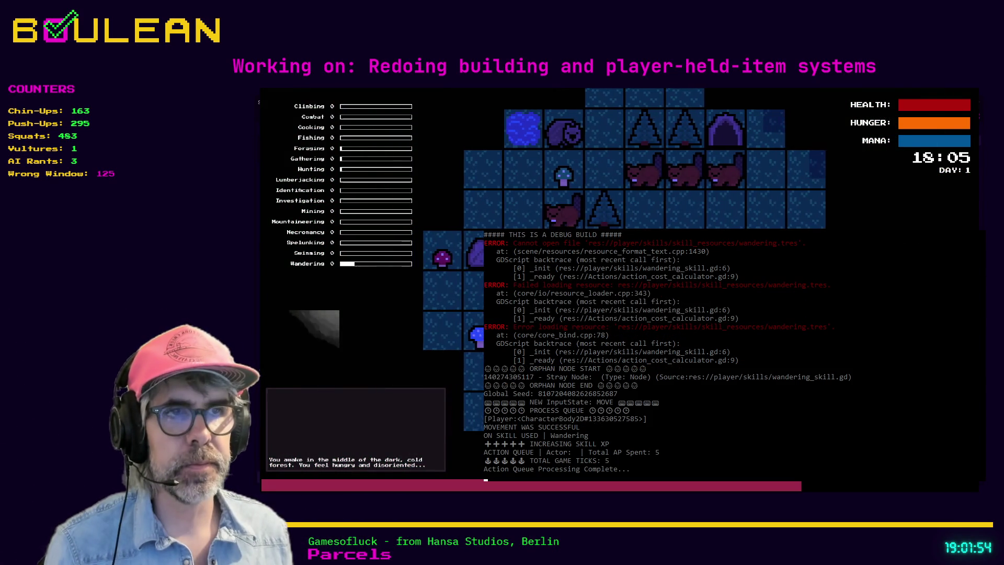
pyautogui.press('Up')
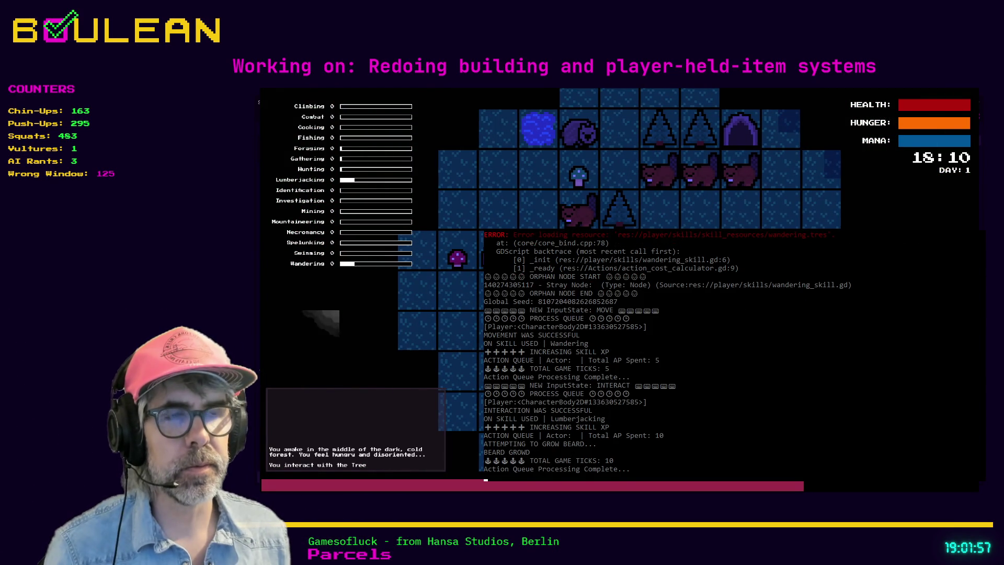
pyautogui.press('Up')
pyautogui.press('Escape')
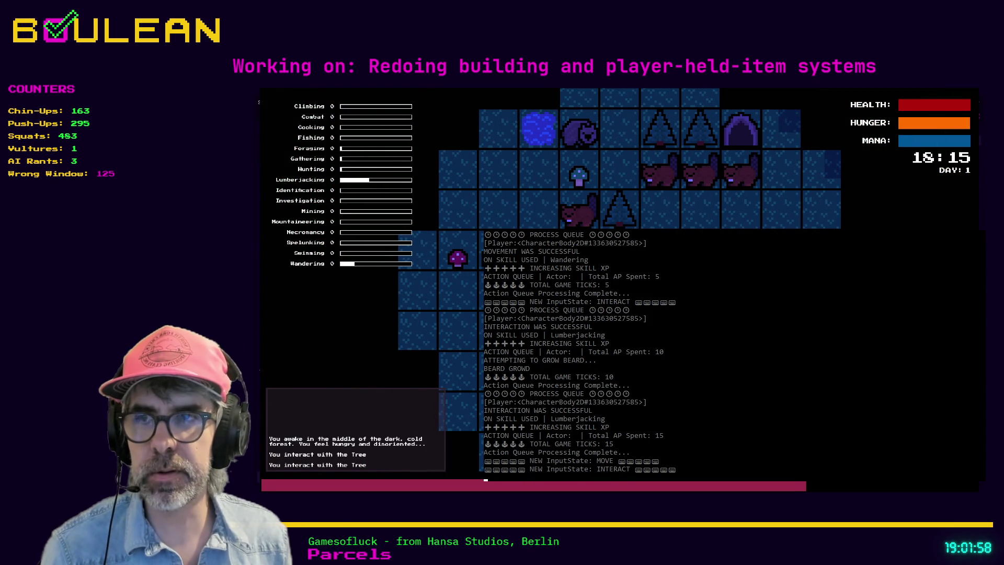
pyautogui.press('e')
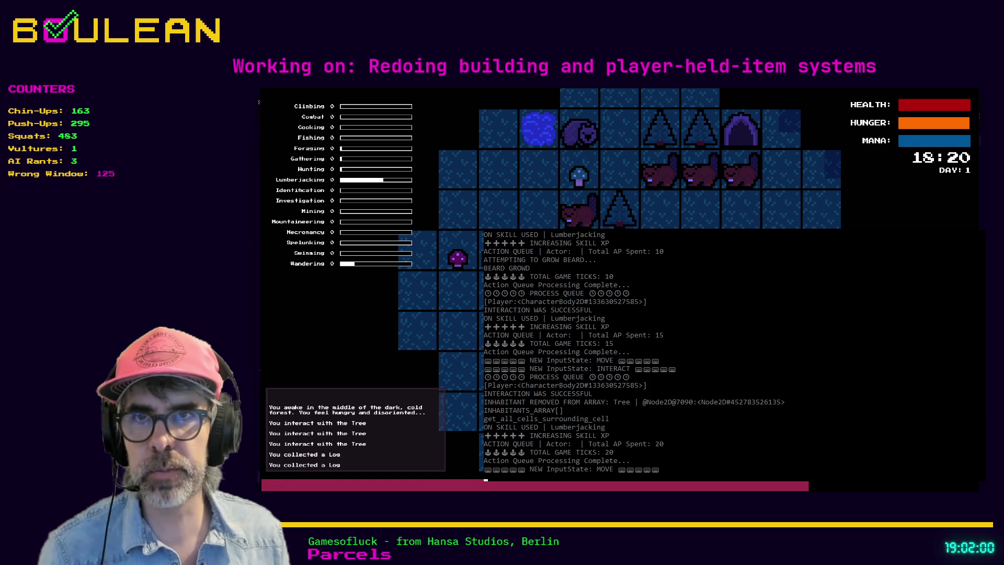
pyautogui.press('`')
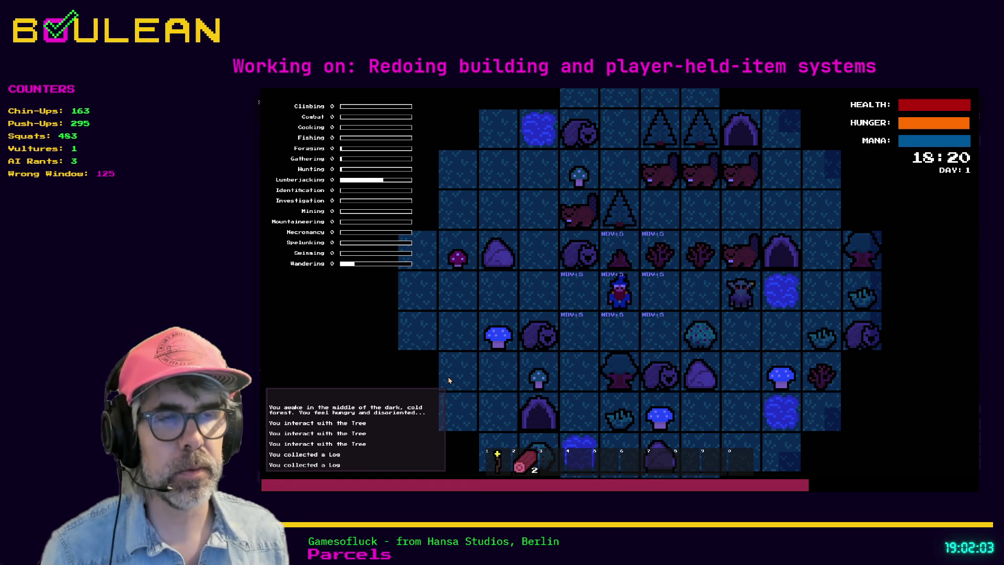
# Step: Attack the Wombat and collect the Blue Mushroom to the left
pyautogui.press('s')
pyautogui.press('a')
pyautogui.press('a')
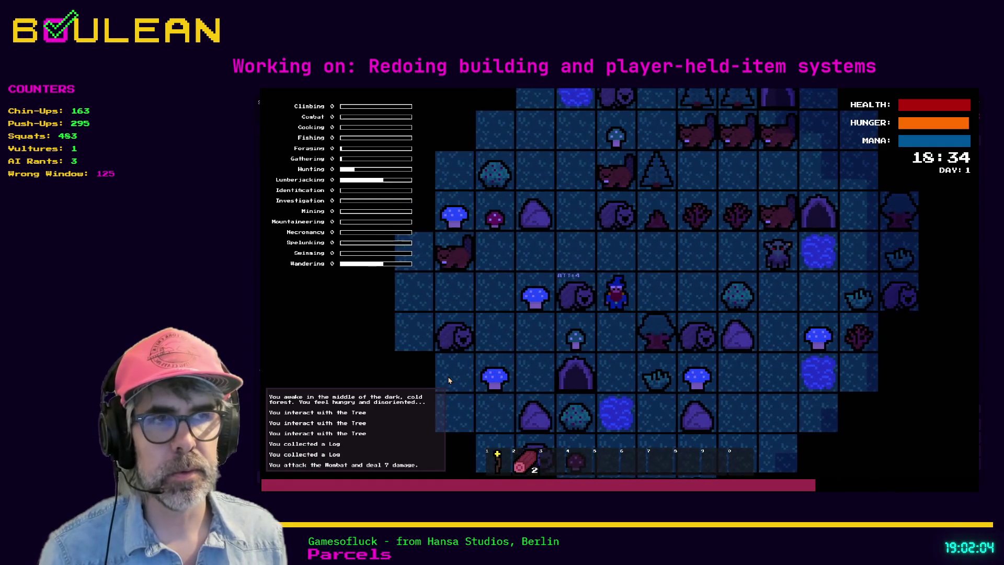
pyautogui.press('a')
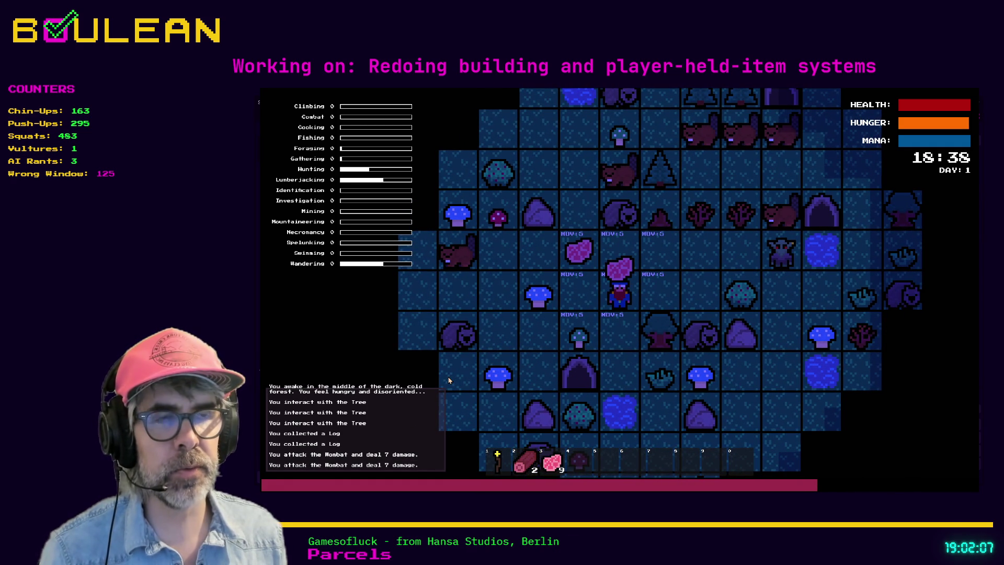
pyautogui.press('a')
pyautogui.press('e')
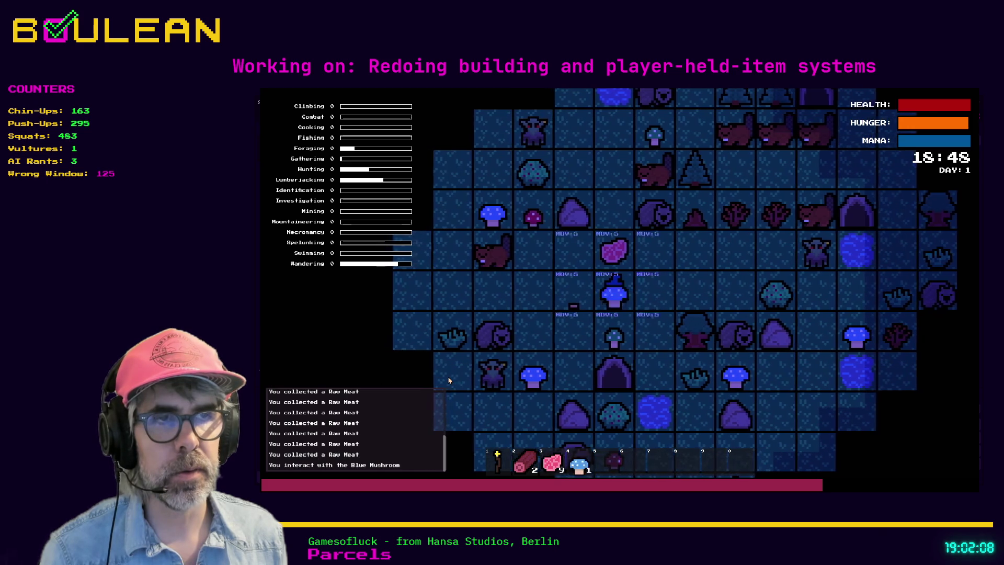
pyautogui.press('e')
# Step: Mine the Rock for stone and pick up the Red Mushroom
pyautogui.press('w')
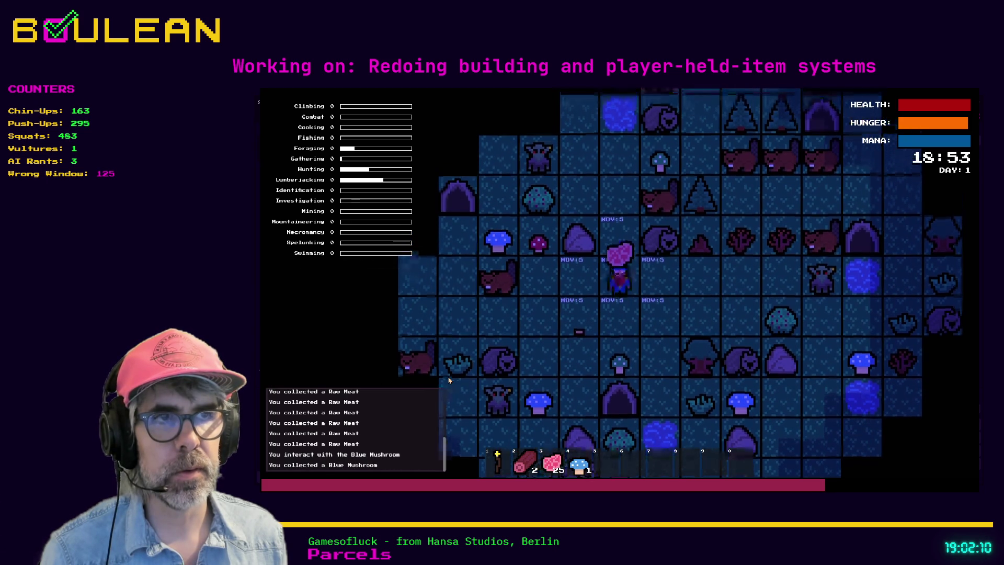
pyautogui.press('a')
pyautogui.press('e')
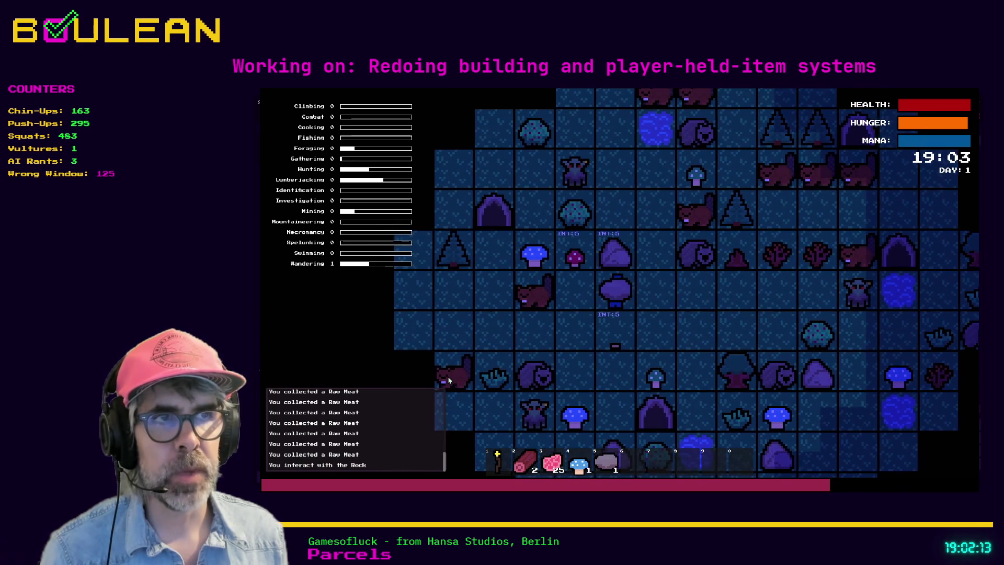
pyautogui.press('e')
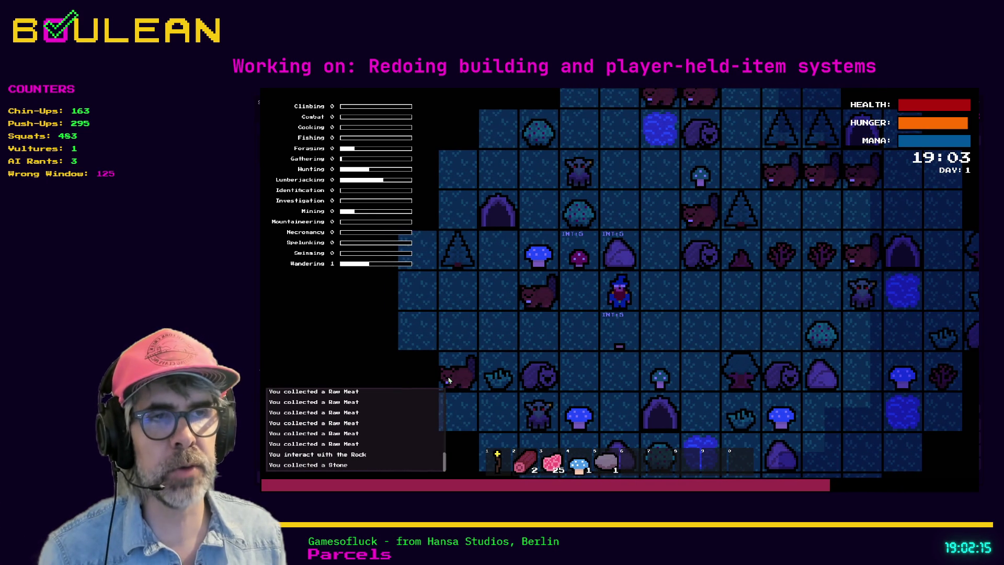
pyautogui.press('e')
pyautogui.press('e')
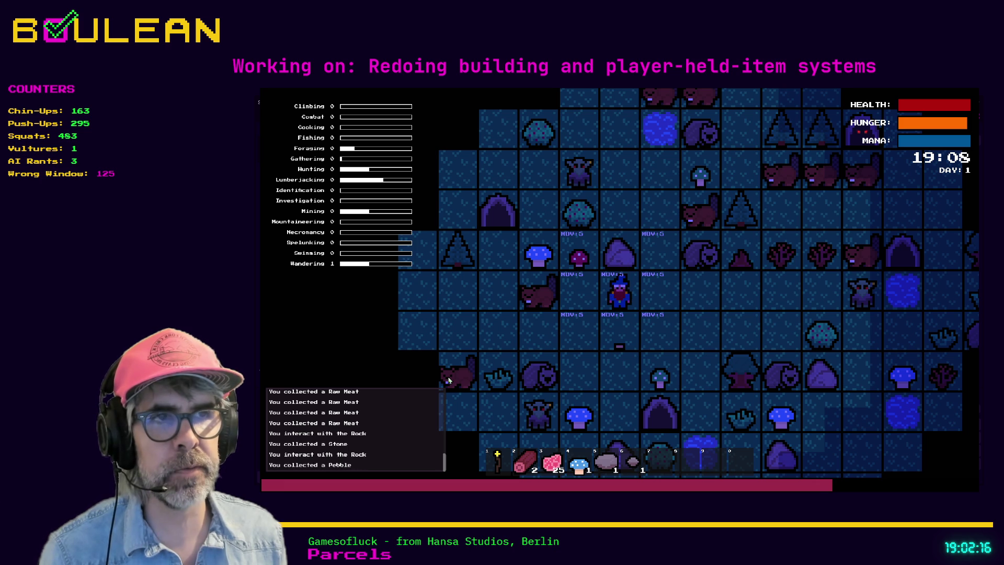
pyautogui.press('a')
pyautogui.press('e')
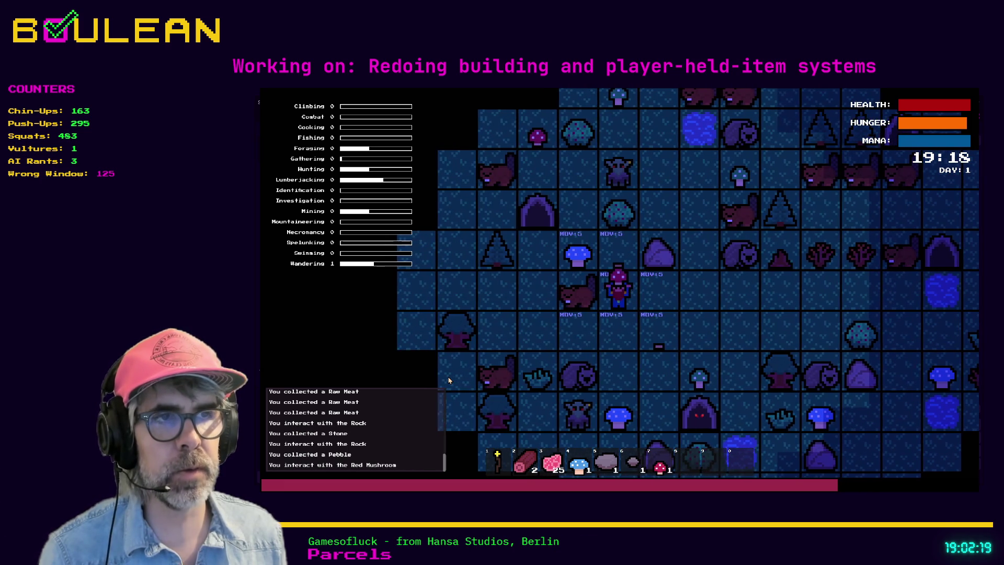
# Step: Attack the Beaver, grab another Blue Mushroom, and head up-left to the Berry Bush
pyautogui.press('e')
pyautogui.press('e')
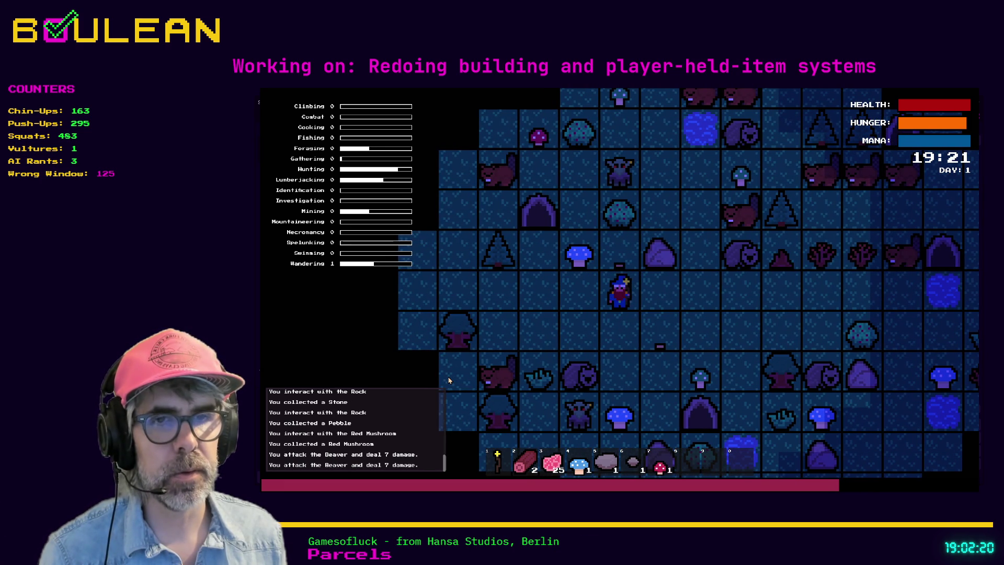
pyautogui.press('w')
pyautogui.press('e')
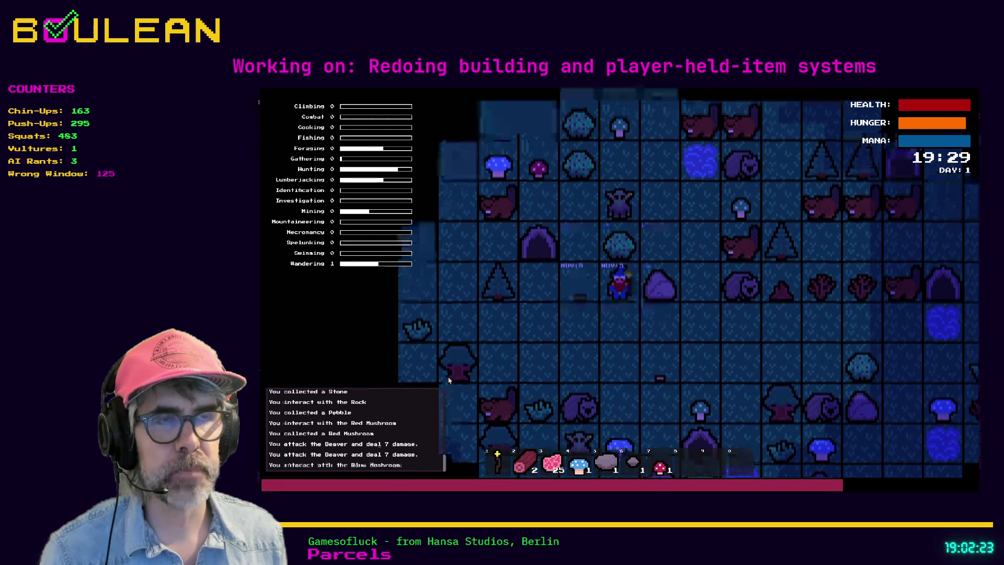
pyautogui.press('e')
pyautogui.press('w')
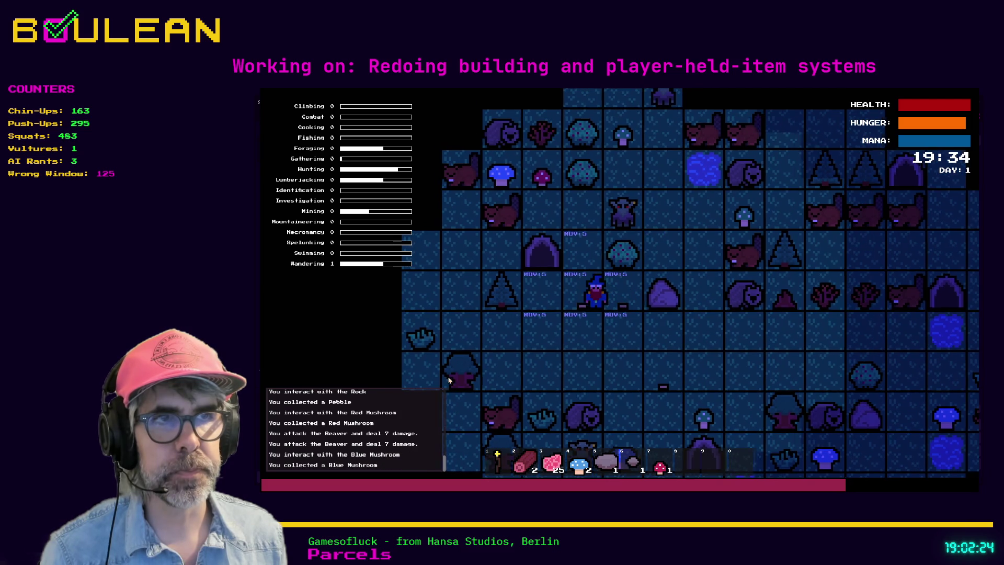
pyautogui.press('a')
pyautogui.press('e')
pyautogui.press('e')
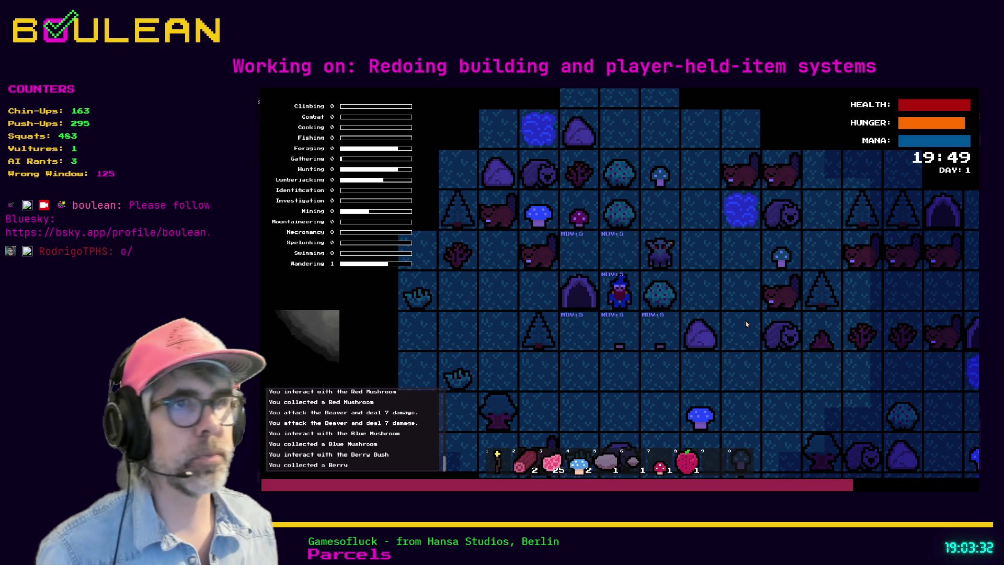
# Step: Kill the goblin for a Soul and harvest the surrounding Berry Bushes until holding 5 Berries
pyautogui.press('e')
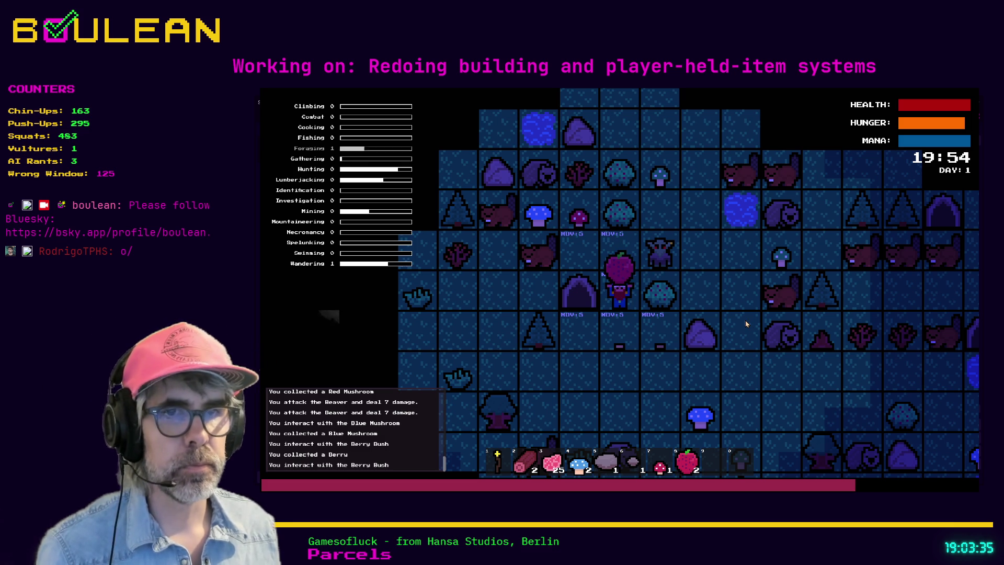
pyautogui.press('w')
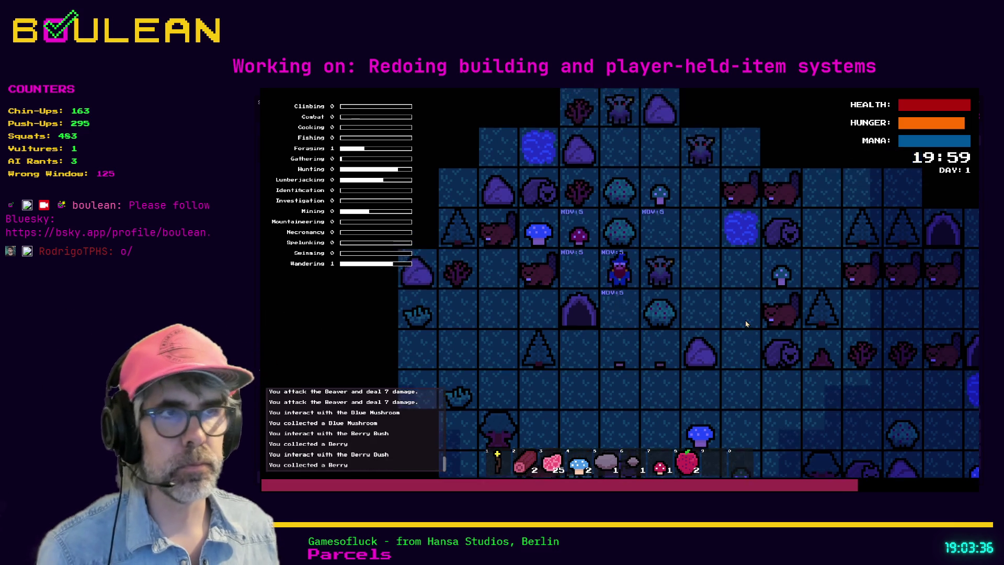
pyautogui.press('d')
pyautogui.press('d')
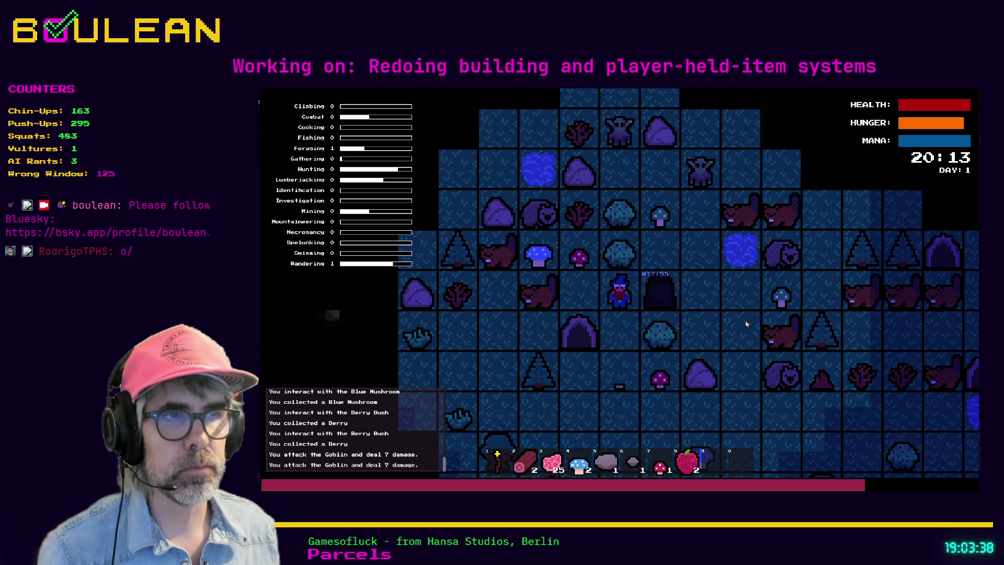
pyautogui.press('d')
pyautogui.press('d')
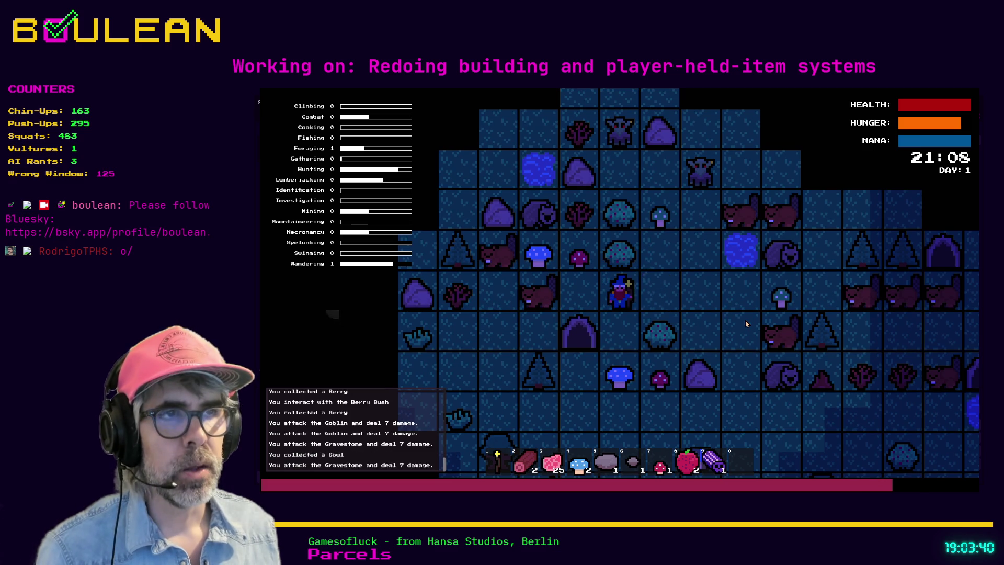
pyautogui.press('w')
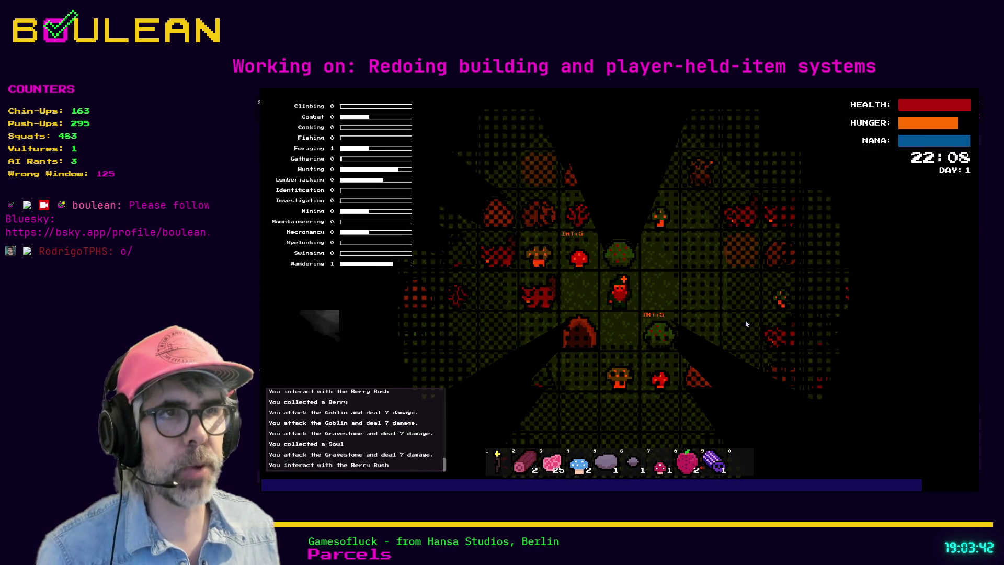
pyautogui.press('d')
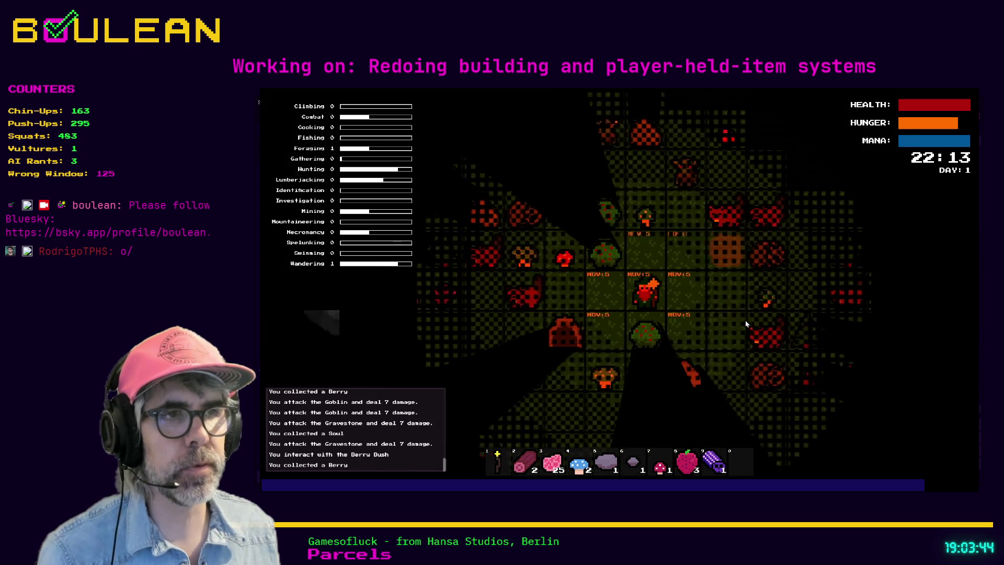
pyautogui.press('s')
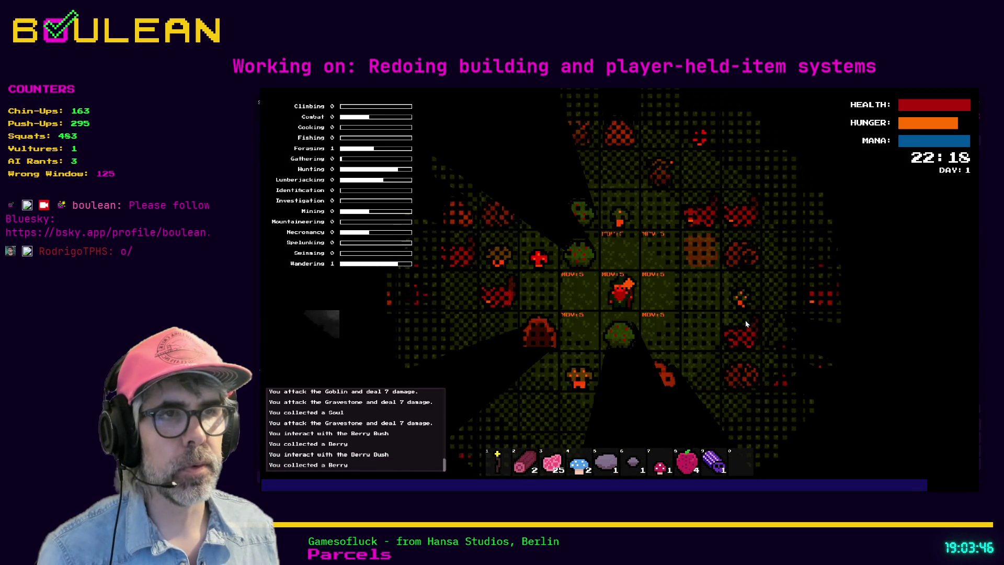
pyautogui.press('w')
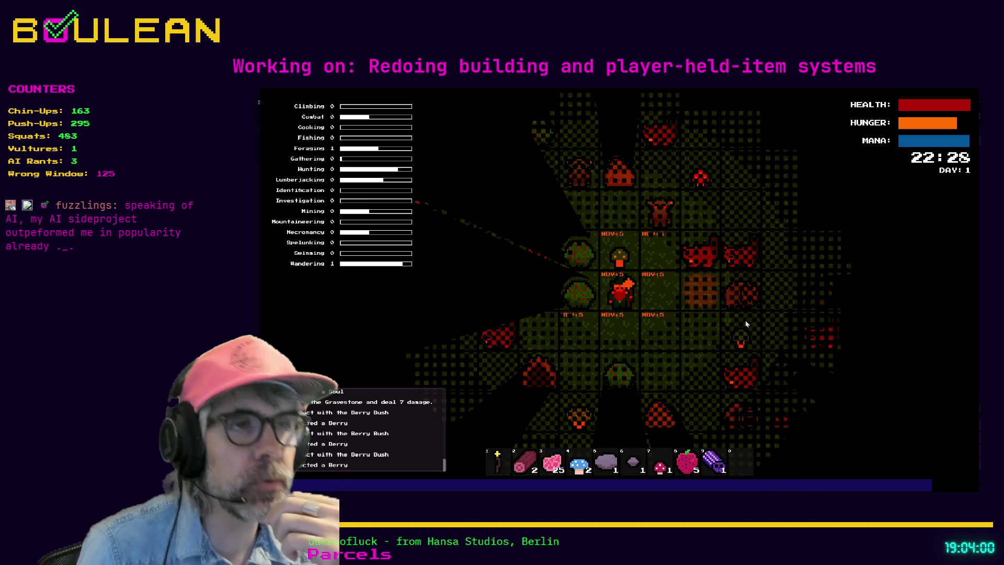
# Step: Stop the game and open food_item_res.gd at the print line inside use
pyautogui.press('F8')
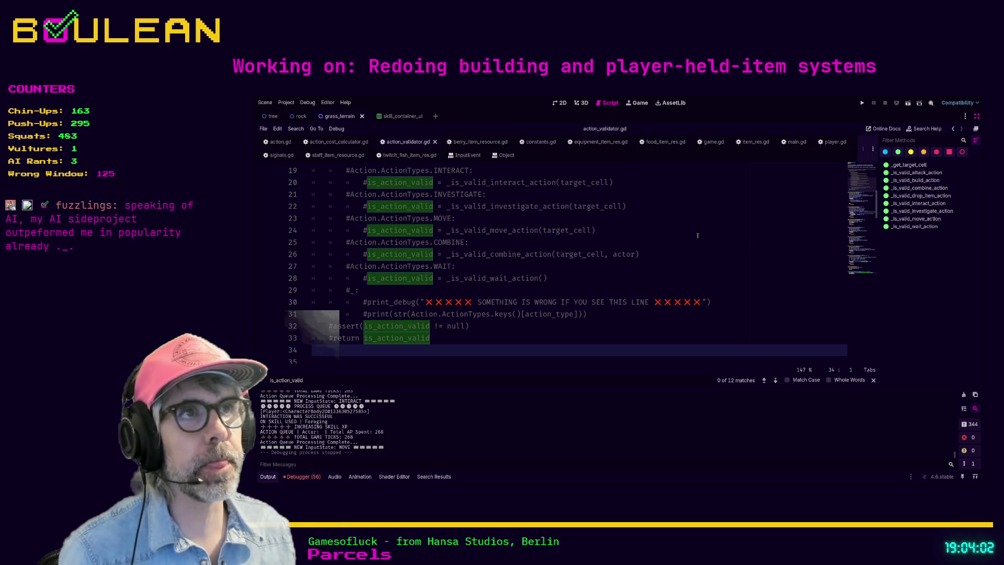
pyautogui.click(656, 146)
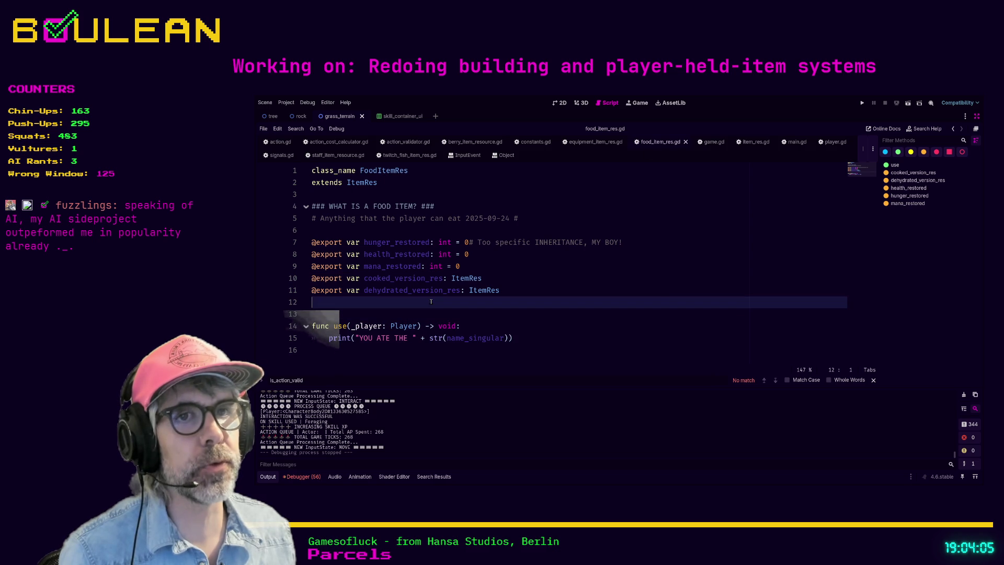
pyautogui.click(320, 339)
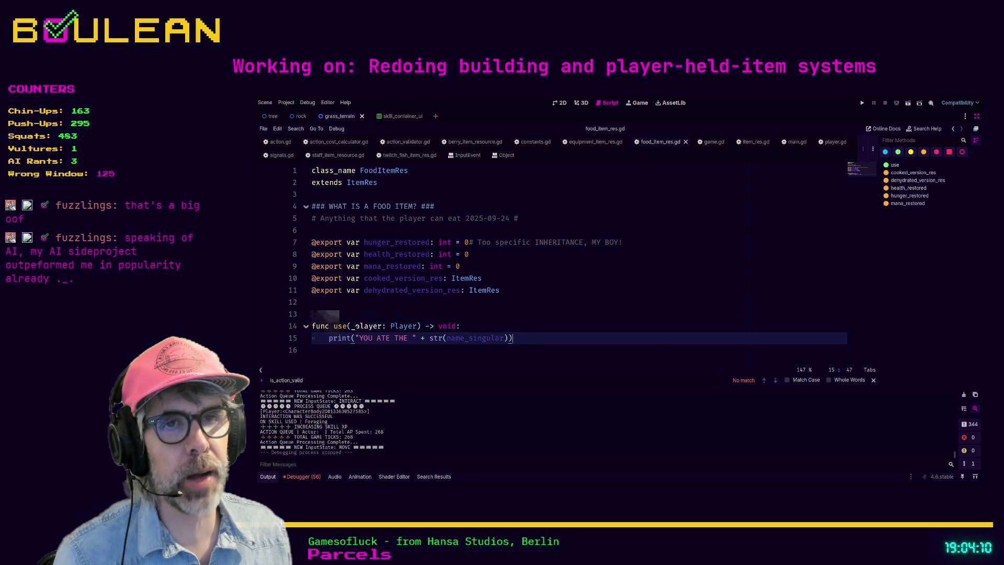
# Step: Change the use signature from use(_player: Player) to use(target: Character)
pyautogui.doubleClick(405, 325)
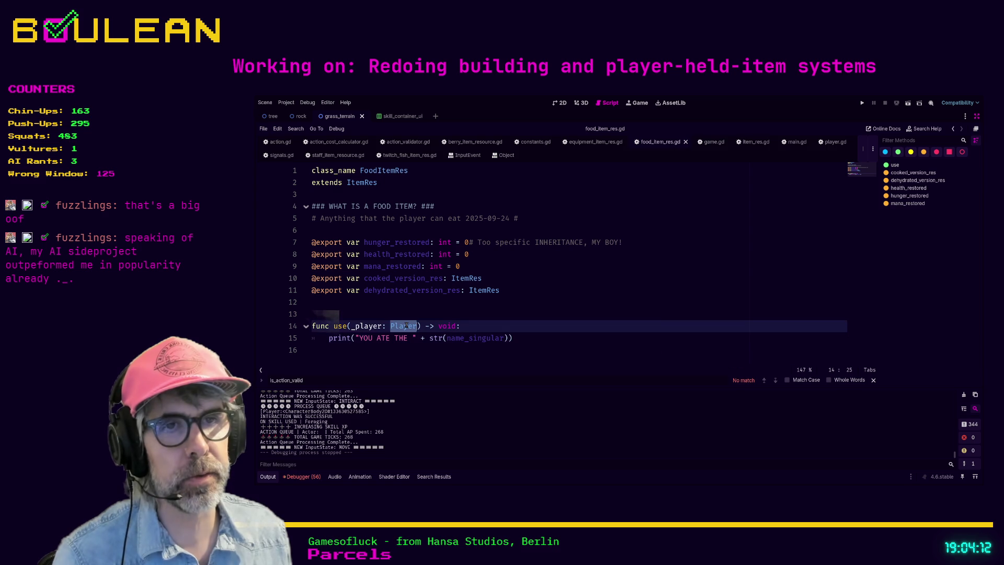
pyautogui.write('Character')
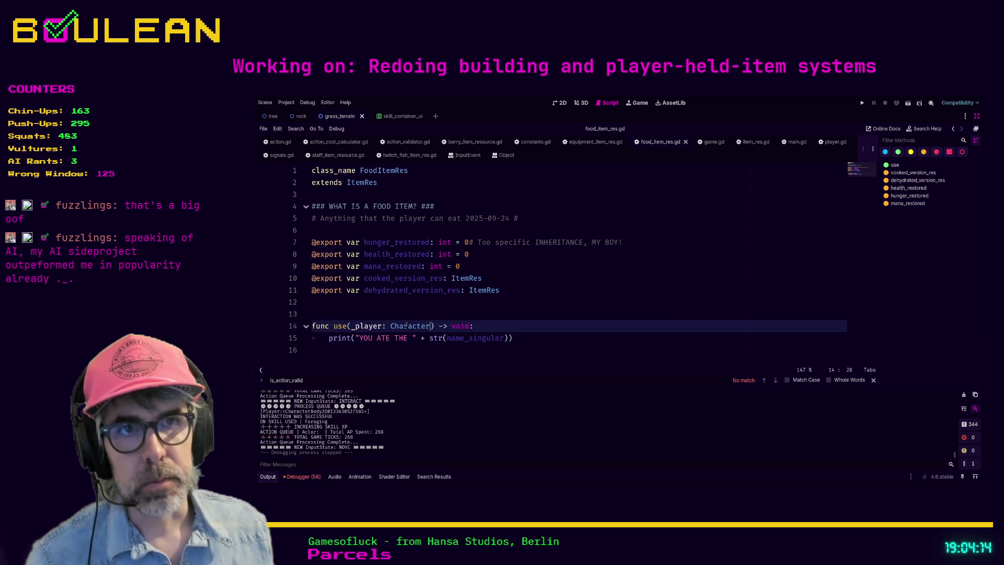
pyautogui.press('Left')
pyautogui.press('Left')
pyautogui.press('Left')
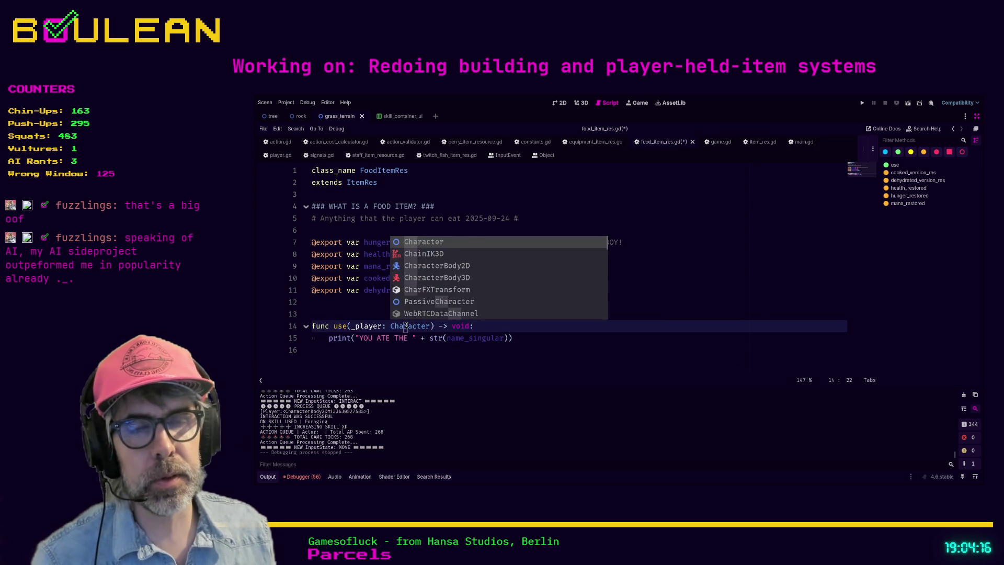
pyautogui.press('Left')
pyautogui.press('Left')
pyautogui.press('Left')
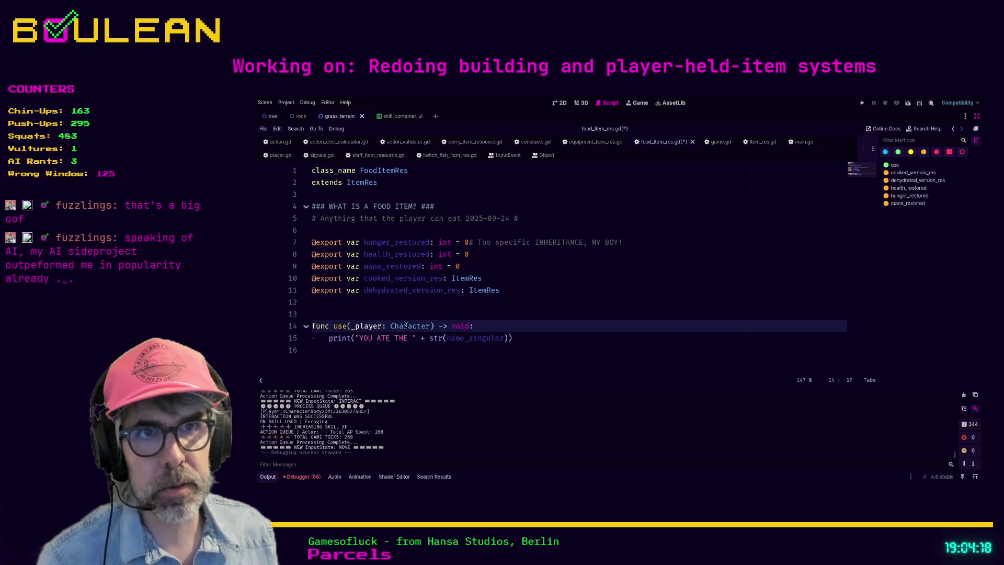
pyautogui.press('BackSpace')
pyautogui.press('BackSpace')
pyautogui.press('BackSpace')
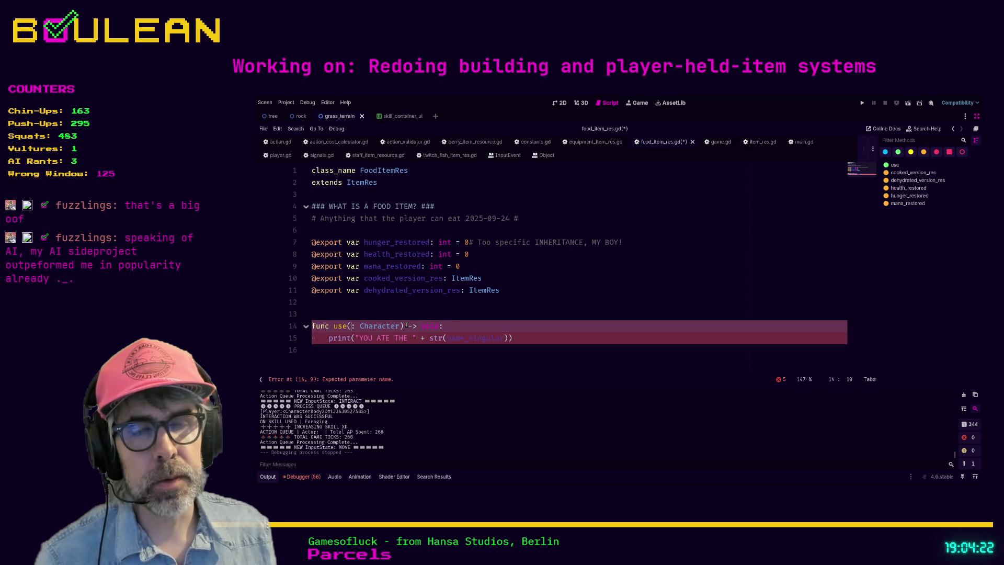
pyautogui.write('source')
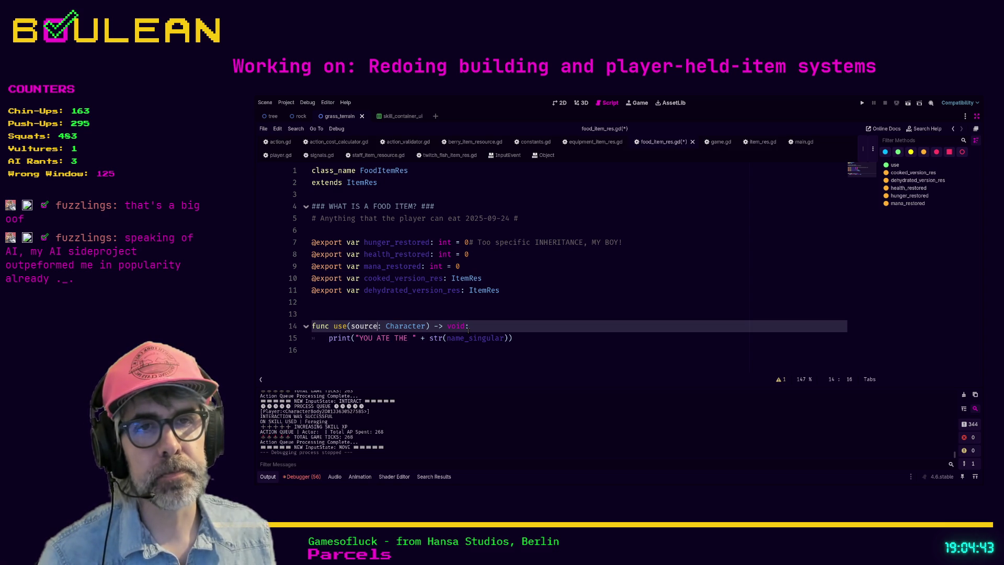
pyautogui.press('BackSpace')
pyautogui.press('BackSpace')
pyautogui.press('BackSpace')
pyautogui.write('targ')
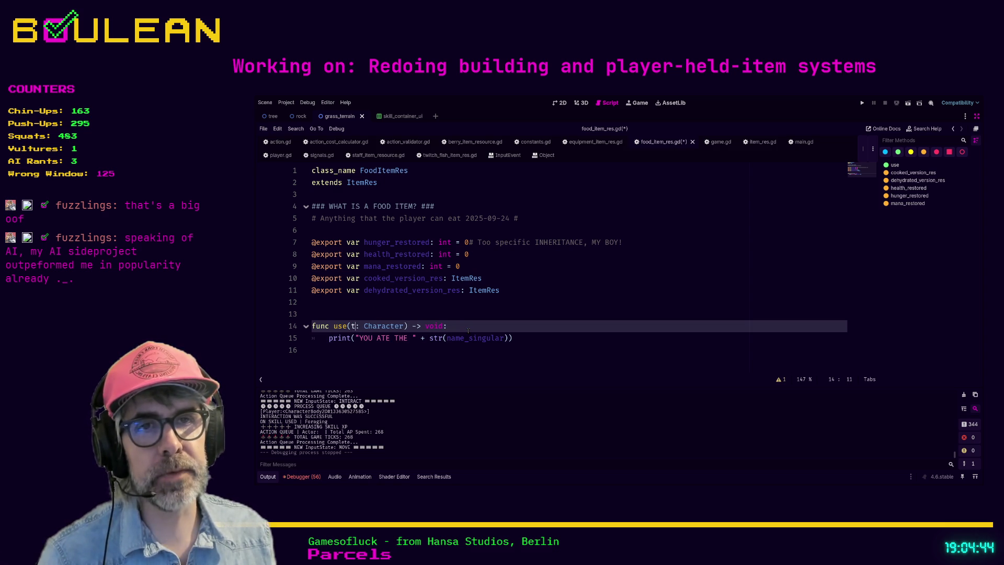
pyautogui.write('et')
pyautogui.click(514, 337)
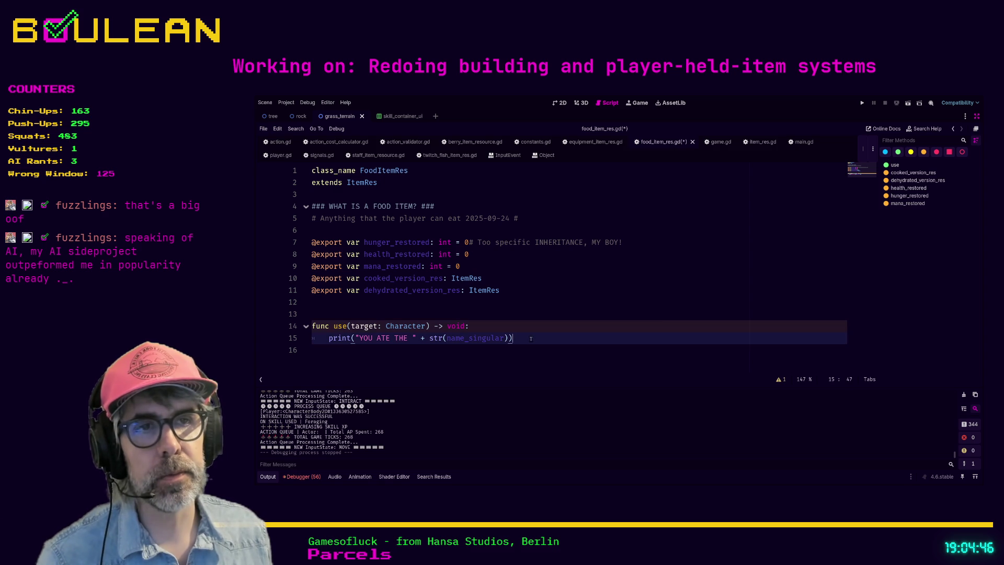
# Step: Add an 'if target is Player:' check on a new line after the print
pyautogui.press('Return')
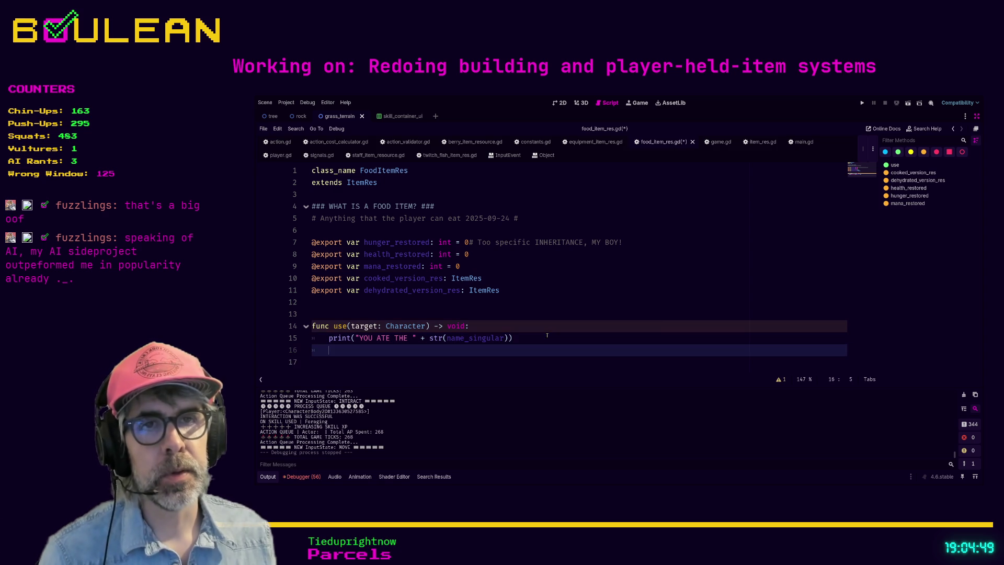
pyautogui.write('target.h')
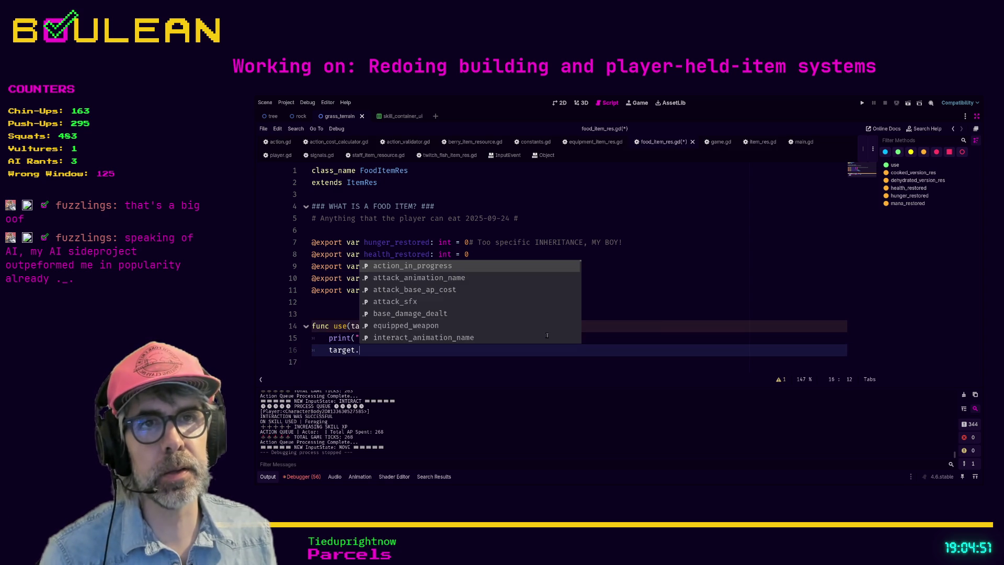
pyautogui.write('ung')
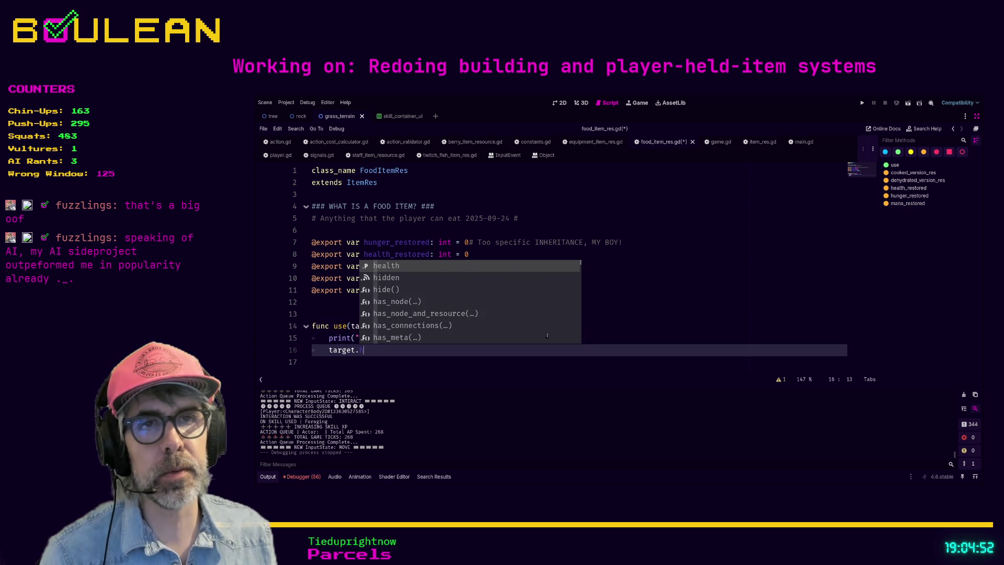
pyautogui.write('er')
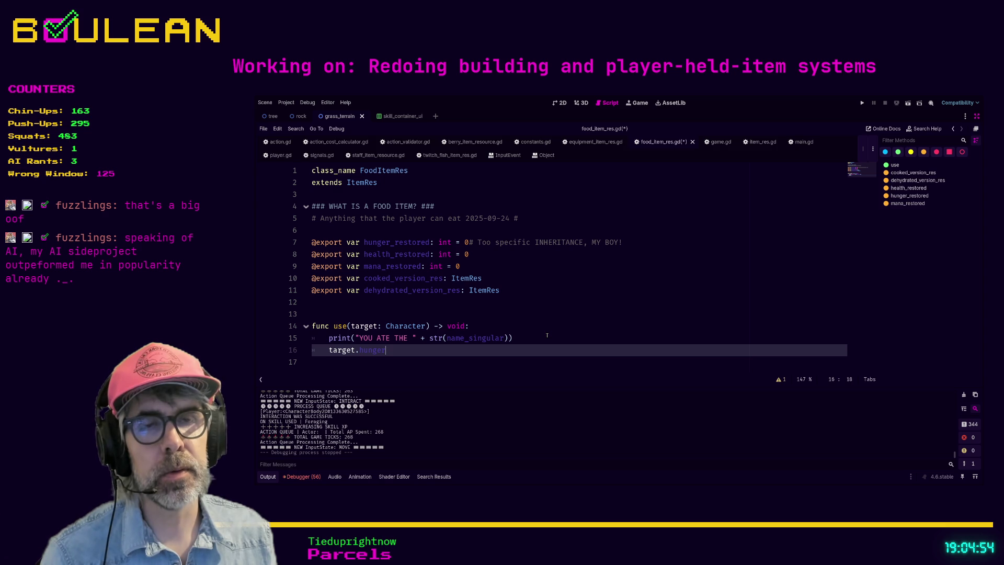
pyautogui.hotkey('shift', 'Home')
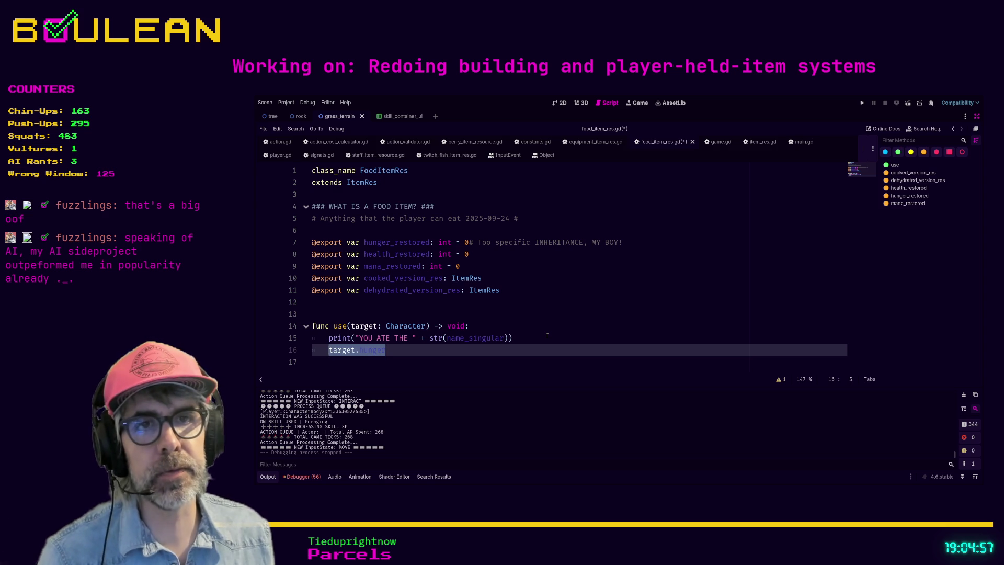
pyautogui.write('if pl')
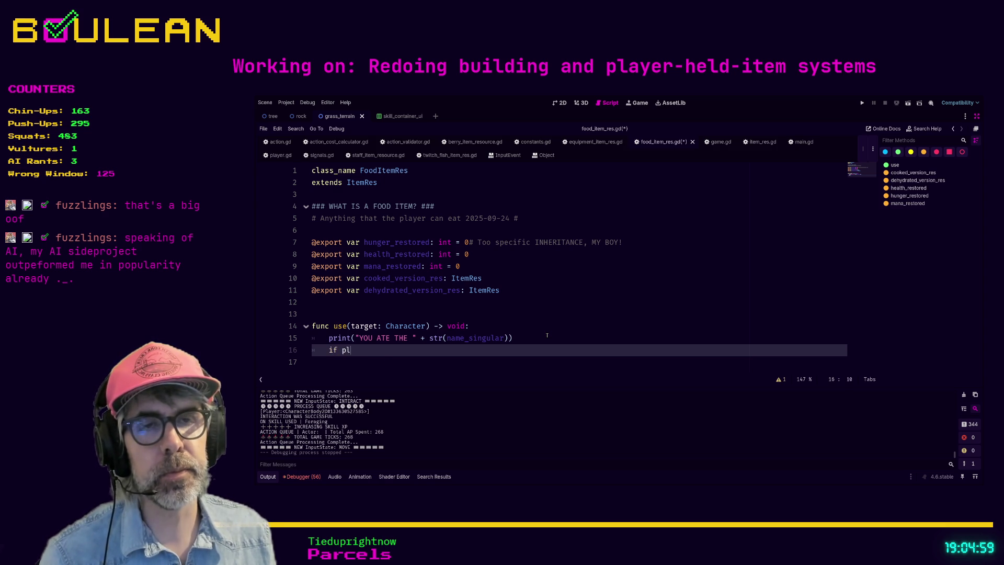
pyautogui.press('BackSpace')
pyautogui.press('BackSpace')
pyautogui.press('BackSpace')
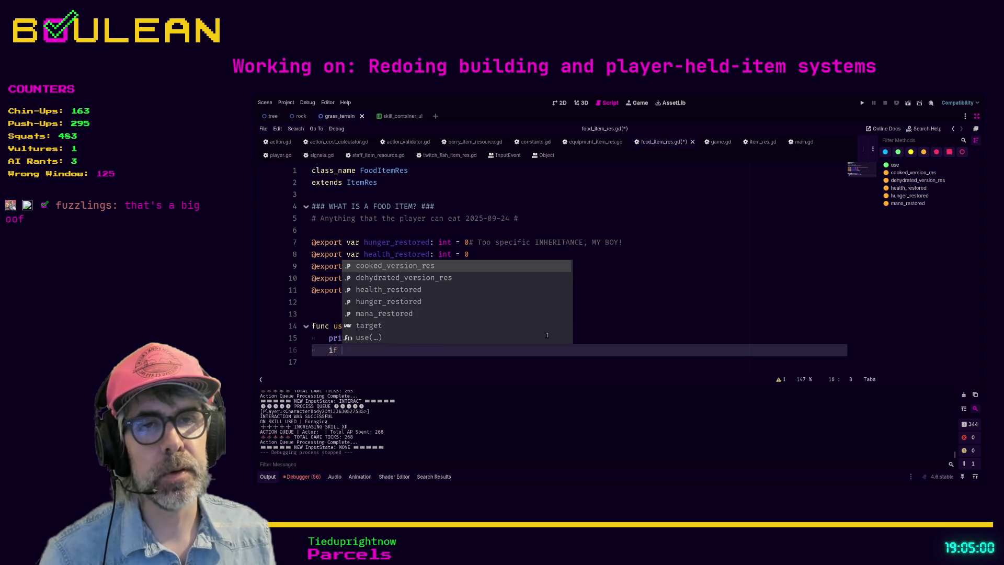
pyautogui.write('is p')
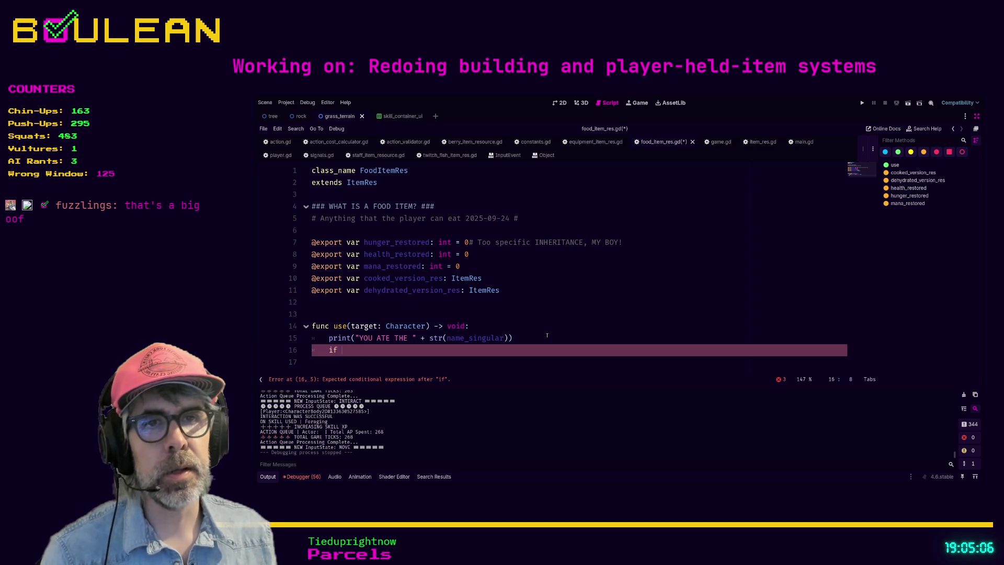
pyautogui.write('target is P')
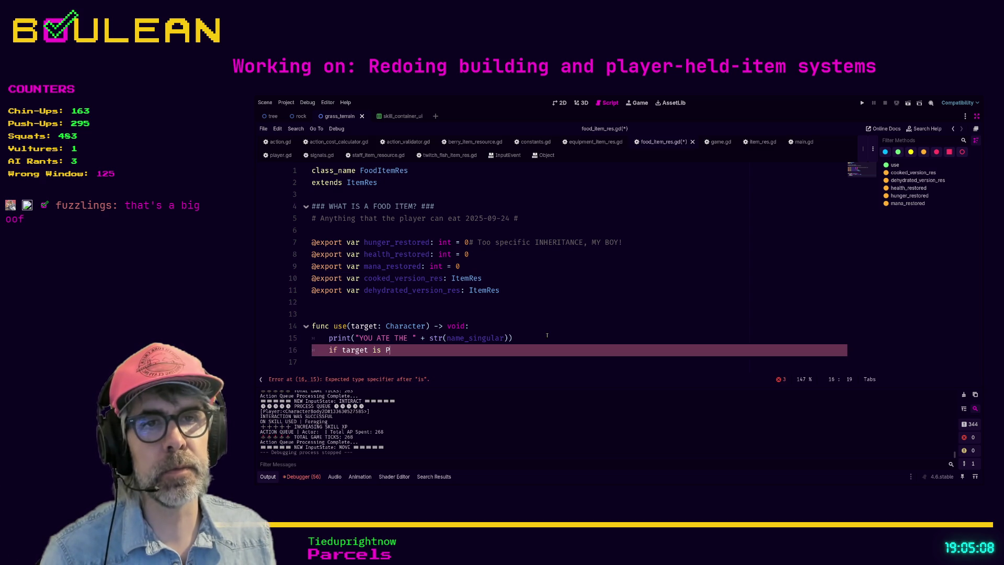
pyautogui.write('lay')
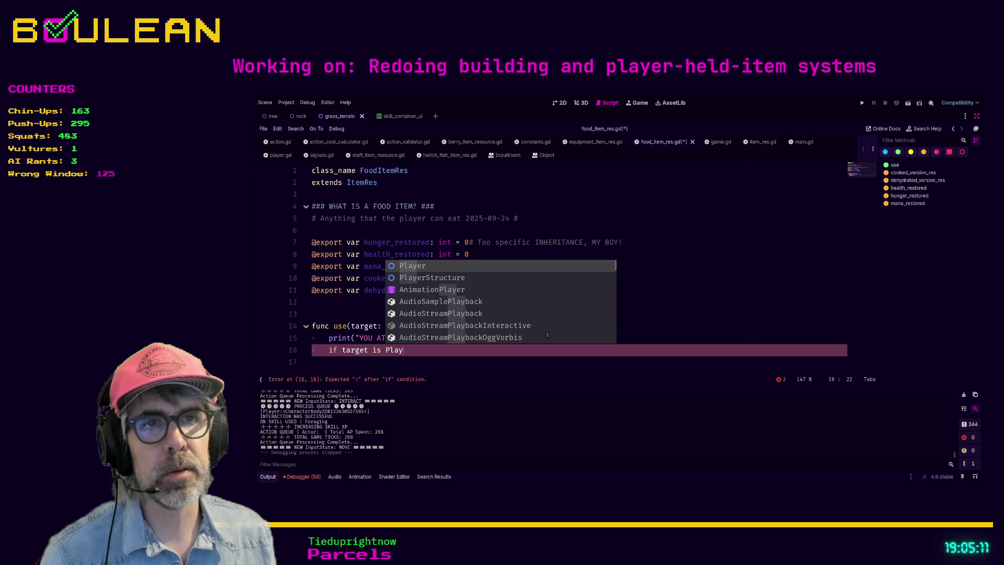
pyautogui.press('Return')
pyautogui.press('Return')
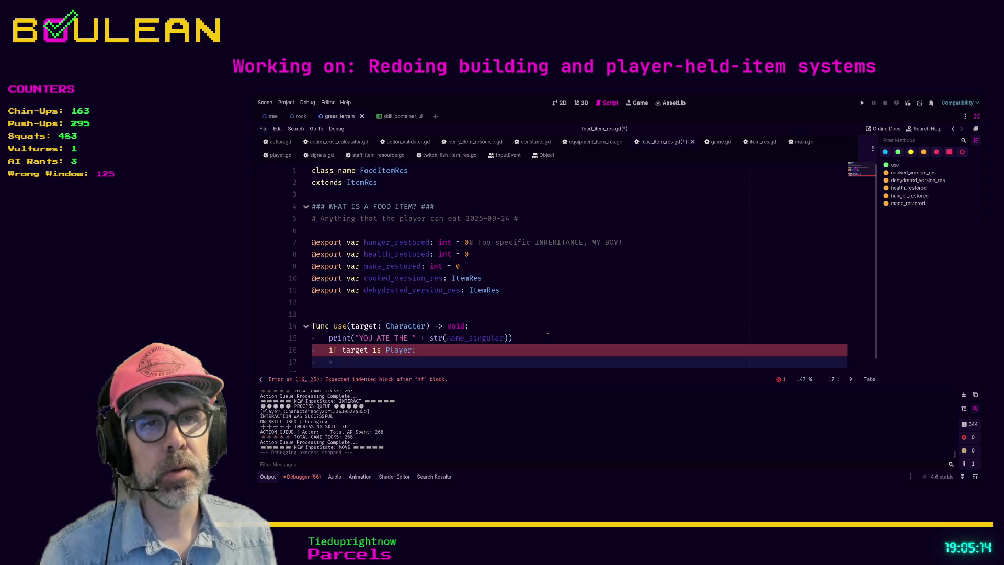
# Step: Call target.adjust_hunger_value(5) inside the check and run the game
pyautogui.write('targ')
pyautogui.write('et.hun')
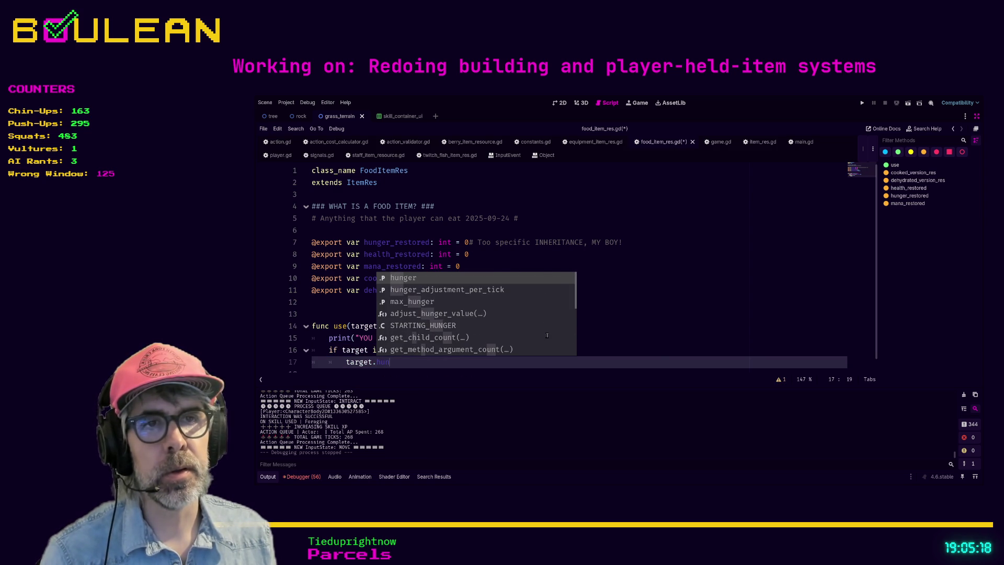
pyautogui.press('Down')
pyautogui.press('Down')
pyautogui.press('Down')
pyautogui.press('Return')
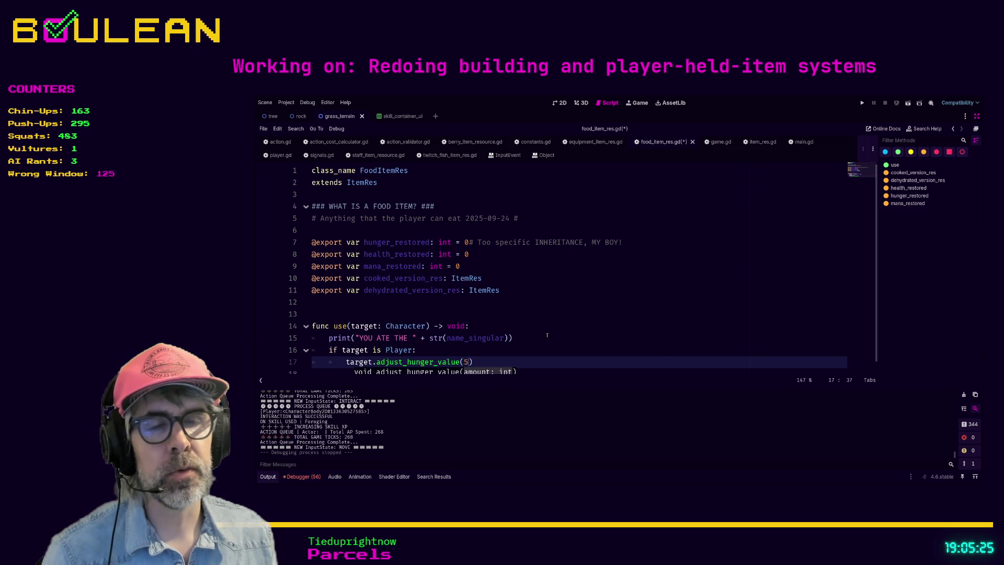
pyautogui.press('Left')
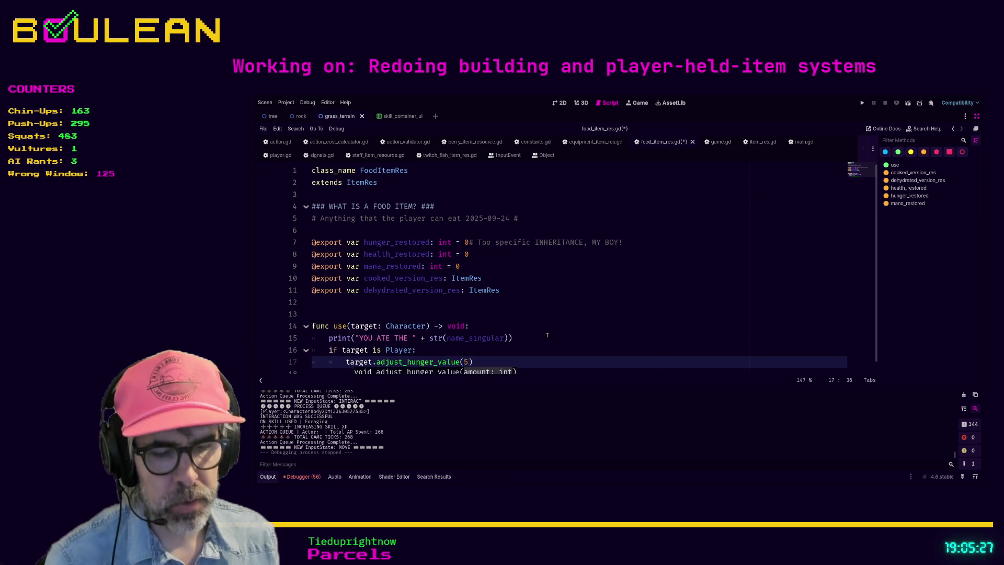
pyautogui.press('F5')
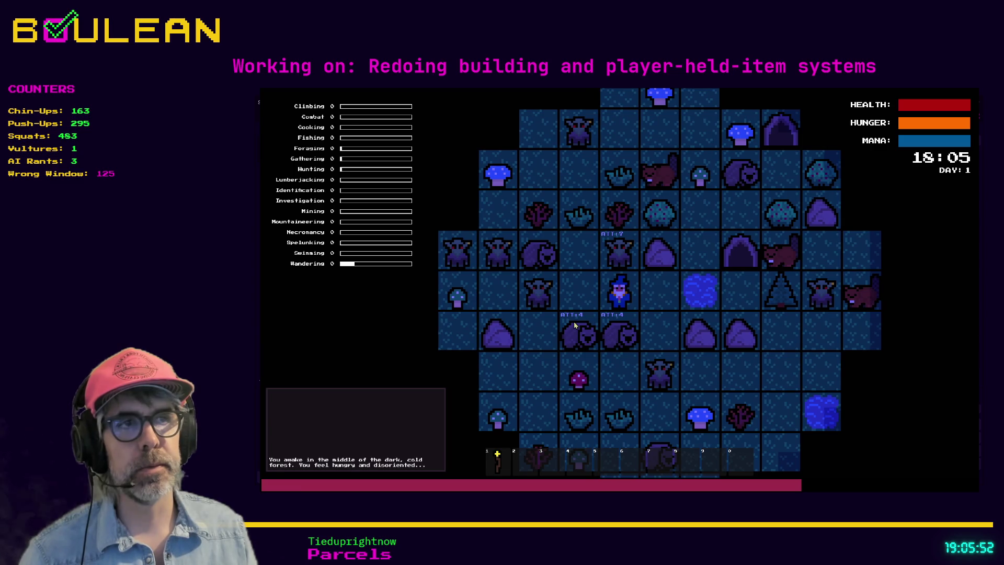
# Step: Attack the Goblin, collect a Green Mushroom and a Berry, then investigate the Berry Bush into Day 2
pyautogui.press('Up')
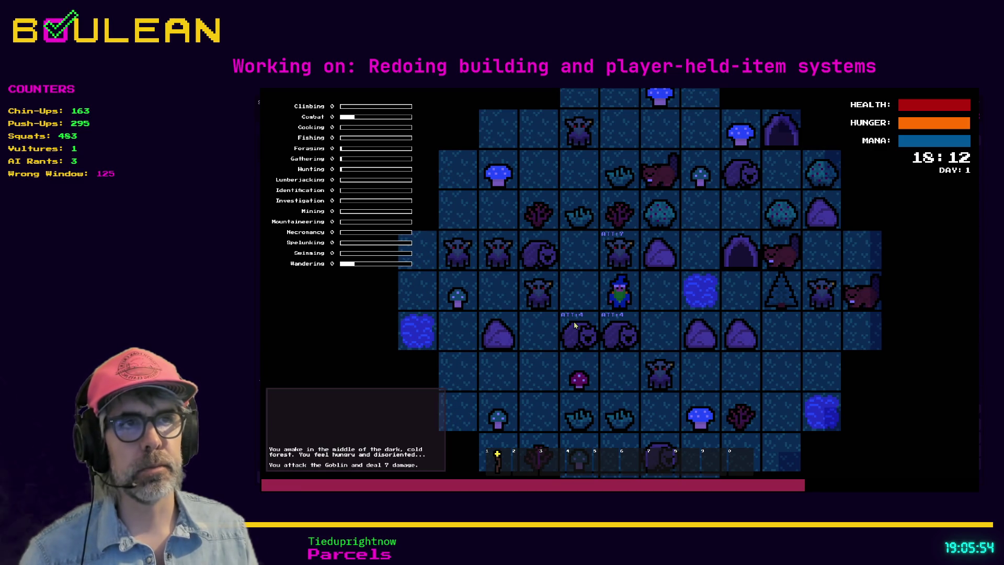
pyautogui.press('Right')
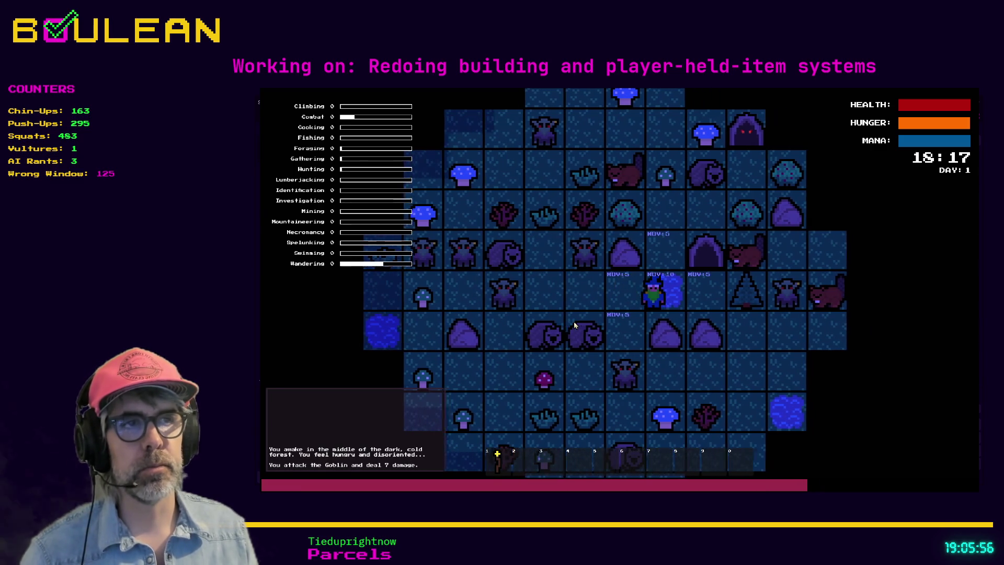
pyautogui.press('Up')
pyautogui.press('Up')
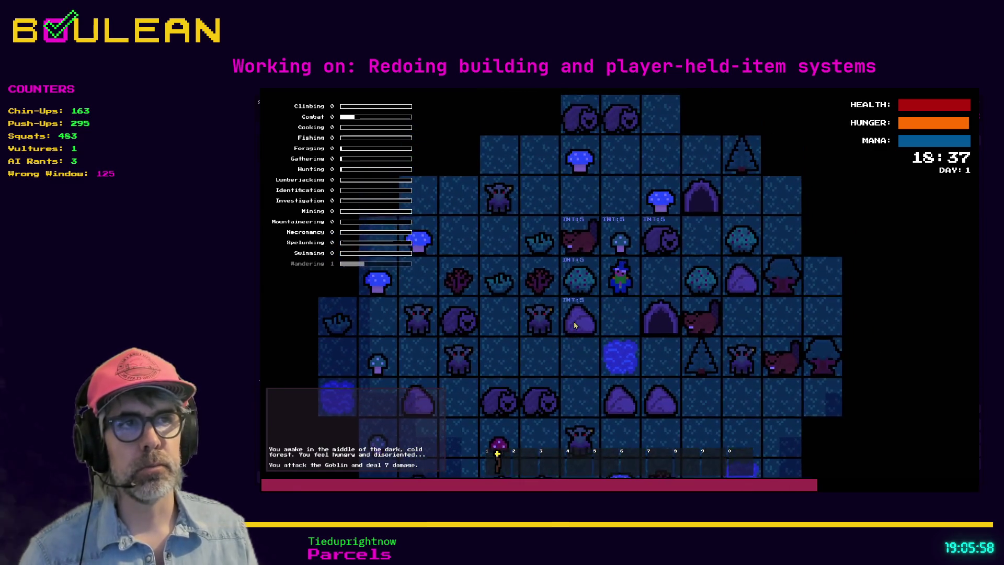
pyautogui.press('Up')
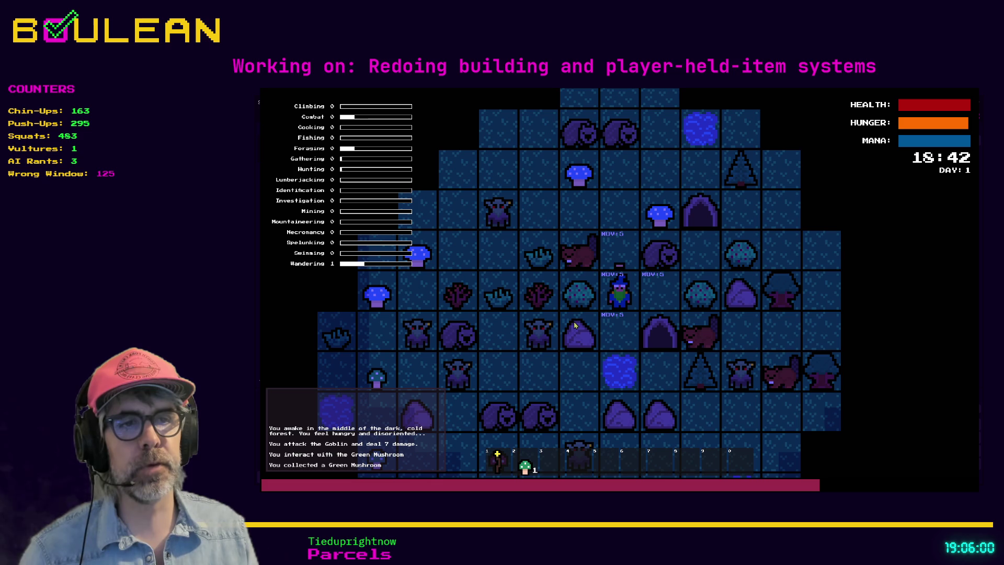
pyautogui.press('Left')
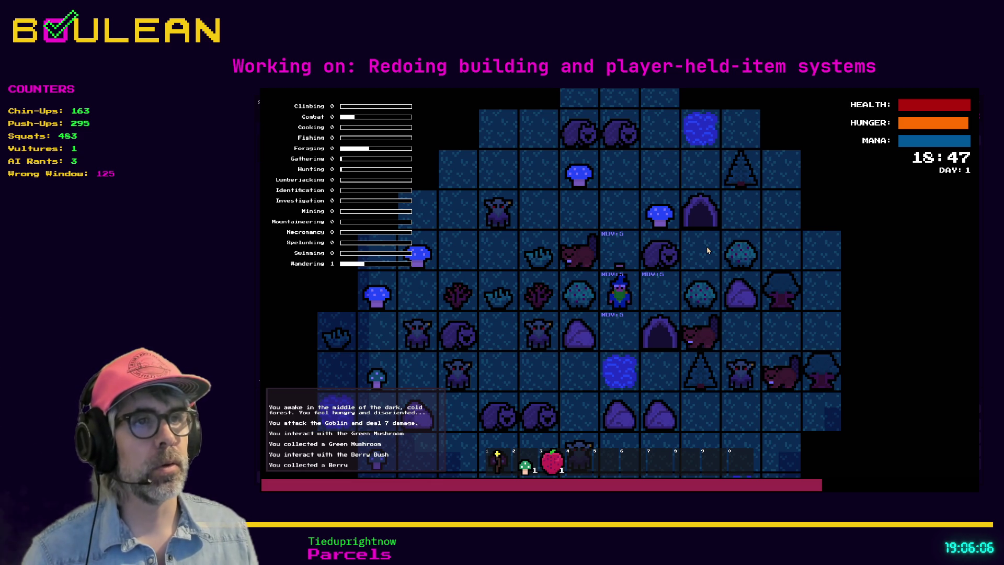
pyautogui.press('i')
pyautogui.press('Left')
pyautogui.press('Left')
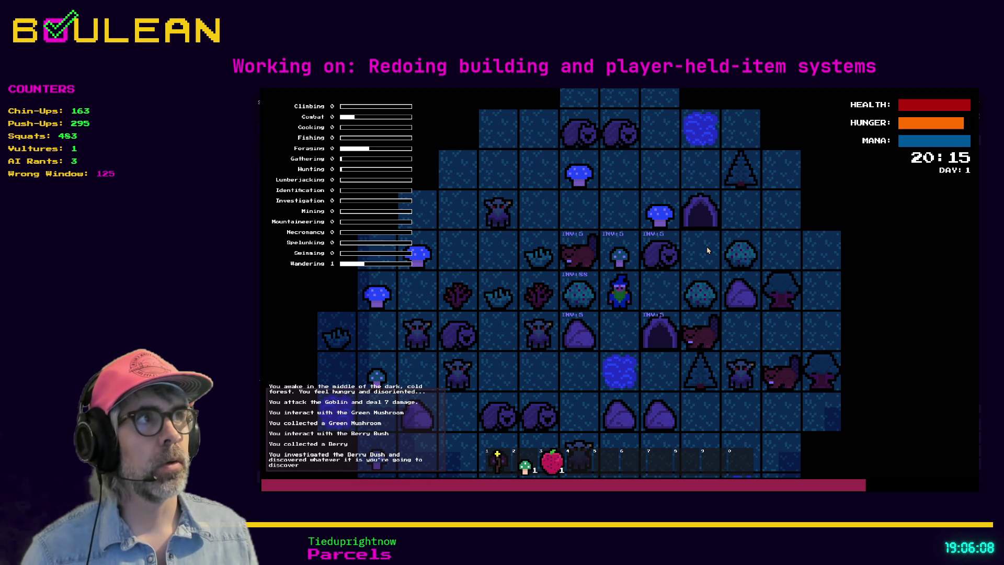
pyautogui.press('Left')
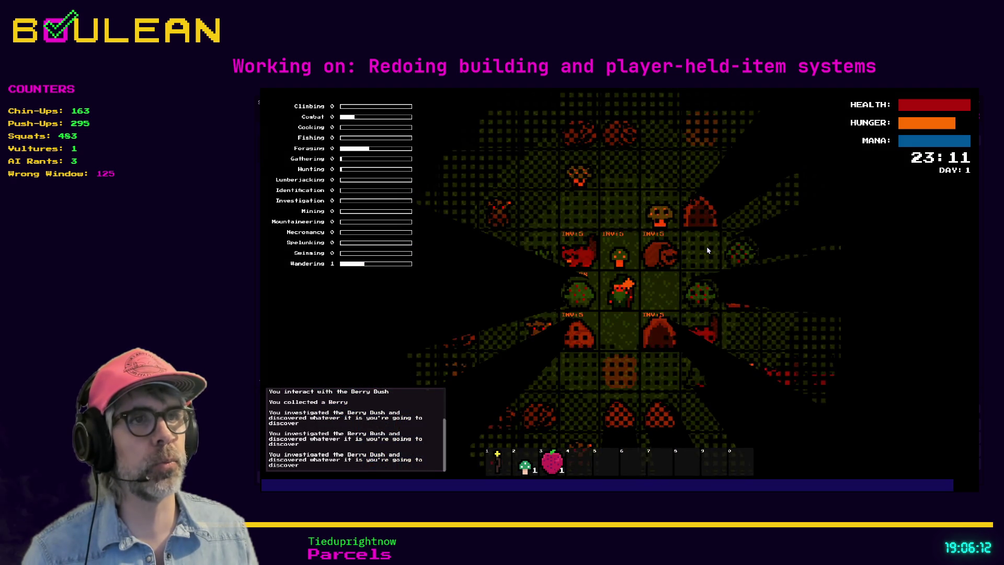
pyautogui.press('Left')
pyautogui.press('Left')
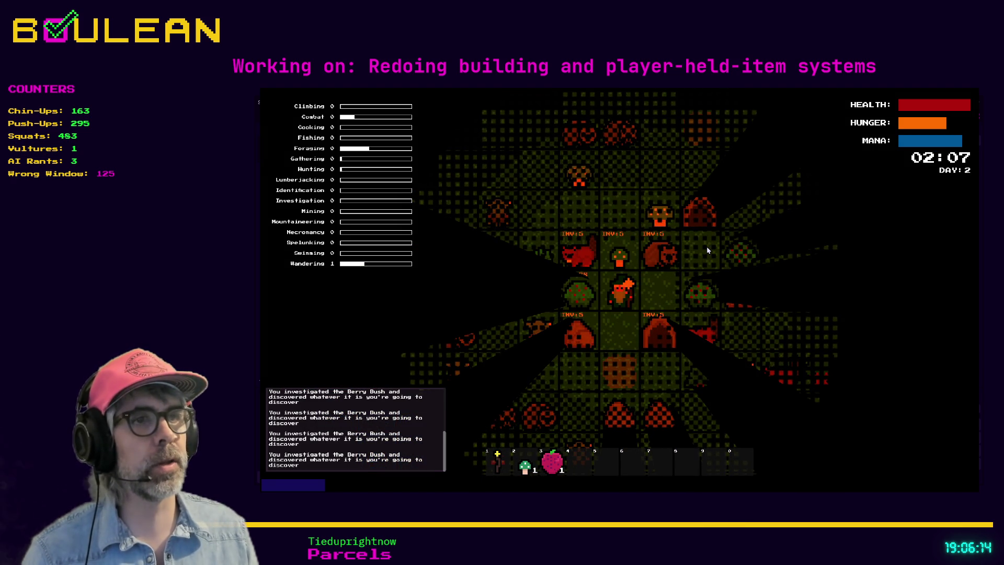
pyautogui.press('Left')
pyautogui.press('Left')
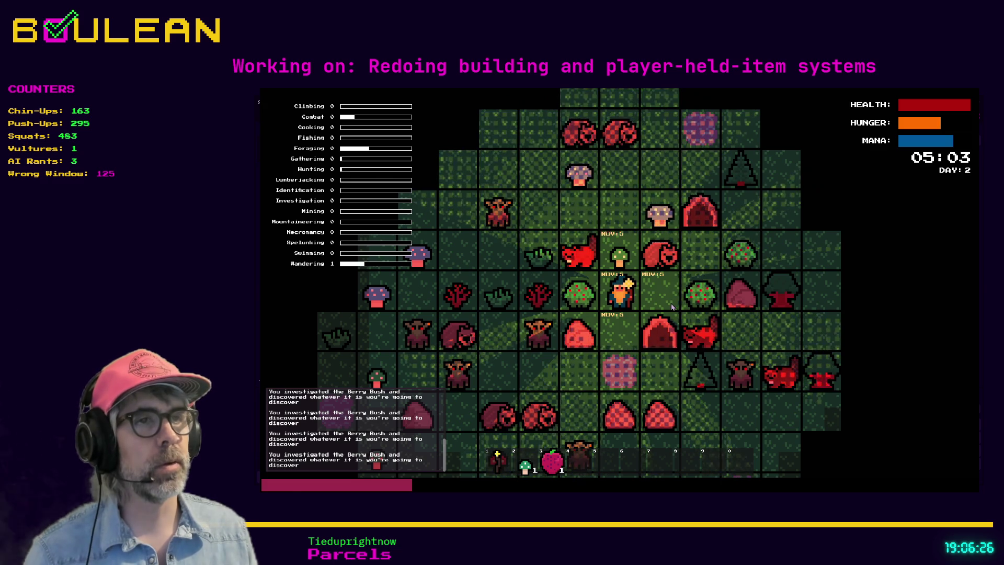
# Step: Stop the game, change the adjust_hunger_value amount to 20, and relaunch
pyautogui.press('F8')
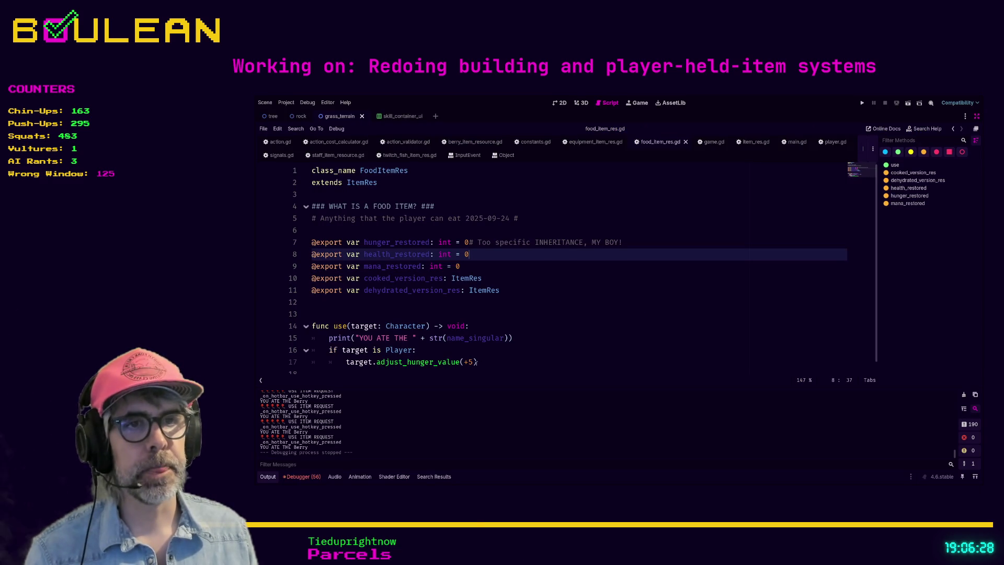
pyautogui.click(476, 361)
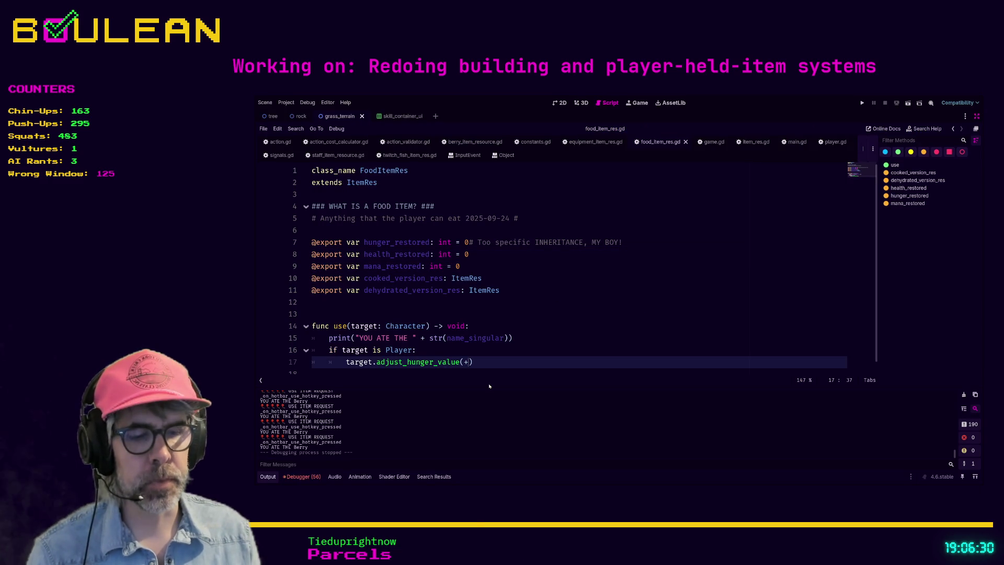
pyautogui.write('20')
pyautogui.press('F5')
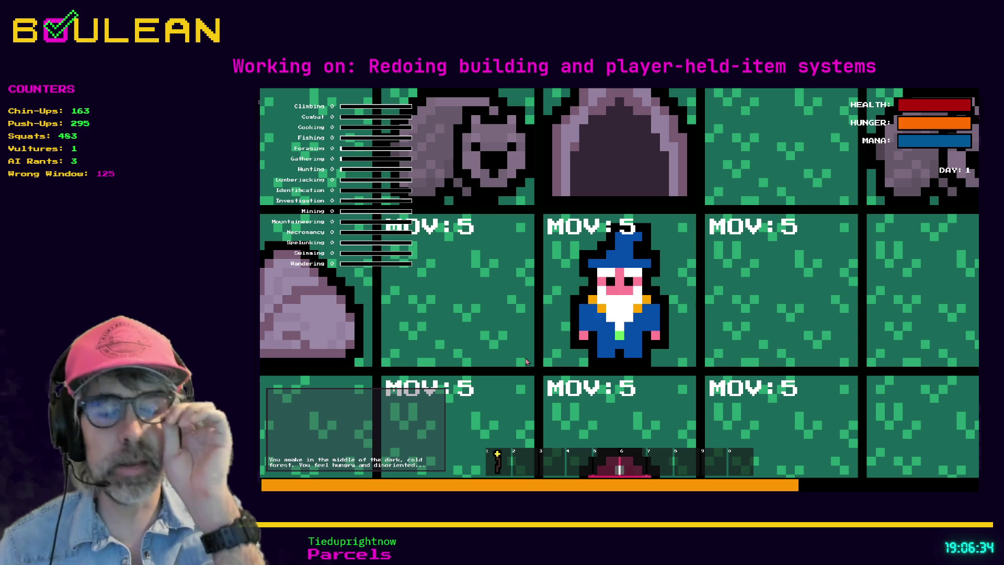
# Step: Collect the Red Mushrooms below the wizard and investigate the Fishing Hole
pyautogui.scroll(-3, 526, 361)
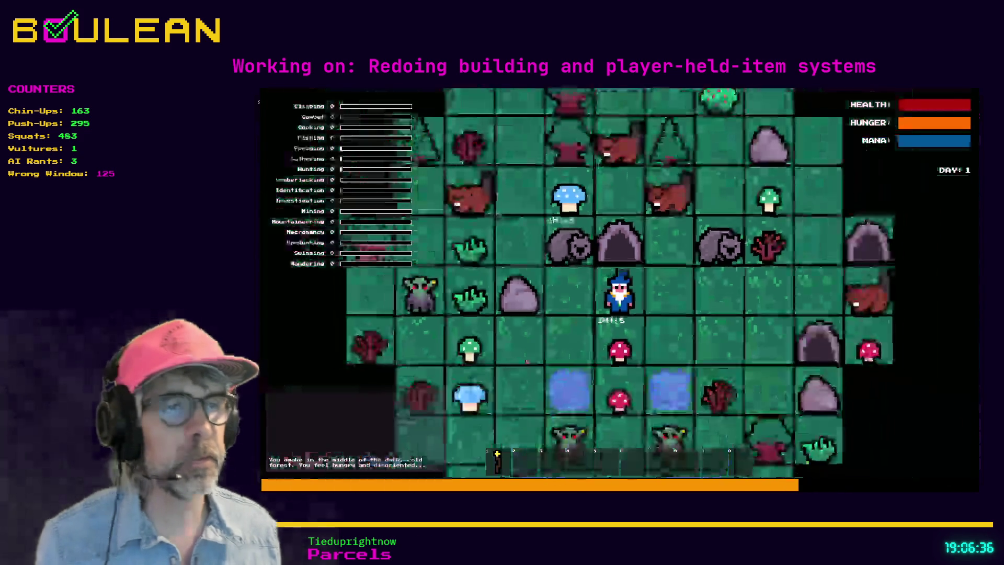
pyautogui.press('Down')
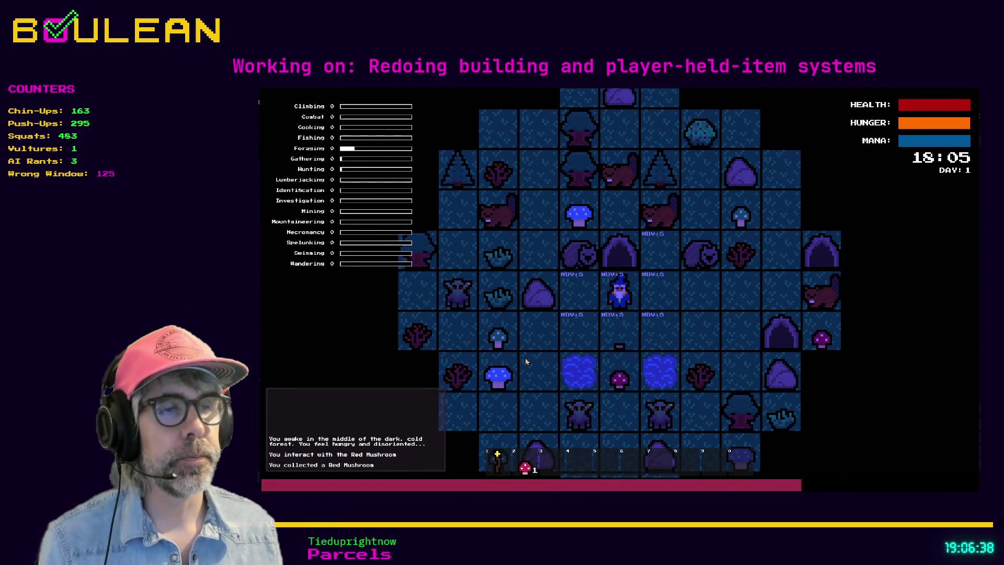
pyautogui.press('Down')
pyautogui.press('Down')
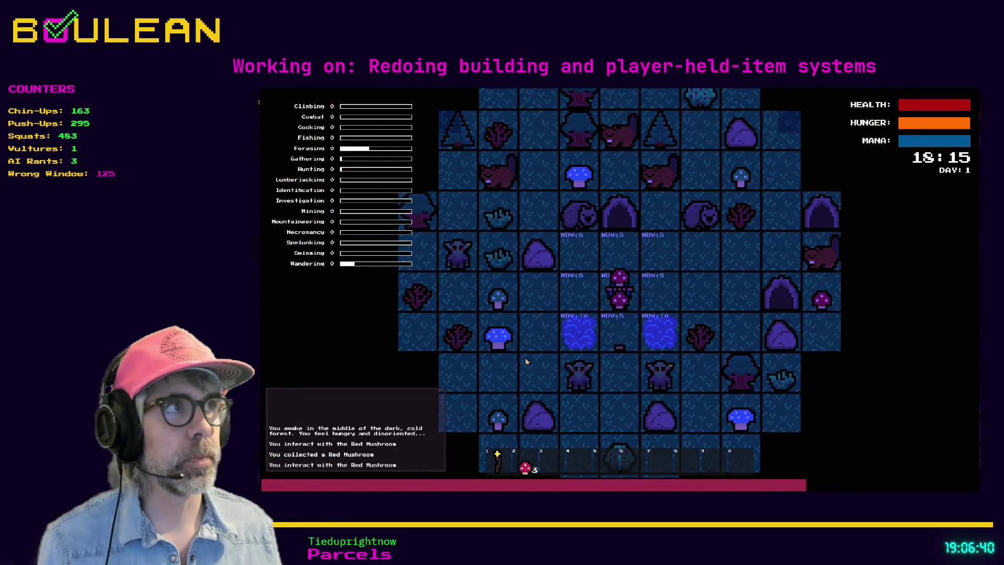
pyautogui.press('Down')
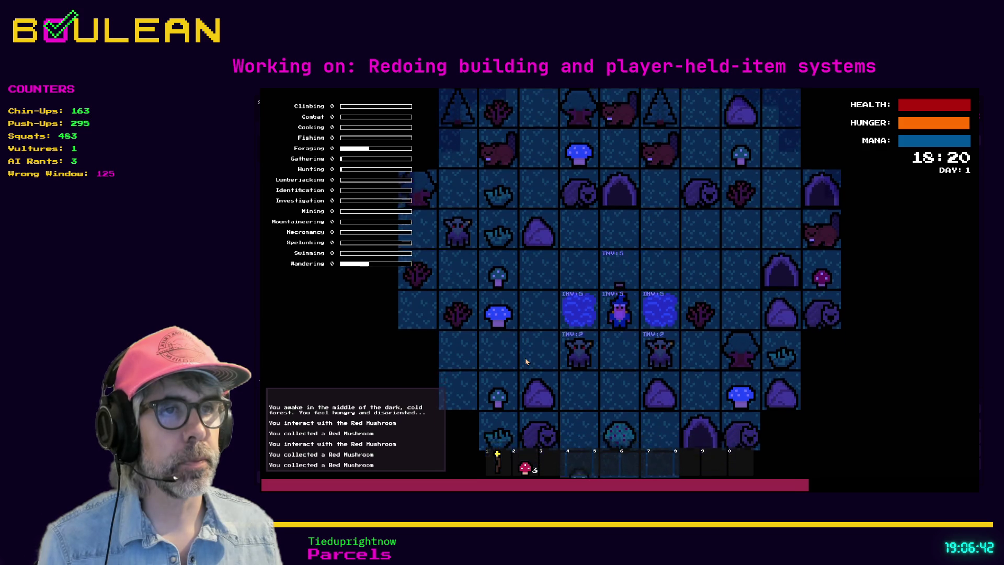
pyautogui.press('Left')
pyautogui.press('Right')
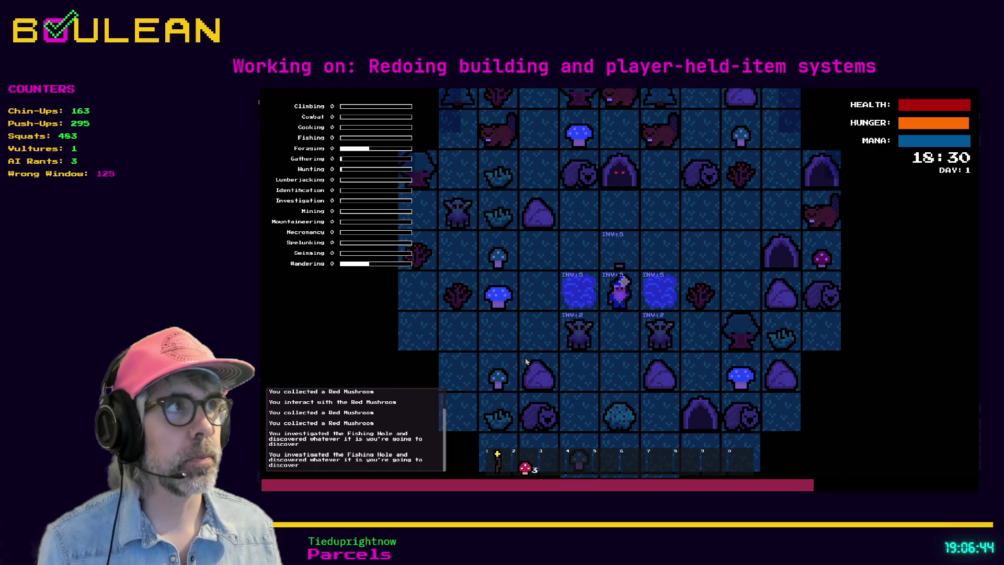
pyautogui.press('Right')
pyautogui.press('Right')
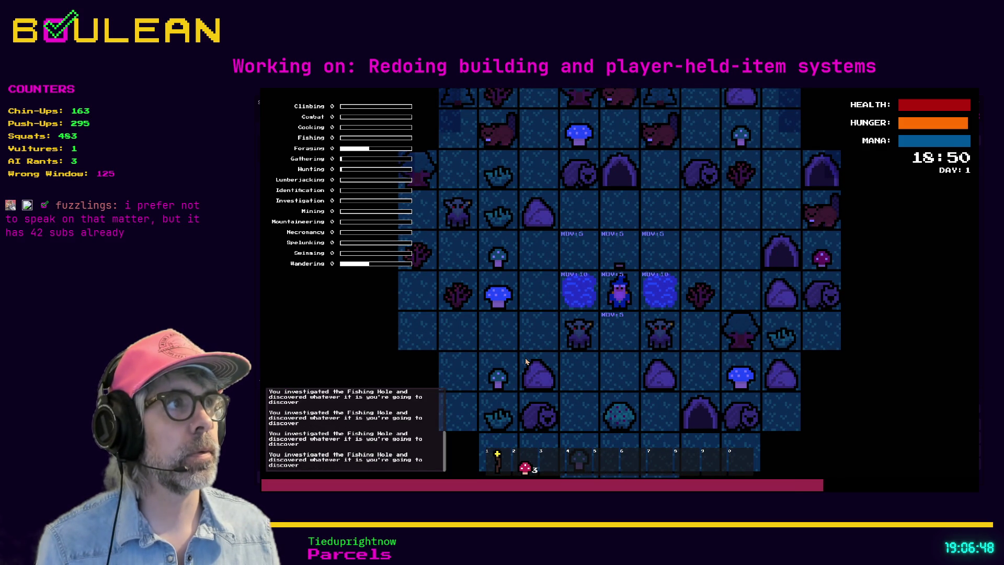
pyautogui.press('2')
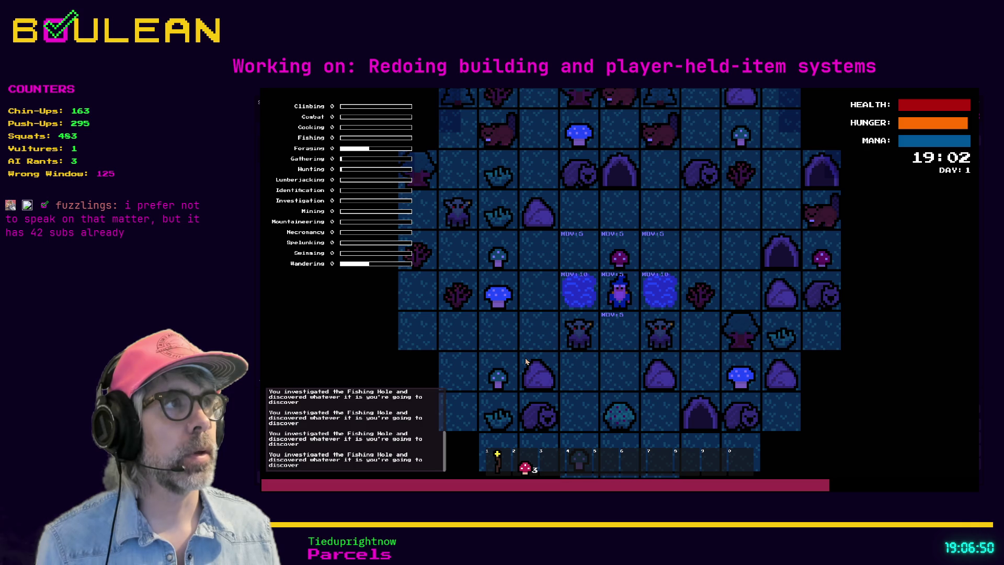
# Step: Pick up another Red Mushroom, then walk over and investigate the Berry Bush into the night
pyautogui.press('Up')
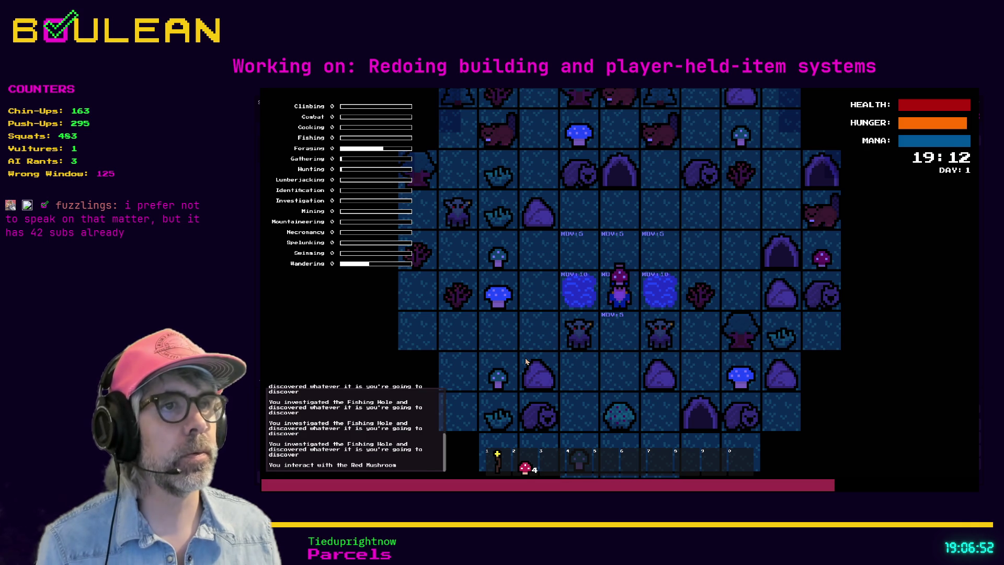
pyautogui.press('Up')
pyautogui.press('Up')
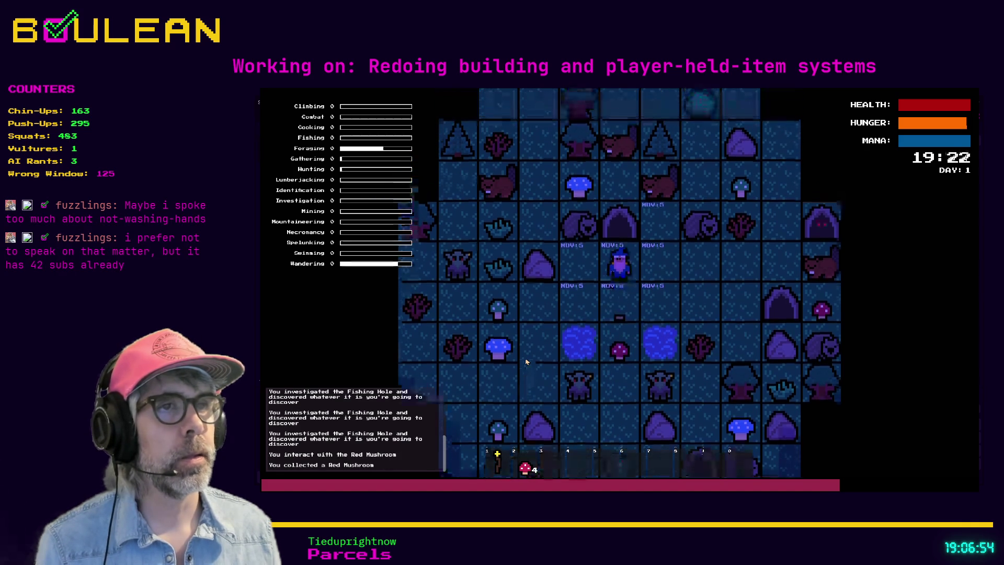
pyautogui.press('Left')
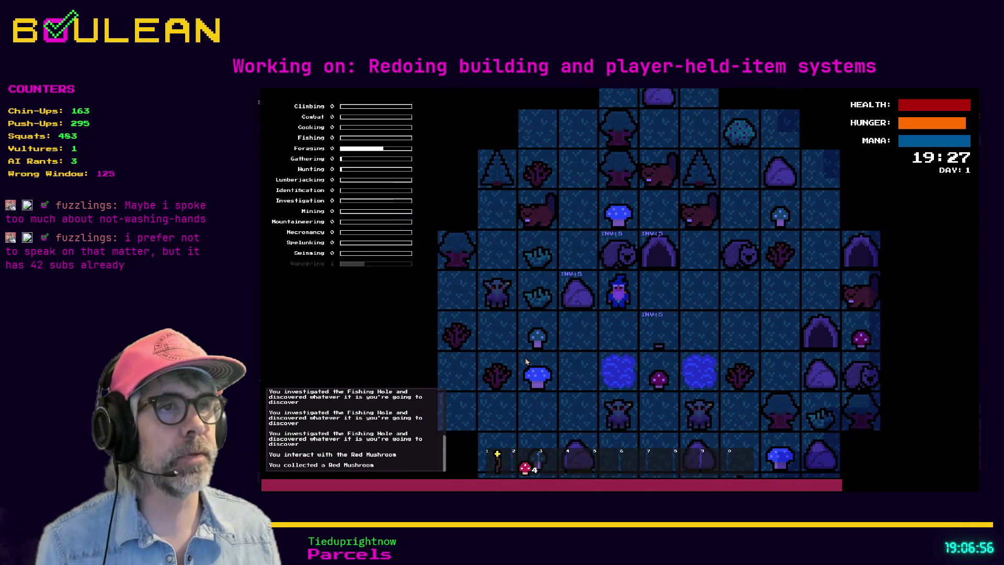
pyautogui.press('Right')
pyautogui.press('Right')
pyautogui.press('Right')
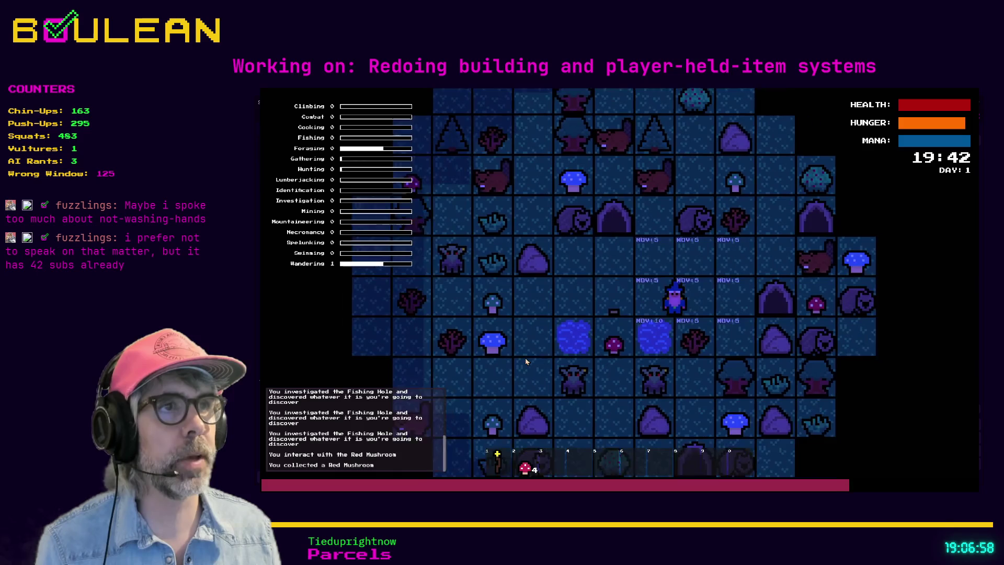
pyautogui.press('Right')
pyautogui.press('Up')
pyautogui.press('Up')
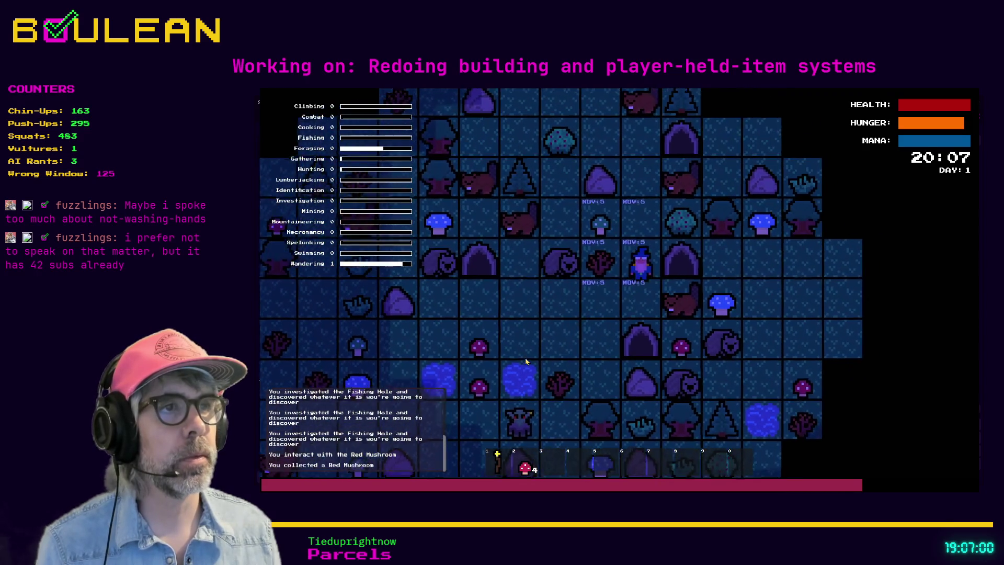
pyautogui.press('Right')
pyautogui.press('Right')
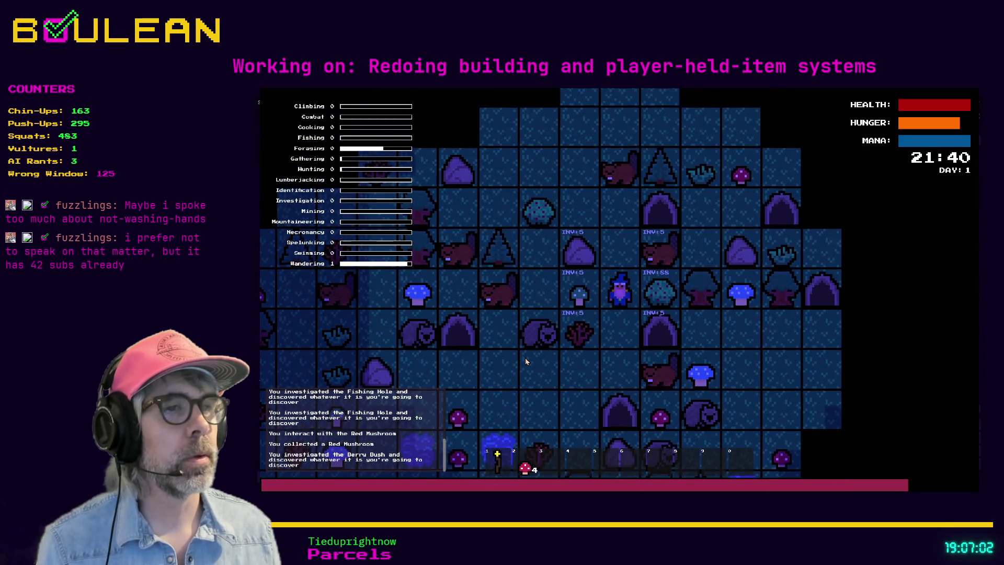
pyautogui.press('Right')
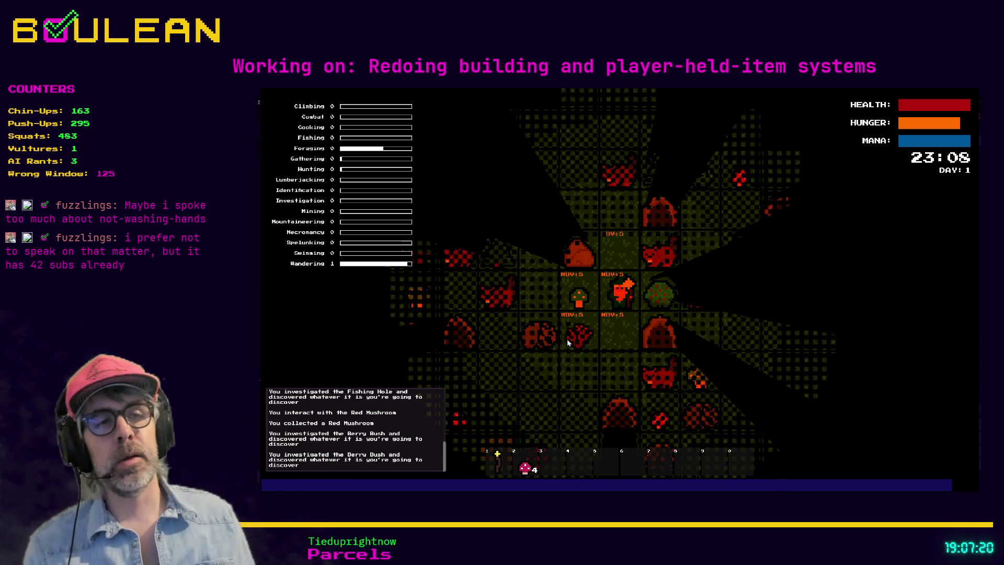
# Step: End the game session after eating Red Mushrooms, returning to the food_item_res.gd editor
pyautogui.press('Escape')
# Step: Run a project-wide Find in Files for 'use', listing 184 matches across 44 files
pyautogui.click(531, 313)
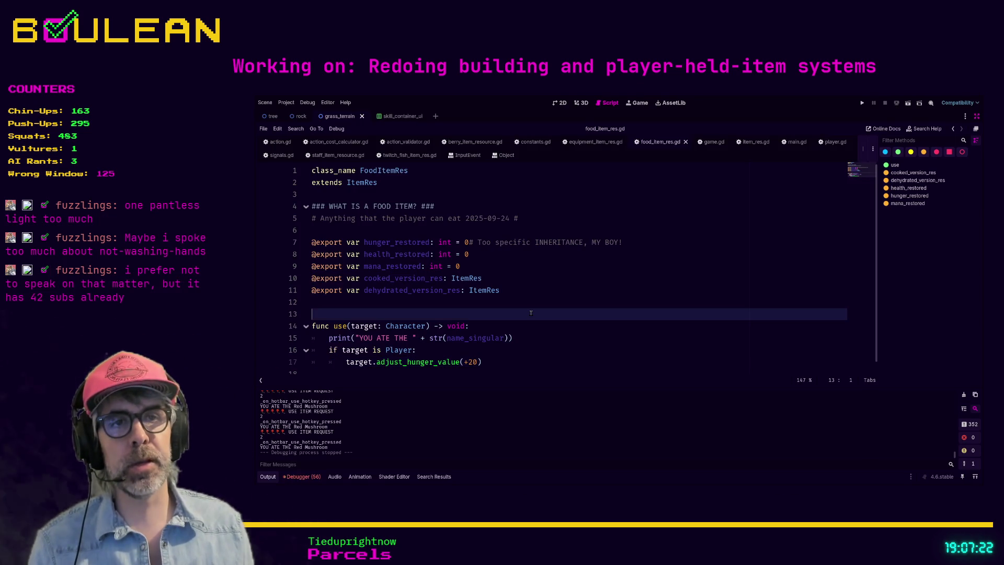
pyautogui.scroll(-1, 531, 313)
pyautogui.scroll(1, 509, 345)
pyautogui.click(499, 360)
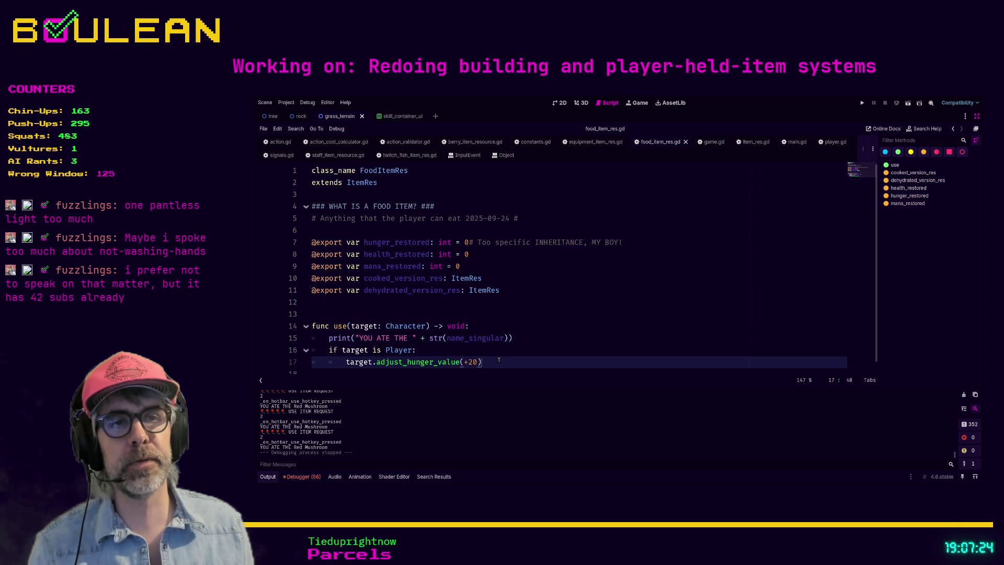
pyautogui.scroll(-1, 504, 357)
pyautogui.scroll(1, 489, 356)
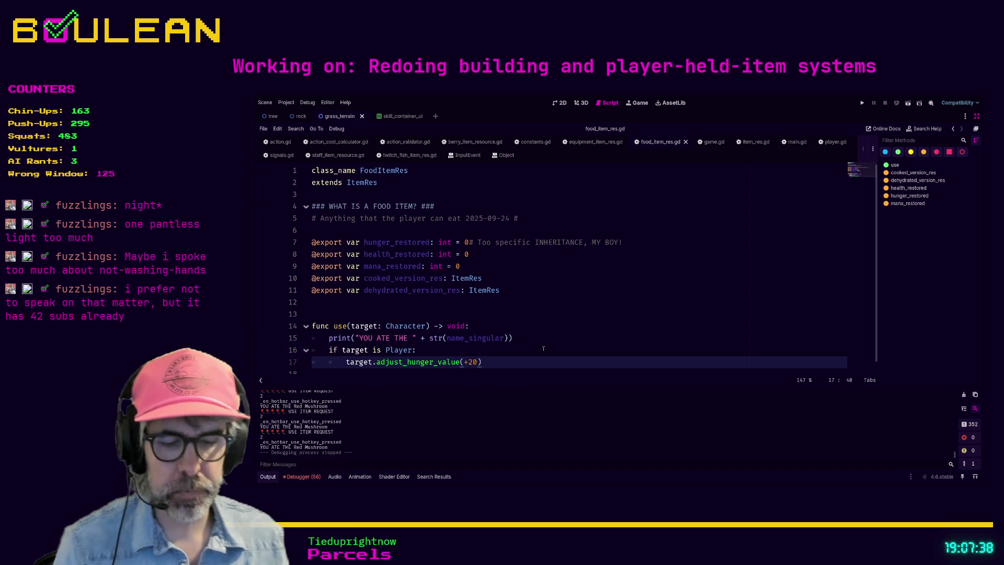
pyautogui.hotkey('ctrl', 'shift', 'f')
pyautogui.press('Return')
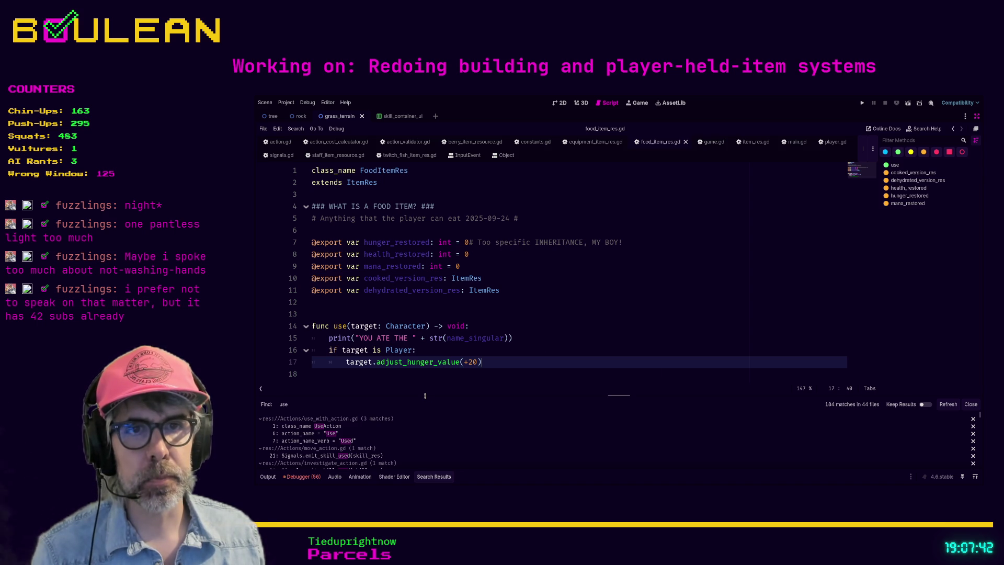
# Step: Enlarge the Search Results panel and open the attack_action.gd match at line 19
pyautogui.moveTo(424, 396); pyautogui.dragTo(392, 353)
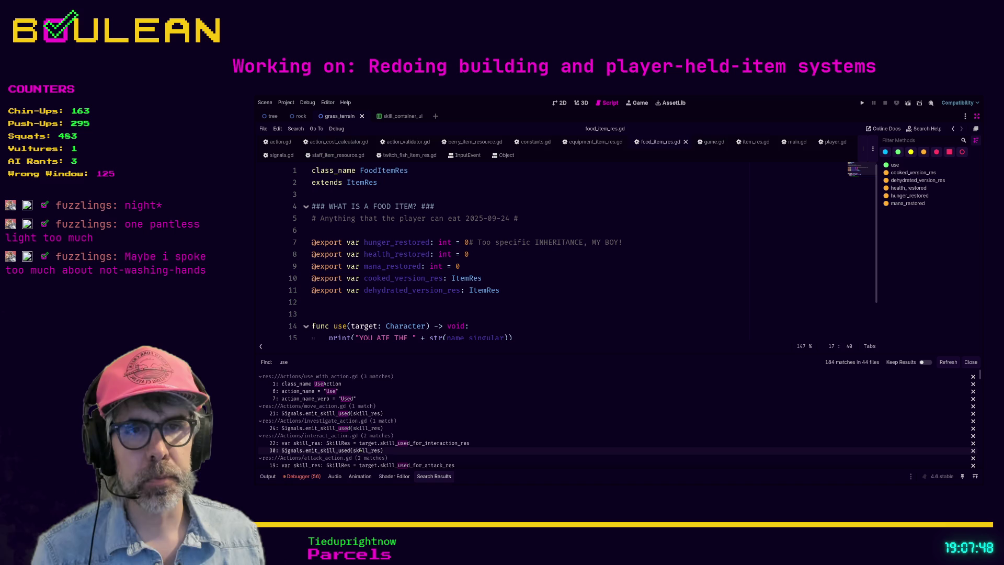
pyautogui.click(381, 465)
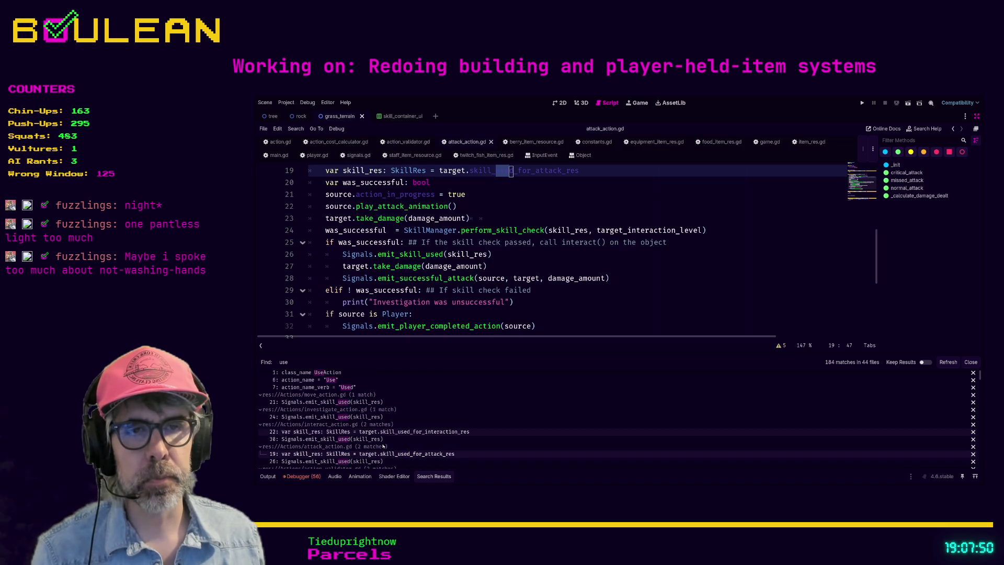
pyautogui.scroll(-3, 387, 444)
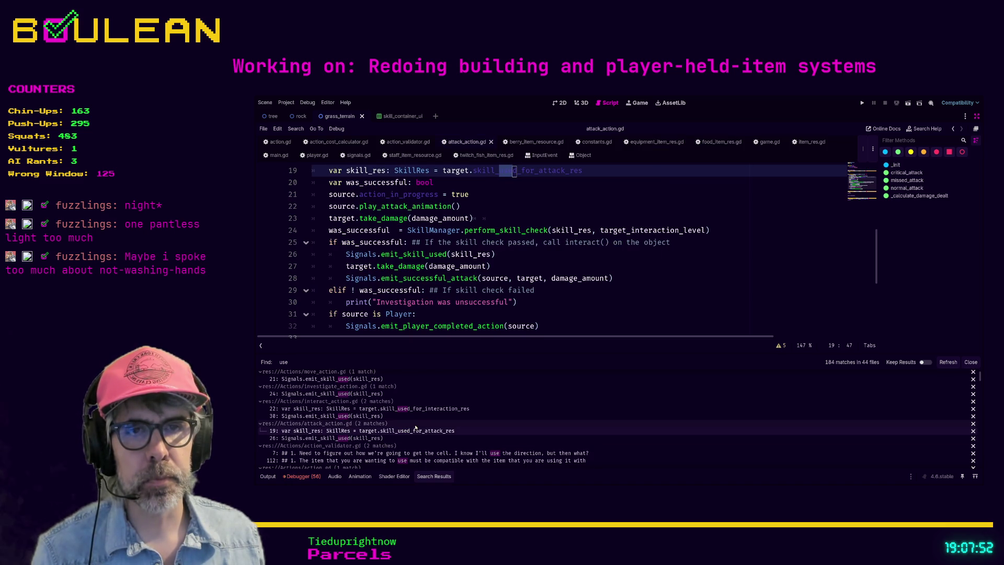
pyautogui.scroll(-3, 416, 427)
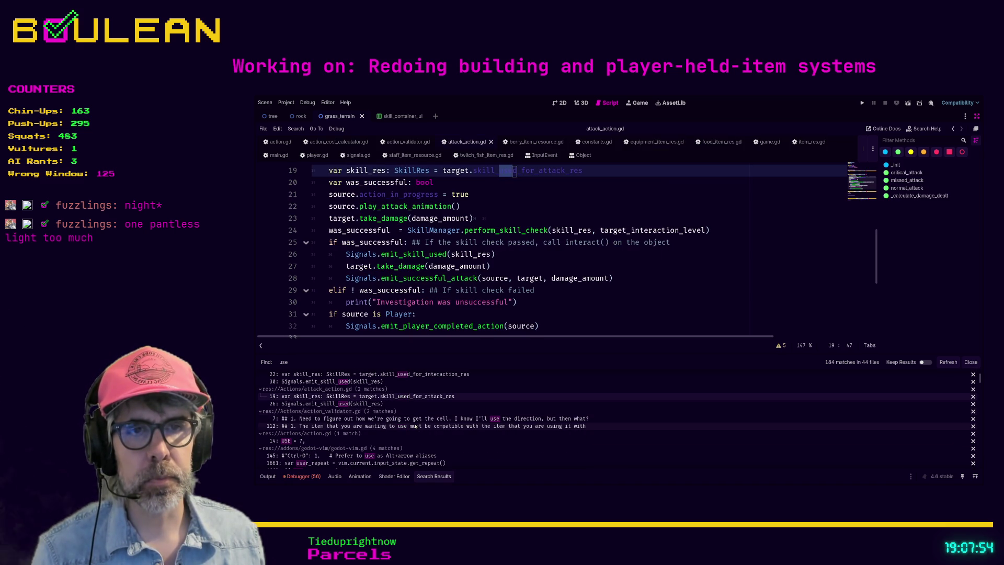
pyautogui.scroll(-5, 406, 426)
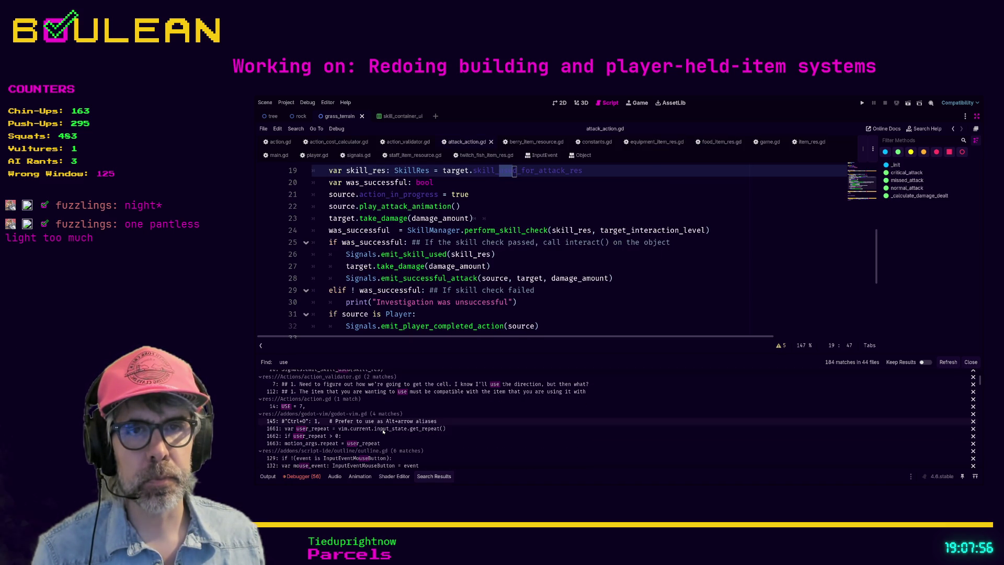
pyautogui.scroll(-6, 387, 425)
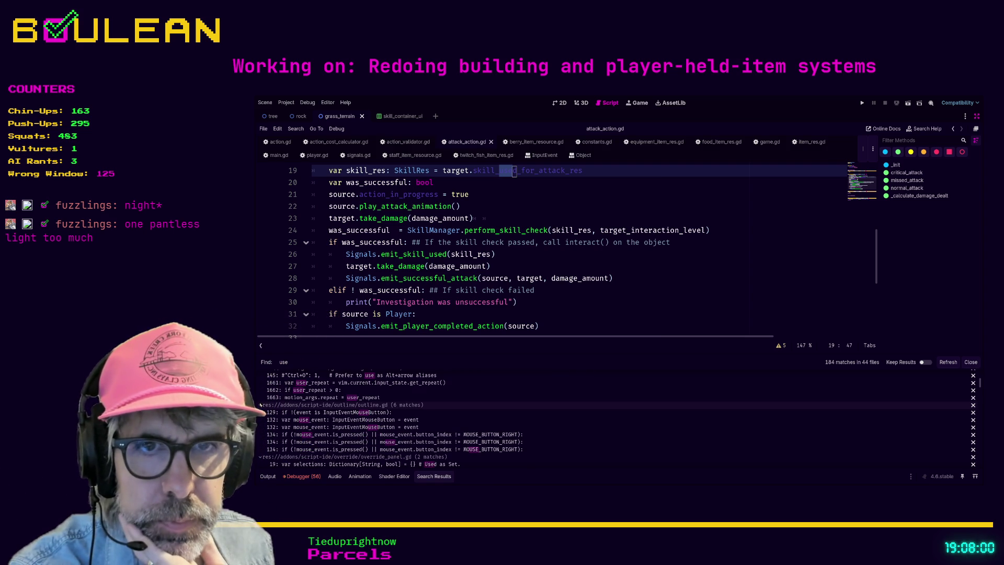
# Step: Remove the outline.gd, override_panel.gd, split_code_edit.gd, multiline_tab_bar.gd, custom_tab.gd and plugin.gd addon groups from the results
pyautogui.click(260, 405)
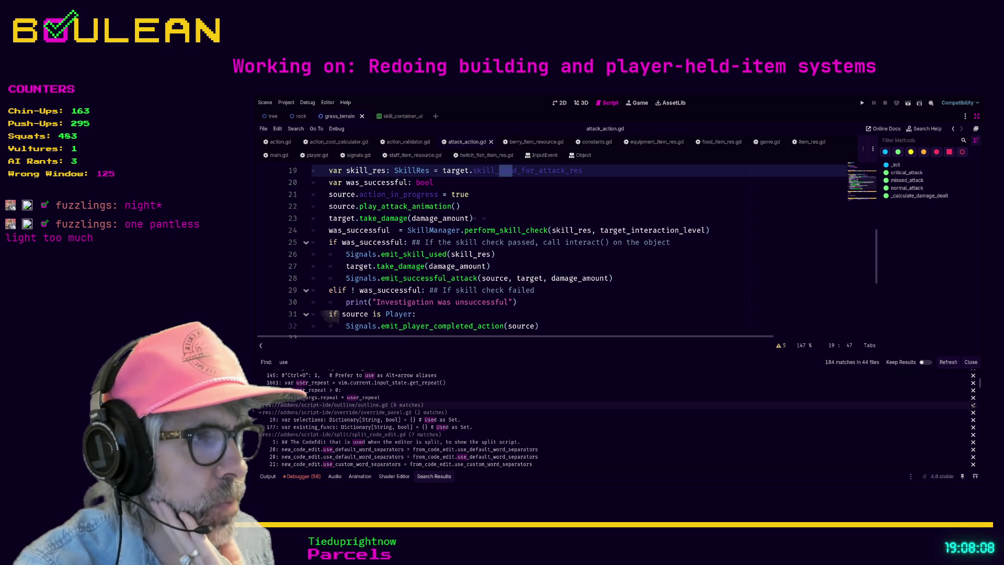
pyautogui.click(973, 404)
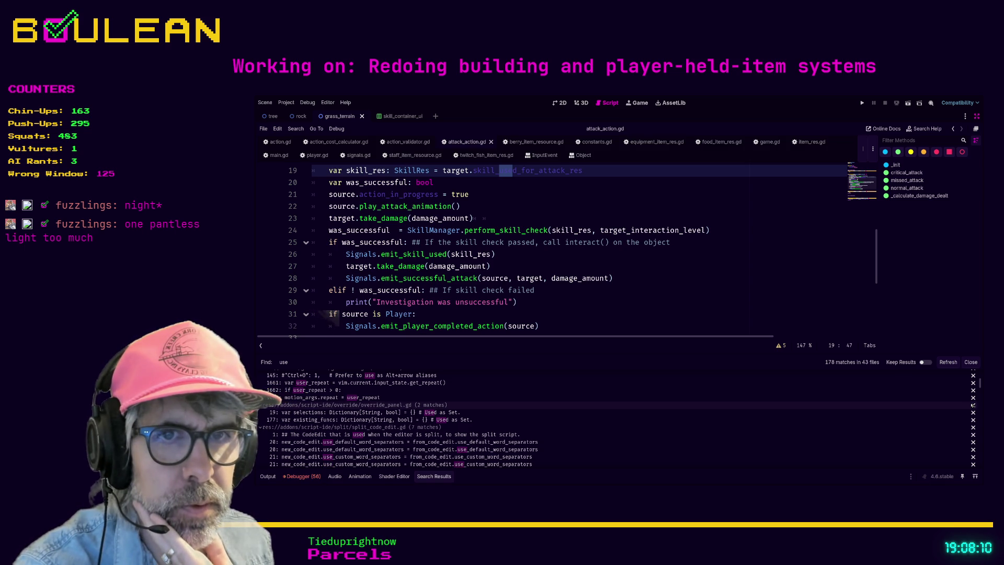
pyautogui.click(973, 405)
pyautogui.click(973, 404)
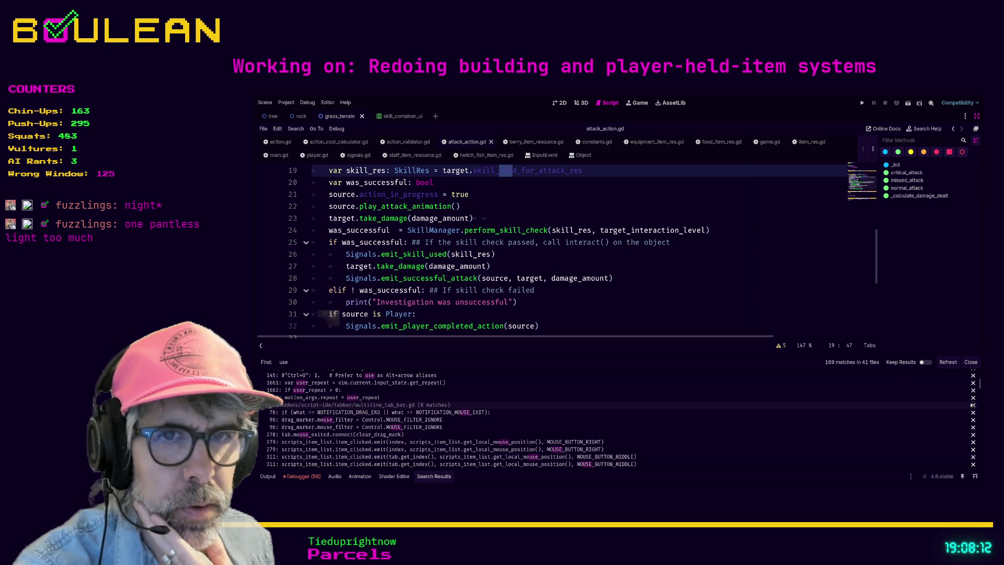
pyautogui.click(973, 404)
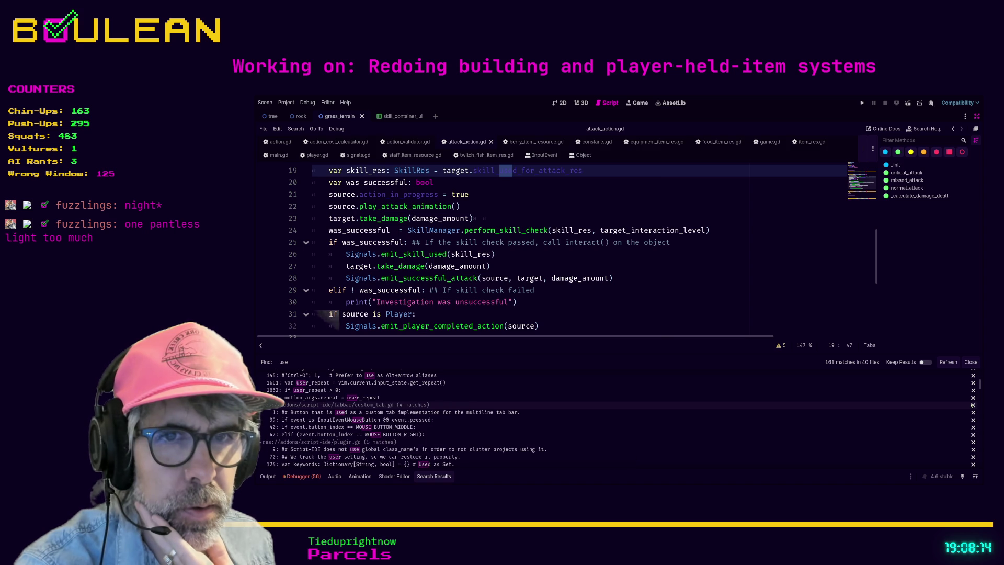
pyautogui.click(973, 405)
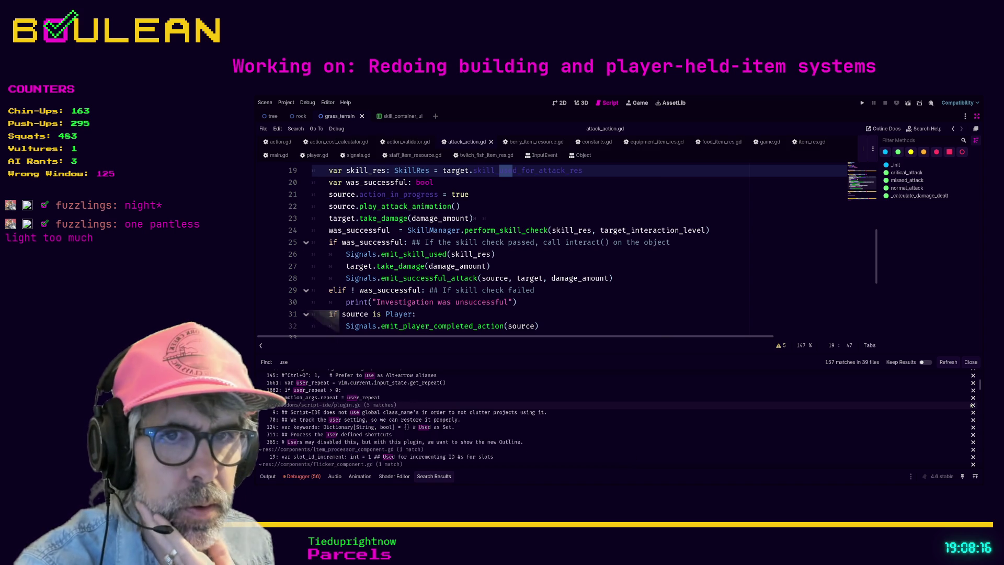
pyautogui.click(973, 405)
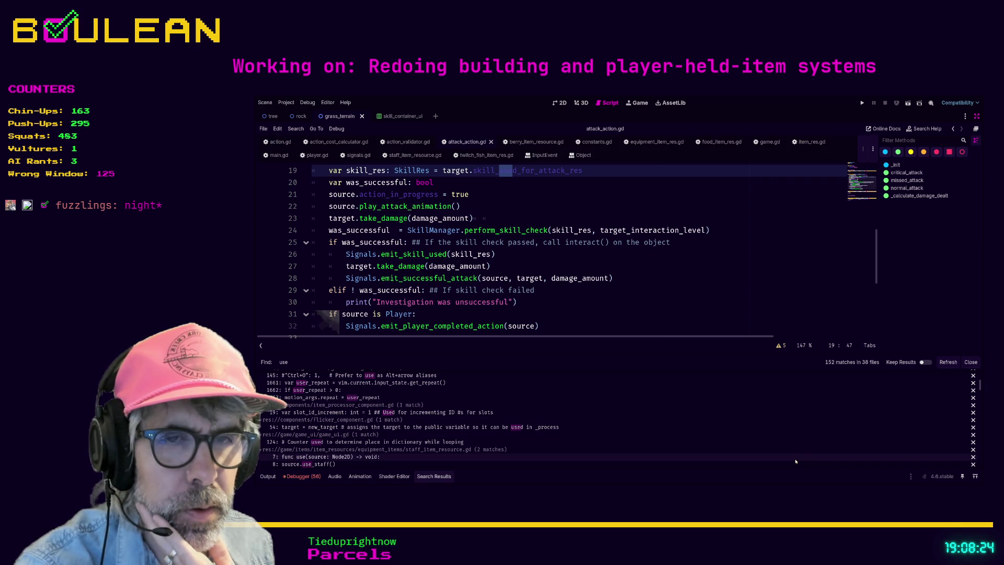
pyautogui.scroll(-1, 796, 461)
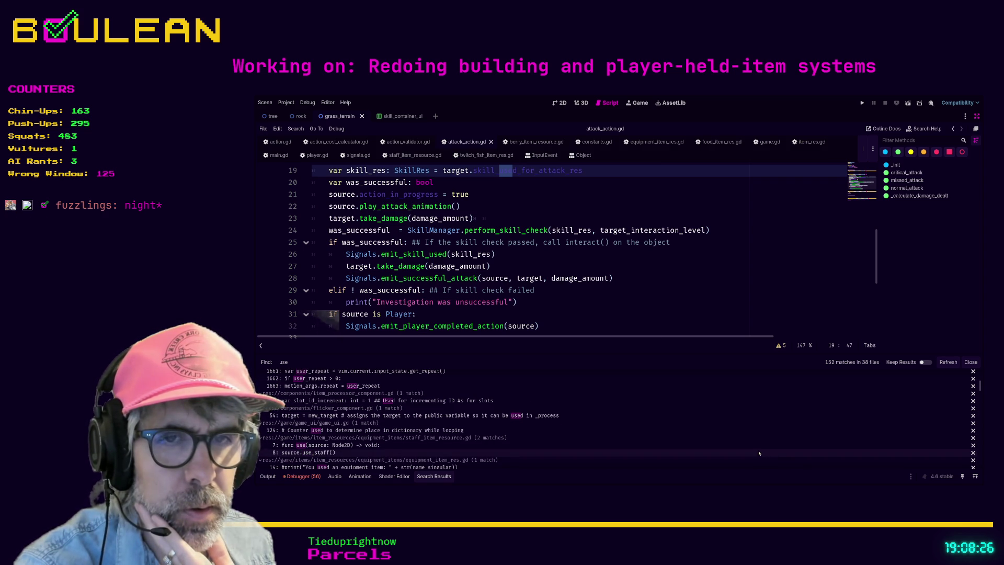
pyautogui.scroll(-2, 760, 453)
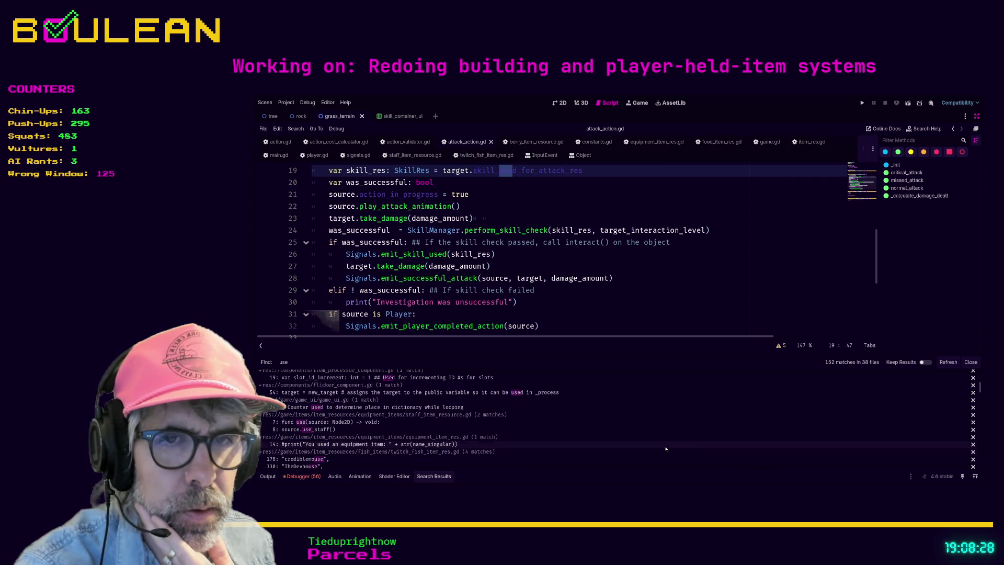
pyautogui.scroll(-1, 654, 448)
pyautogui.scroll(-1, 628, 448)
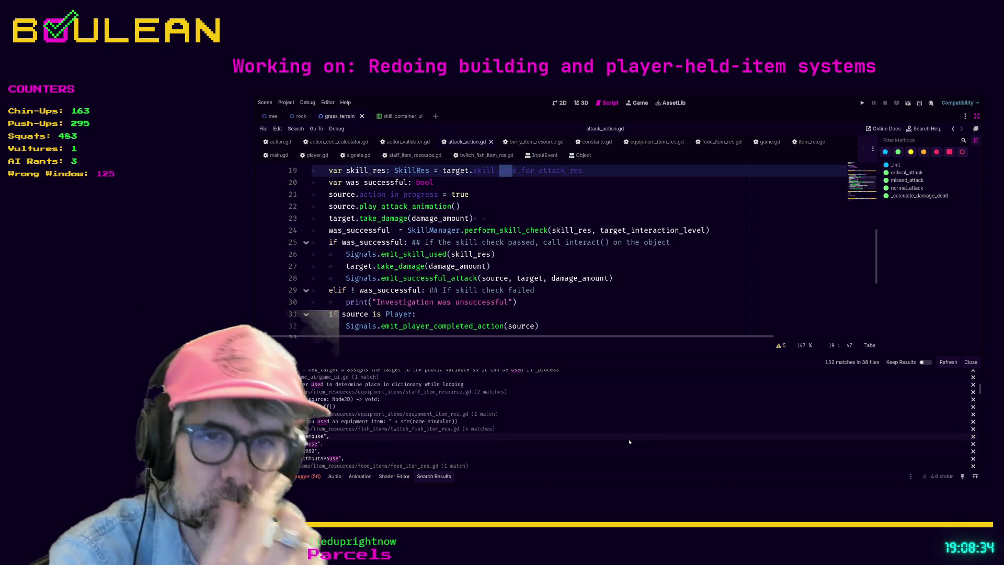
pyautogui.scroll(-1, 630, 442)
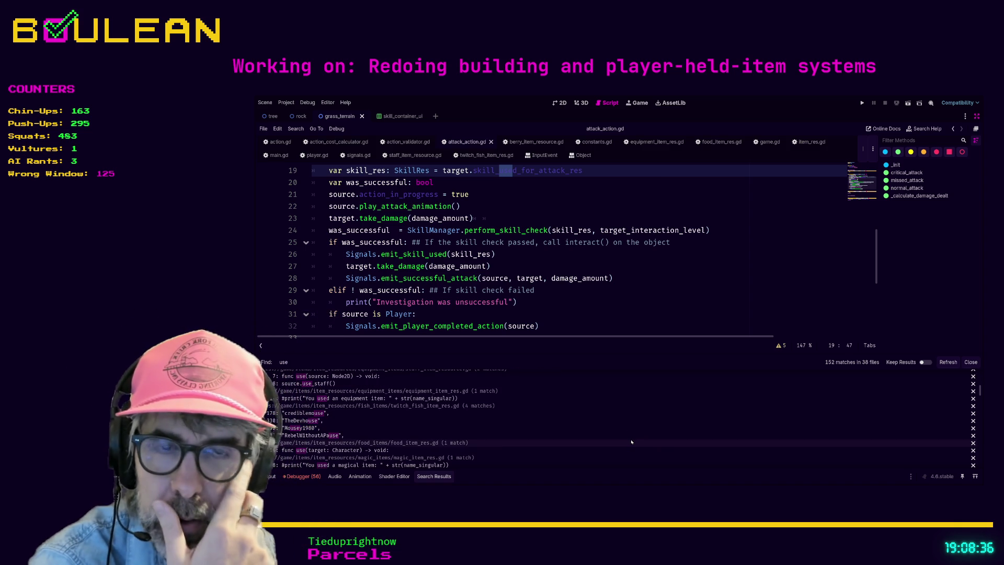
pyautogui.scroll(-1, 634, 442)
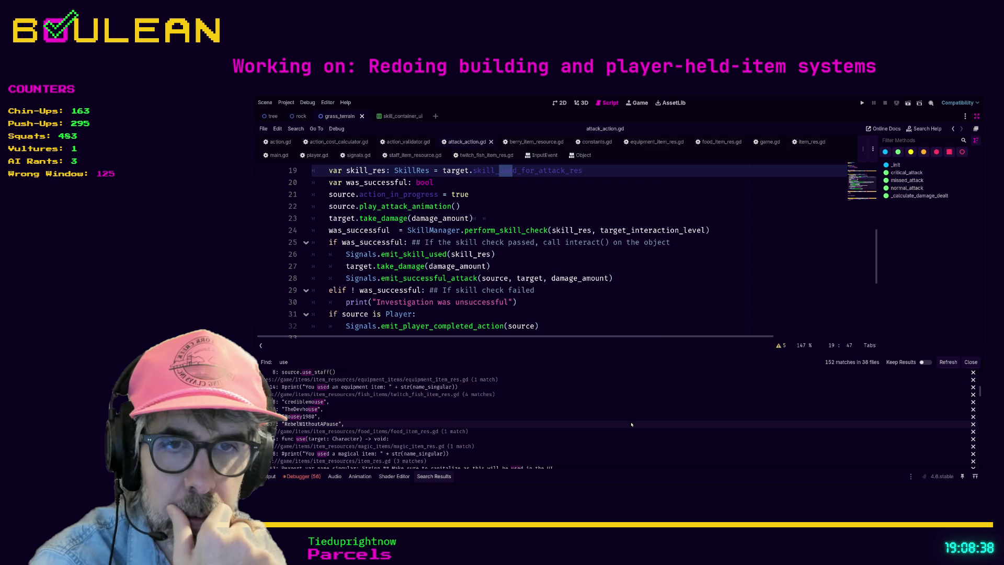
pyautogui.scroll(-1, 631, 424)
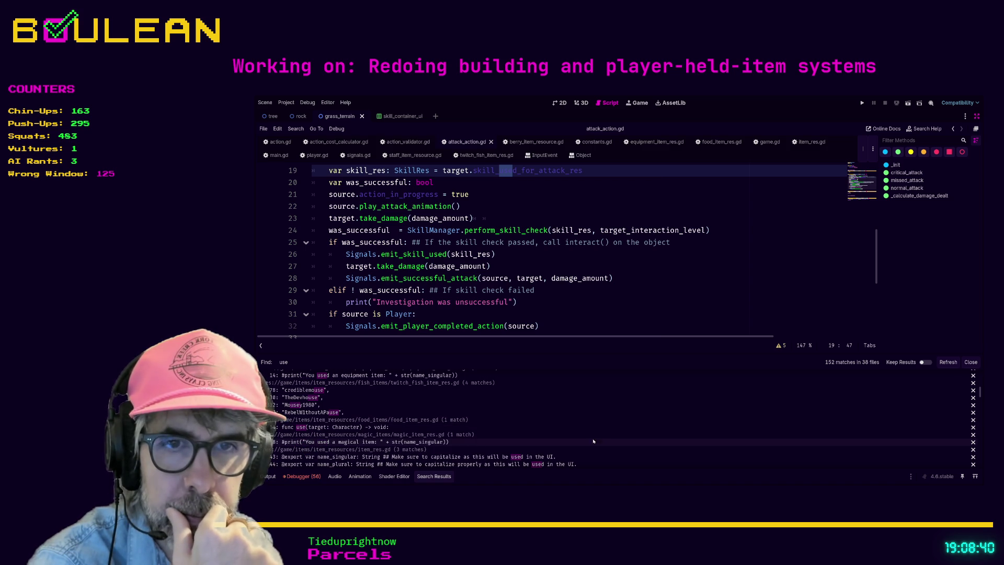
pyautogui.scroll(-3, 562, 452)
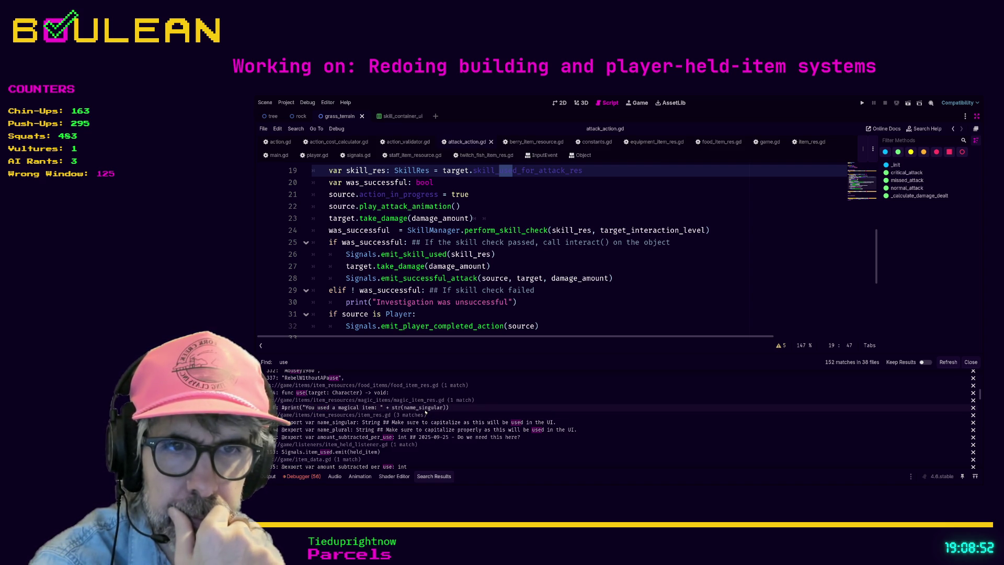
# Step: Open magic_item_res.gd at line 8, then scroll the results toward the game.gd matches
pyautogui.click(426, 408)
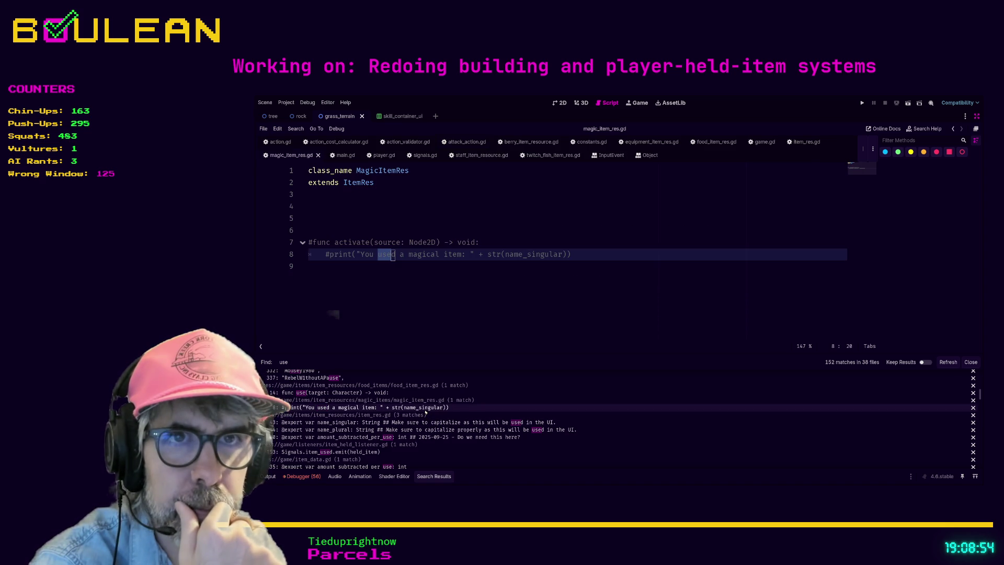
pyautogui.scroll(-1, 440, 445)
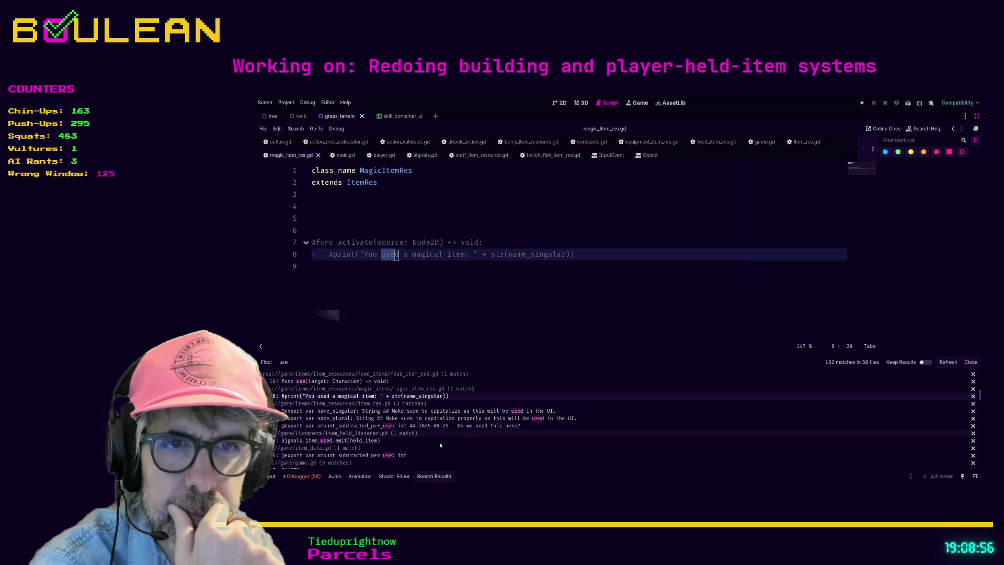
pyautogui.scroll(-1, 440, 445)
pyautogui.scroll(-1, 440, 445)
pyautogui.scroll(-1, 441, 445)
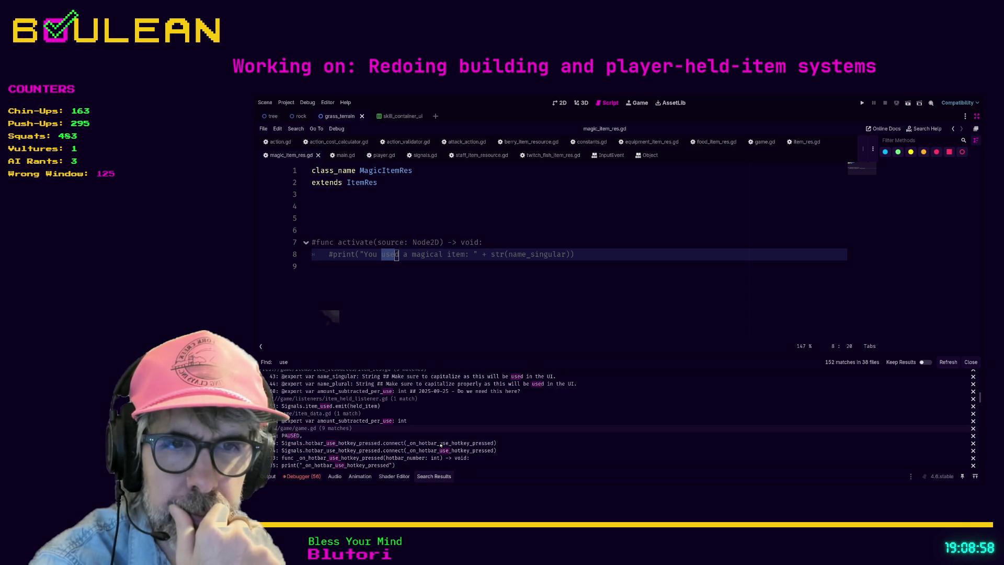
pyautogui.scroll(-3, 449, 451)
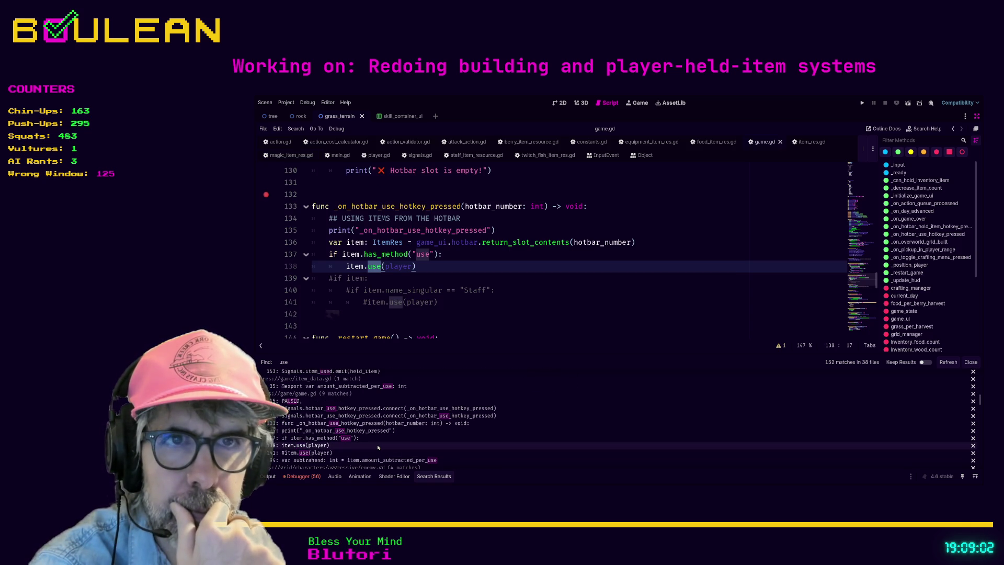
# Step: Open game.gd at the commented-out item.use call on line 141 and review the remaining matches
pyautogui.click(379, 453)
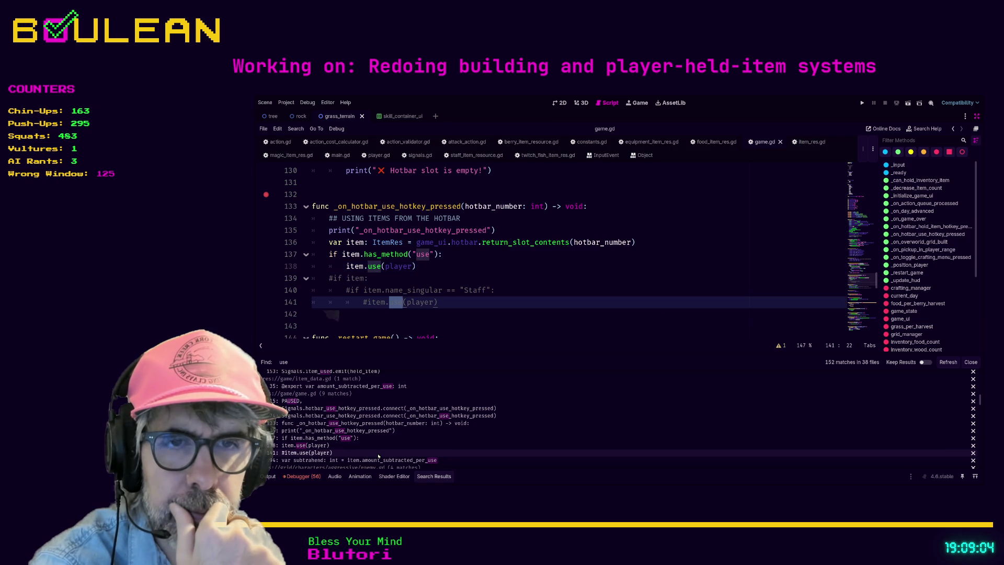
pyautogui.scroll(-3, 419, 445)
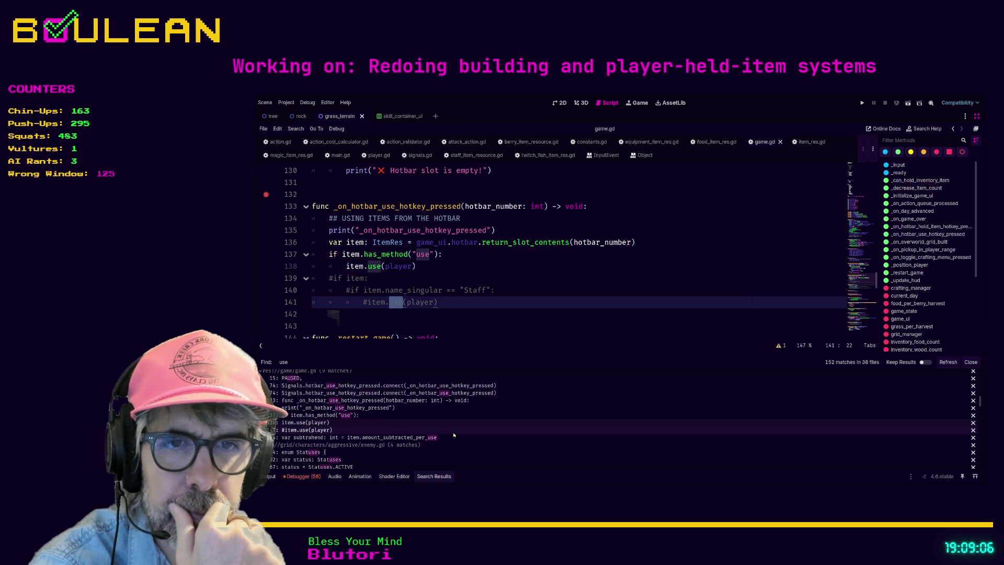
pyautogui.scroll(-3, 454, 435)
pyautogui.scroll(-1, 454, 435)
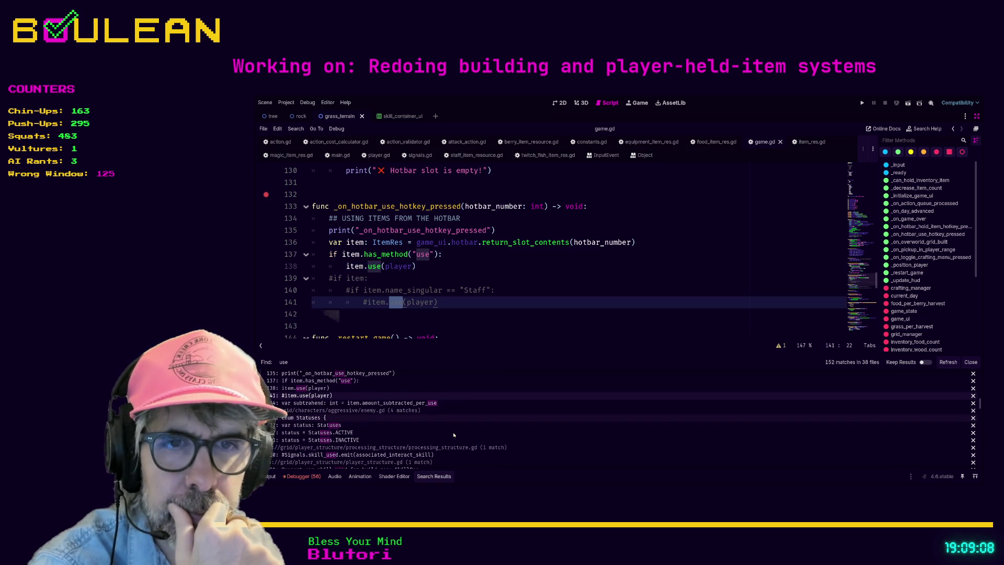
pyautogui.scroll(-3, 454, 434)
pyautogui.scroll(-3, 454, 435)
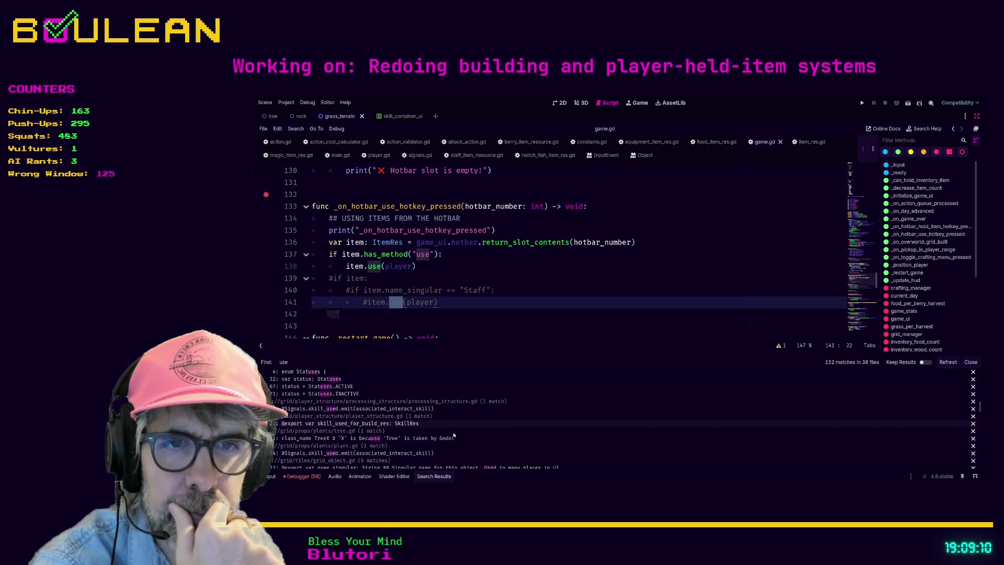
pyautogui.scroll(-9, 454, 435)
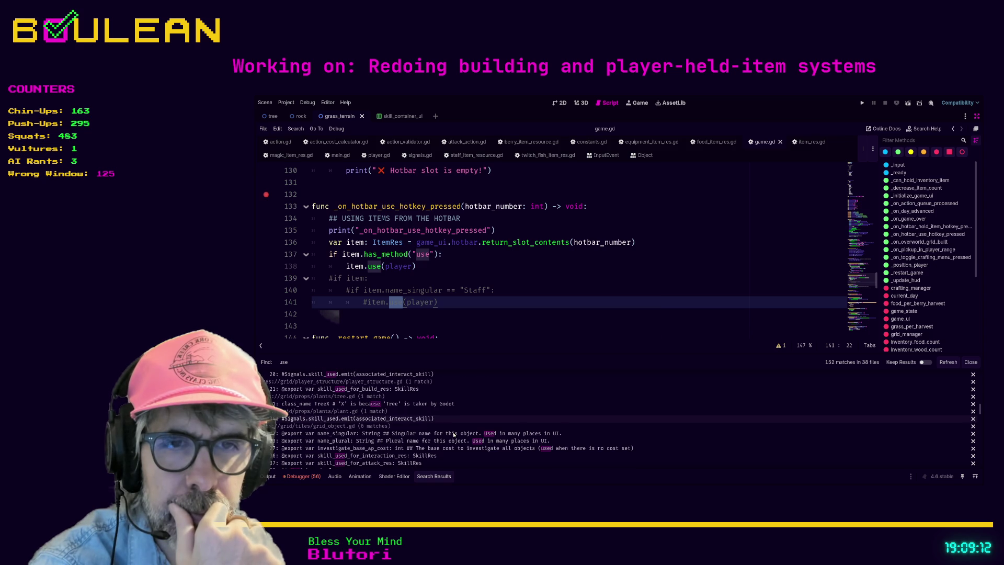
pyautogui.scroll(-3, 454, 435)
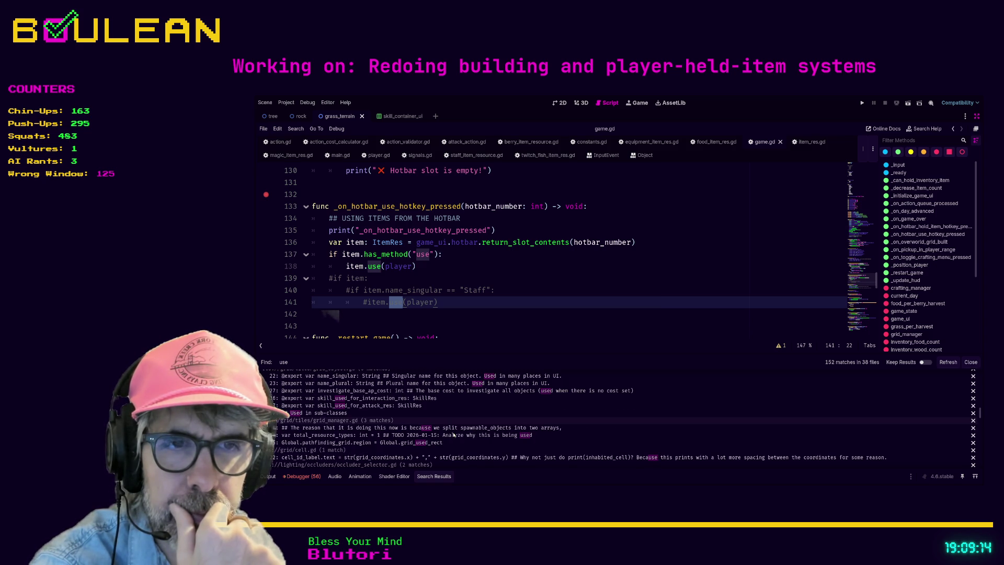
pyautogui.scroll(-2, 454, 435)
pyautogui.scroll(-11, 454, 435)
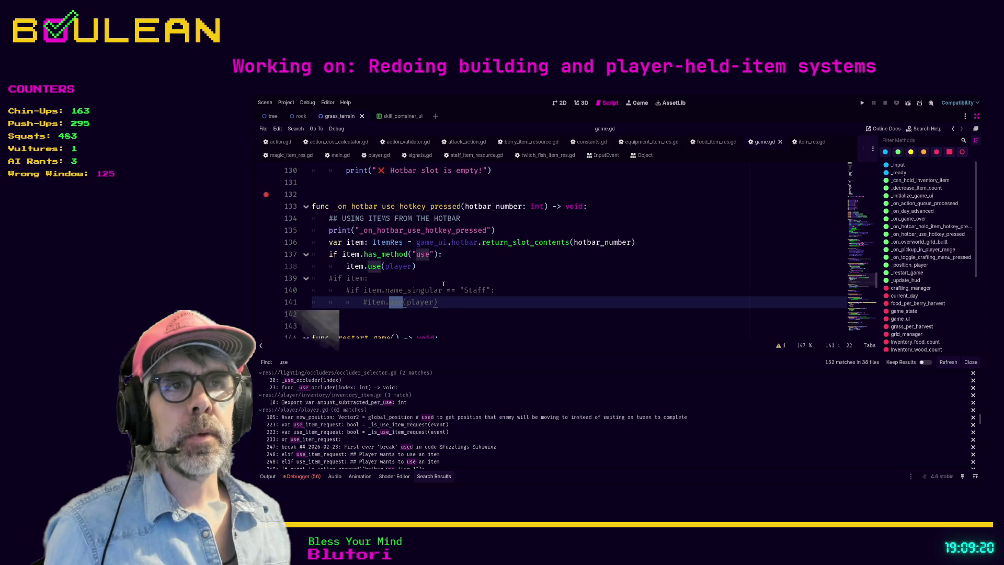
# Step: From the item.use(player) call, jump to the hotbar definition in game_ui.gd
pyautogui.click(470, 268)
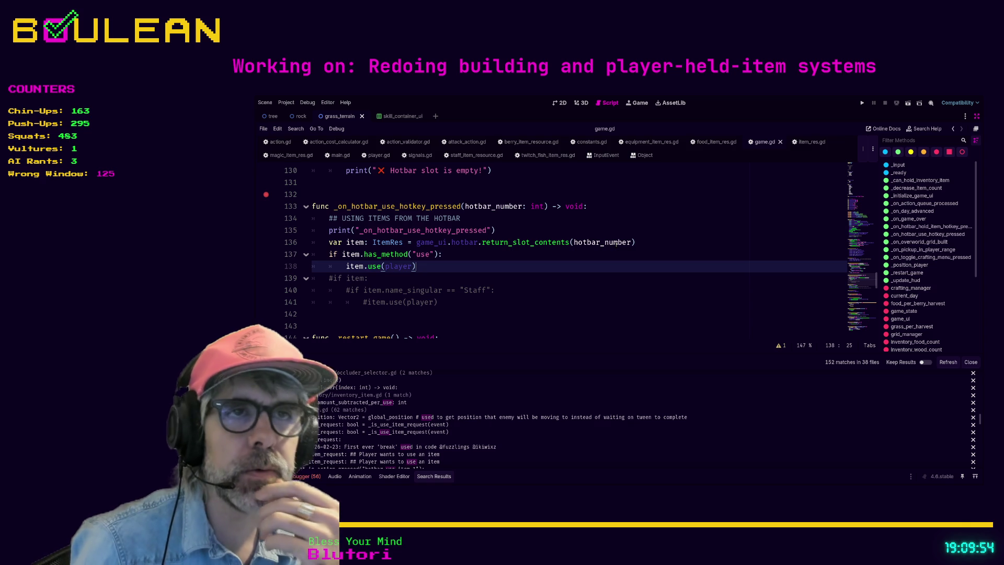
pyautogui.keyDown('ctrl'); pyautogui.click(456, 242); pyautogui.keyUp('ctrl')
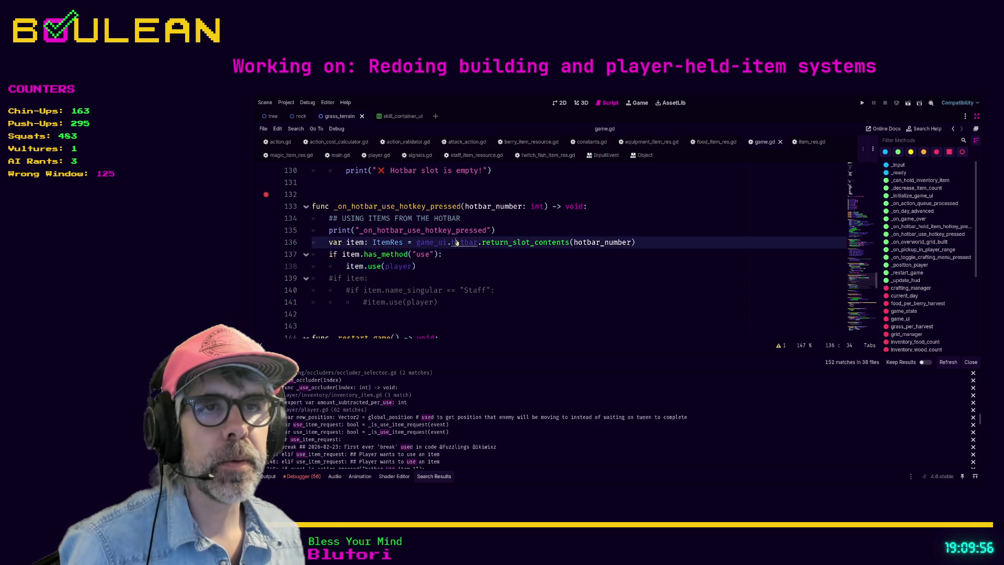
pyautogui.scroll(-7, 489, 232)
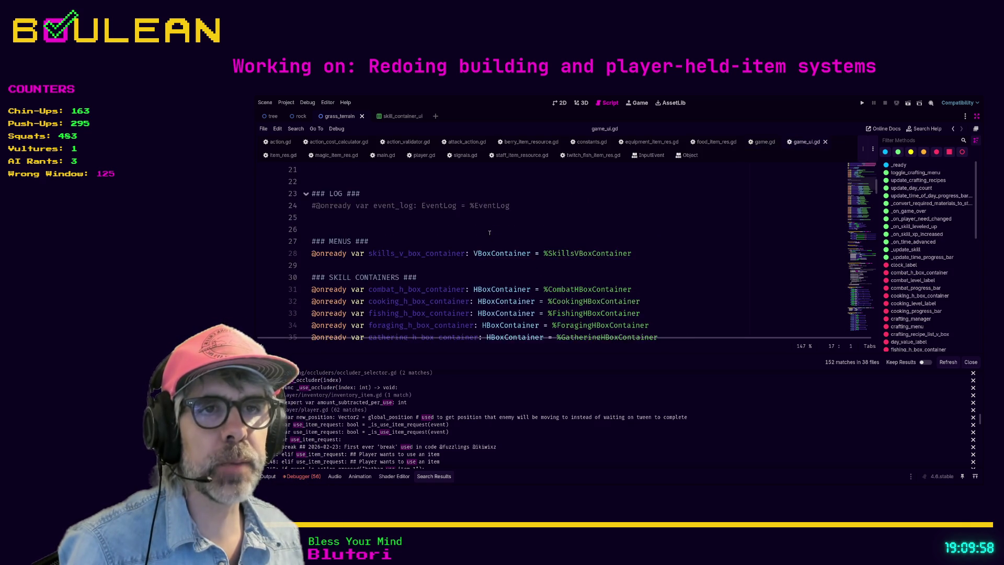
# Step: Jump to game_ui.gd's _ready function and inspect its game_over signal connection line
pyautogui.scroll(-3, 489, 233)
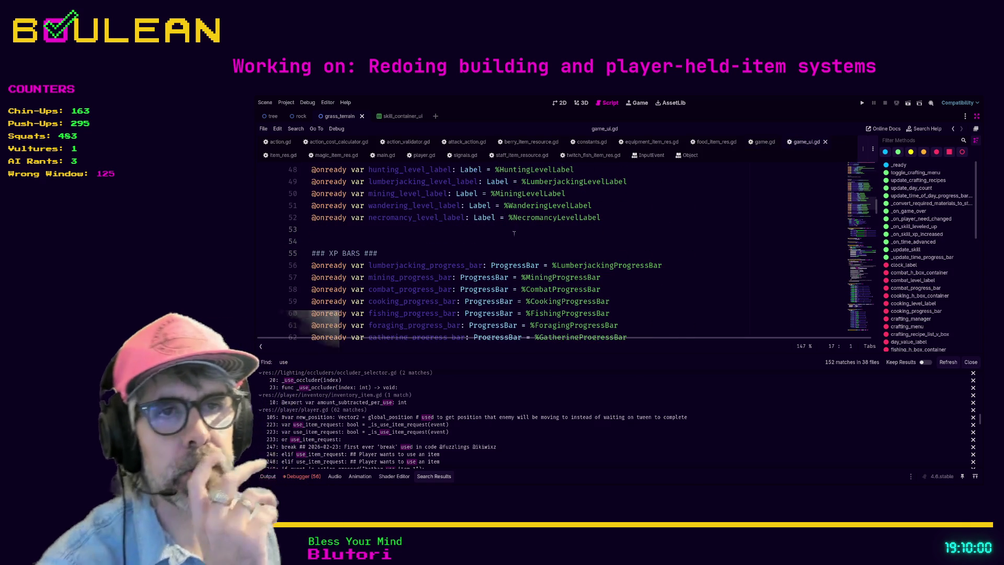
pyautogui.click(900, 165)
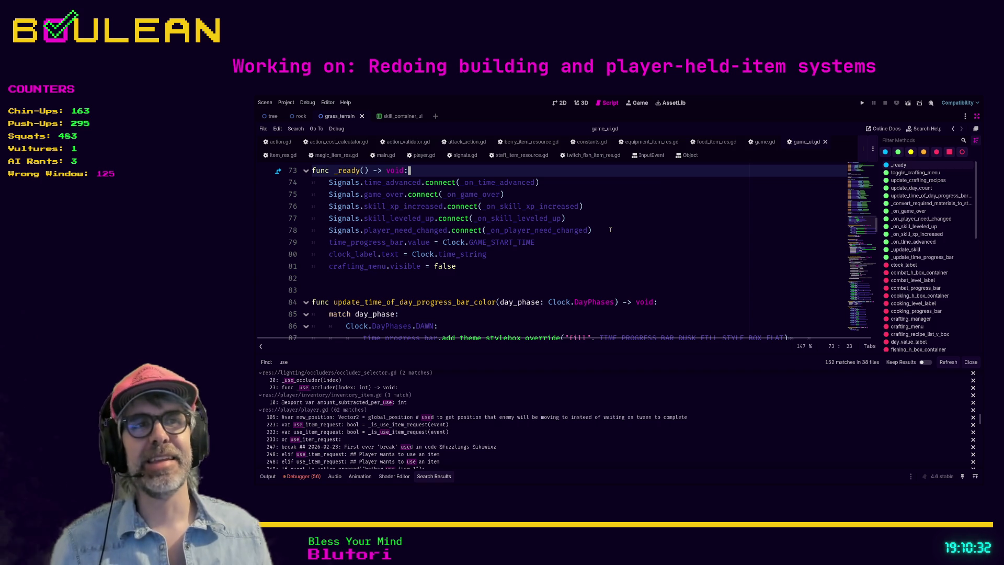
pyautogui.click(549, 195)
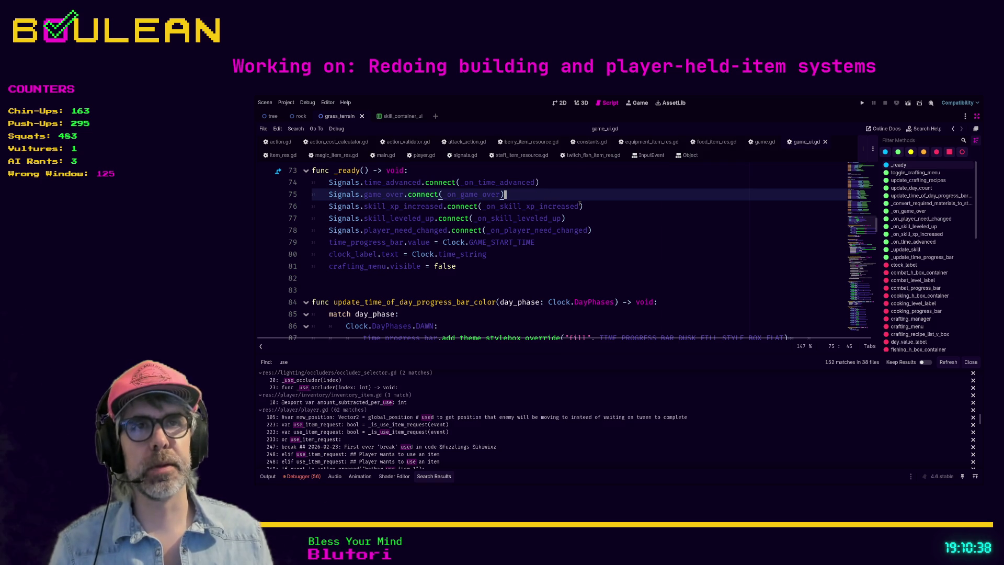
# Step: Open signals.gd and search for 'use' to reach the item_used signal declaration on line 72
pyautogui.keyDown('ctrl'); pyautogui.click(343, 196); pyautogui.keyUp('ctrl')
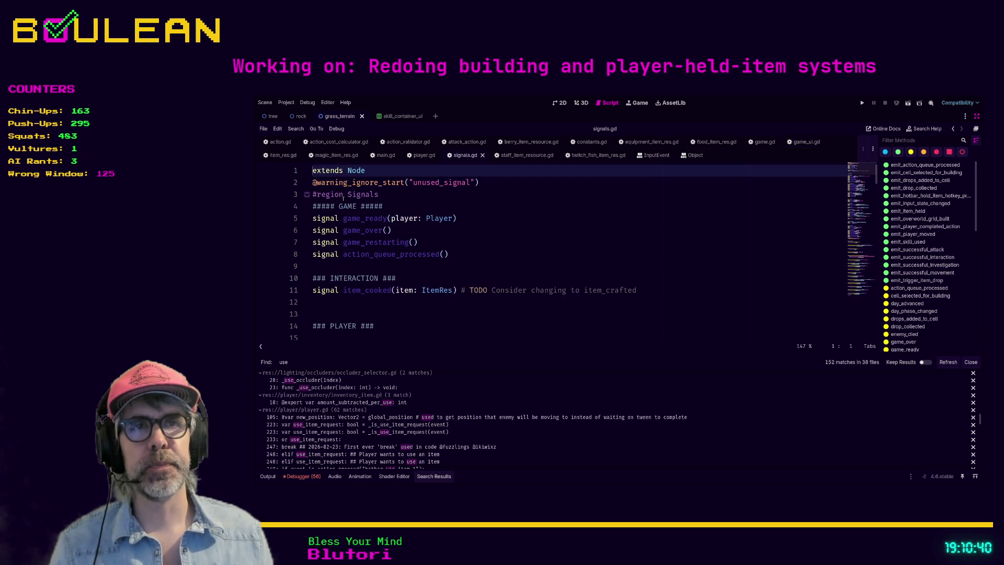
pyautogui.click(510, 243)
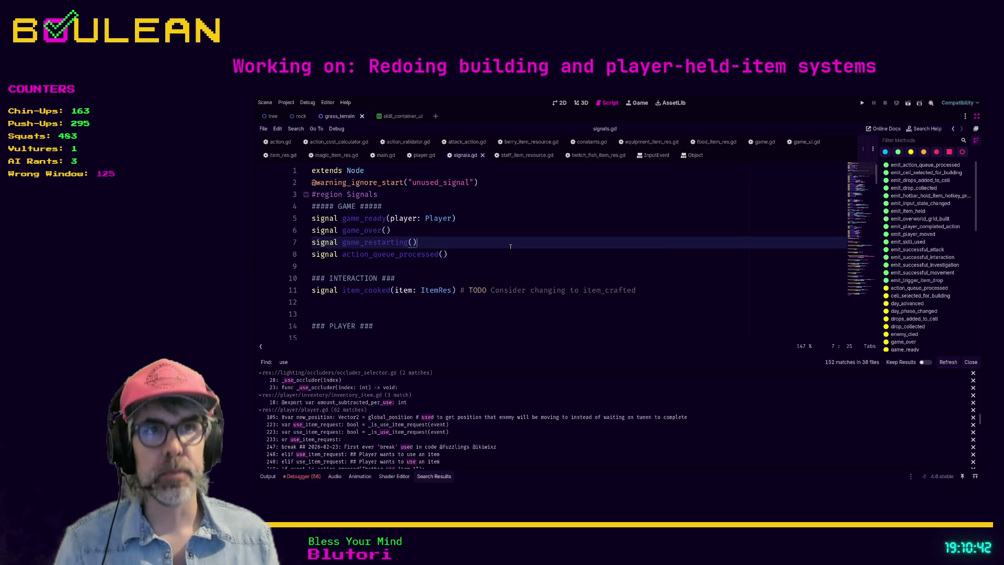
pyautogui.hotkey('ctrl', 'f')
pyautogui.write('use')
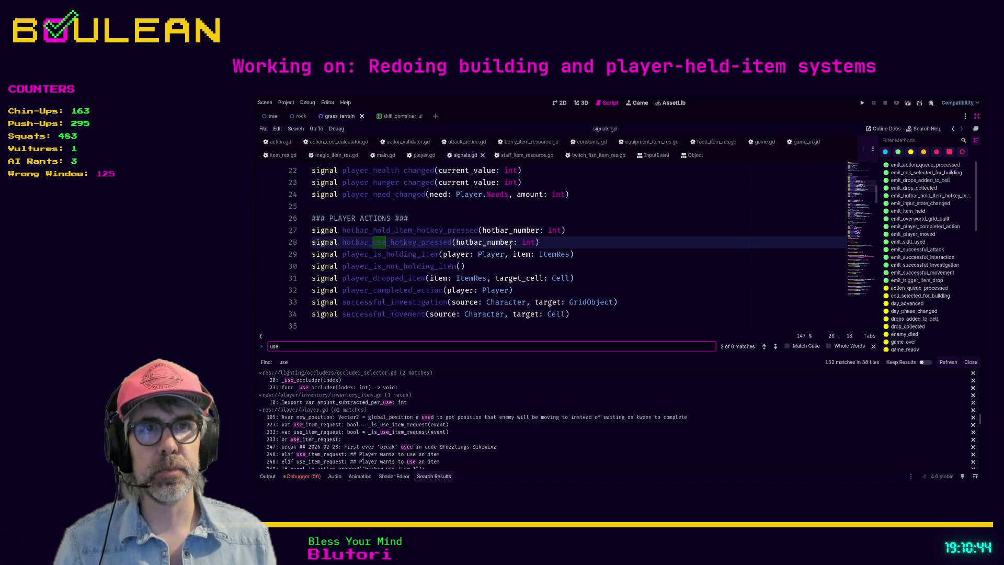
pyautogui.press('Return')
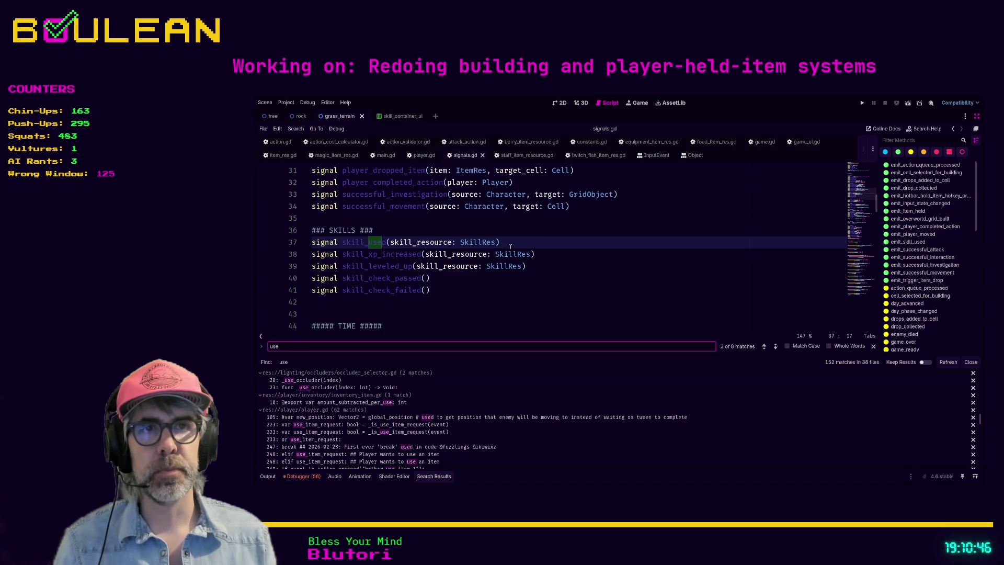
pyautogui.press('Return')
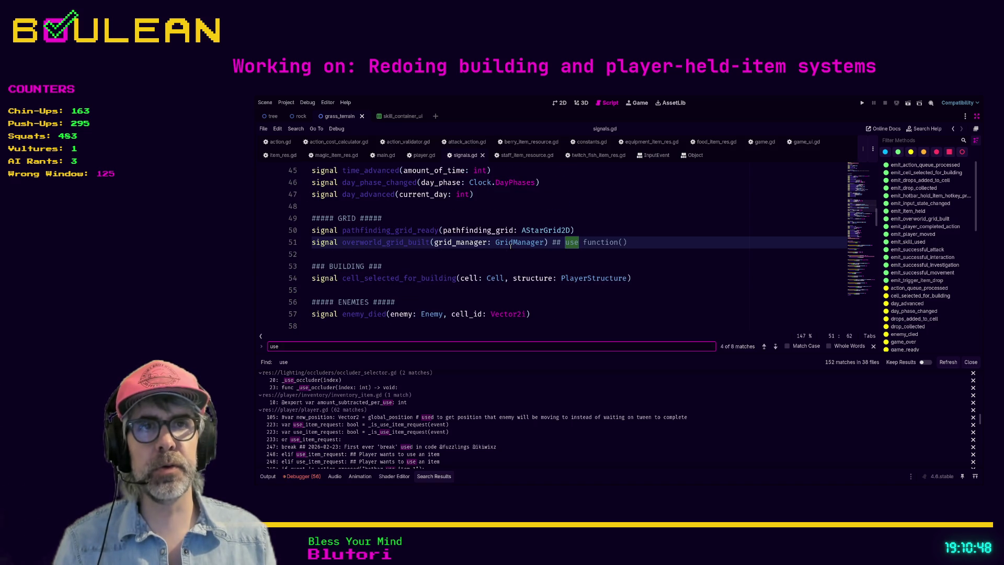
pyautogui.press('Return')
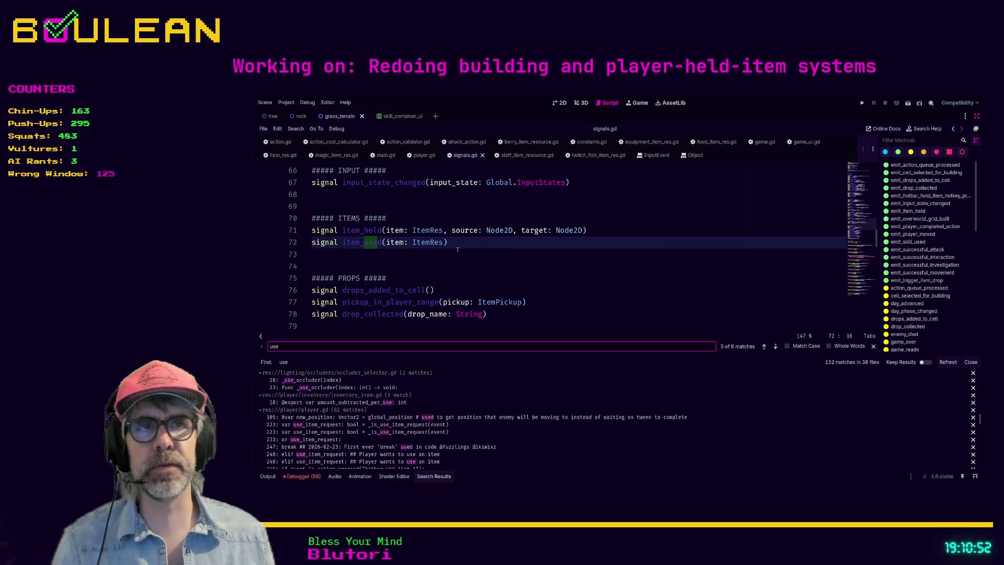
pyautogui.click(457, 242)
pyautogui.click(356, 243)
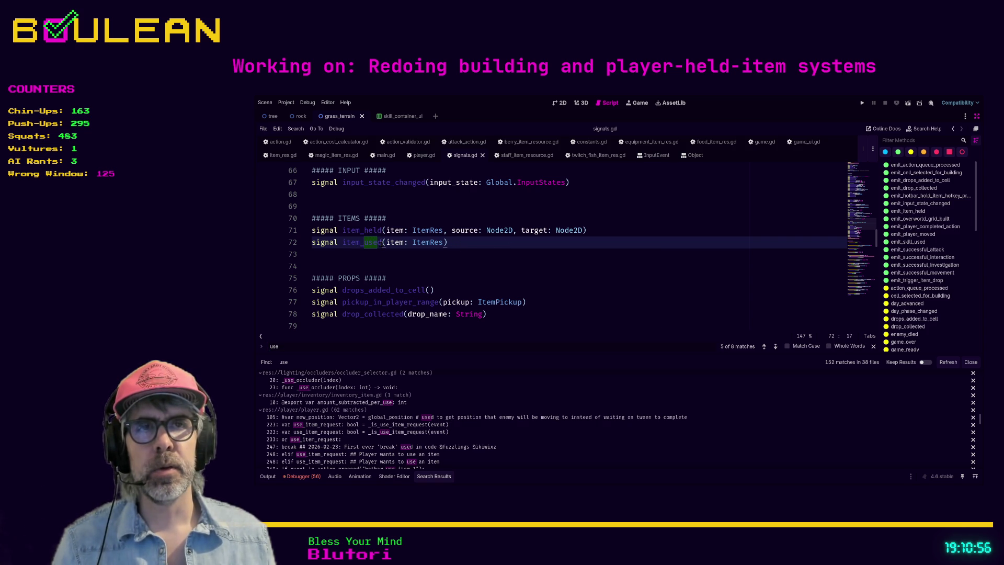
pyautogui.click(491, 242)
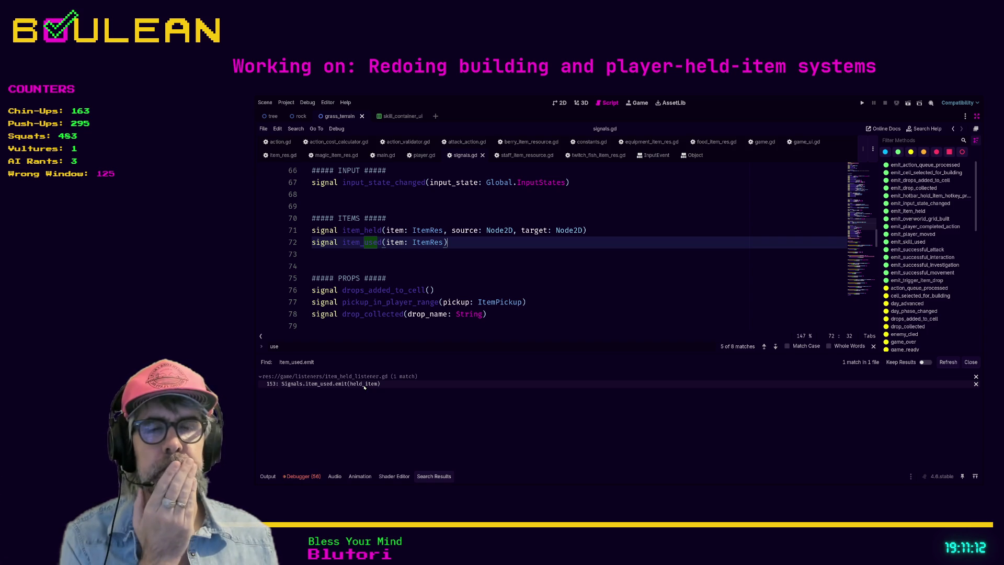
pyautogui.click(364, 385)
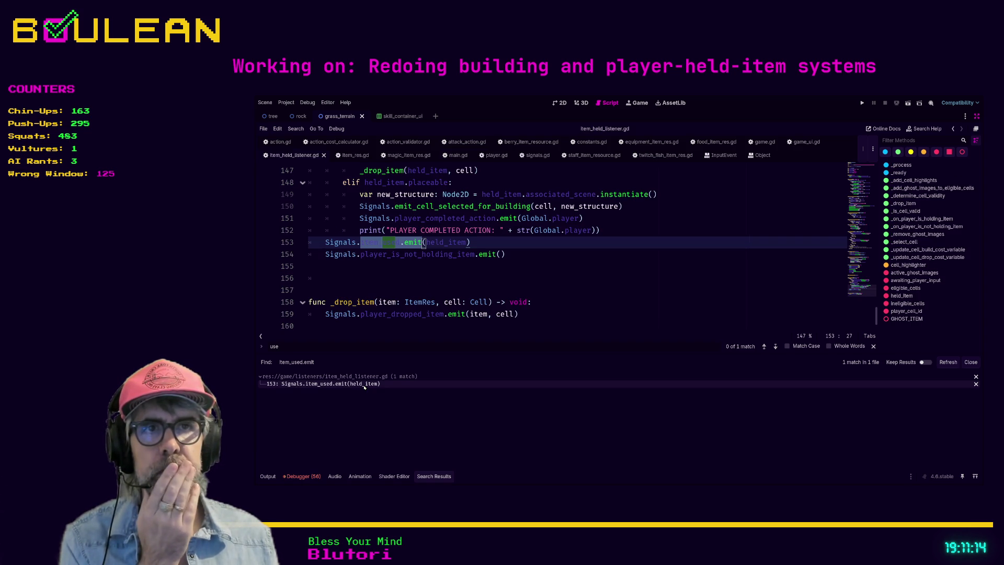
pyautogui.scroll(1, 538, 287)
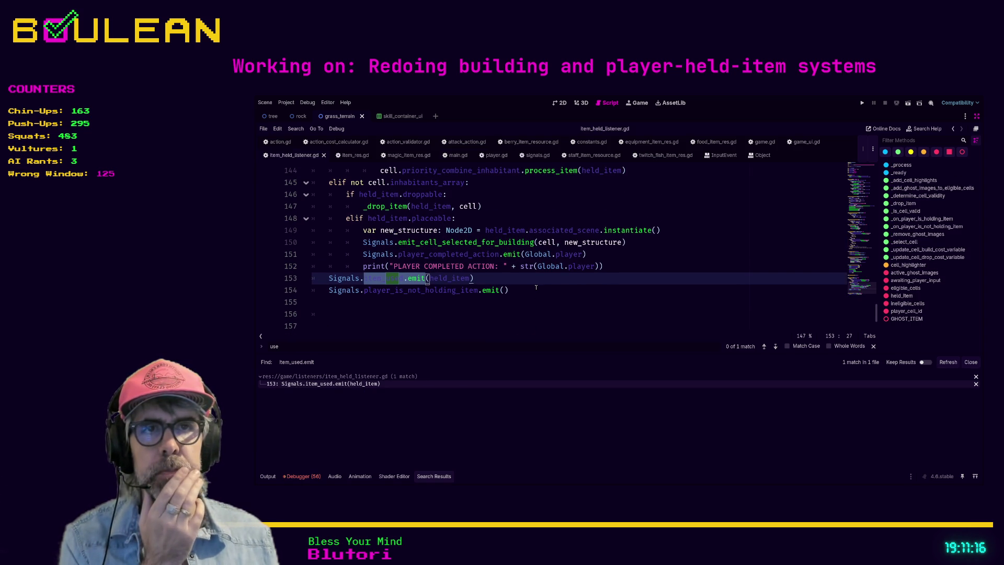
pyautogui.press('End')
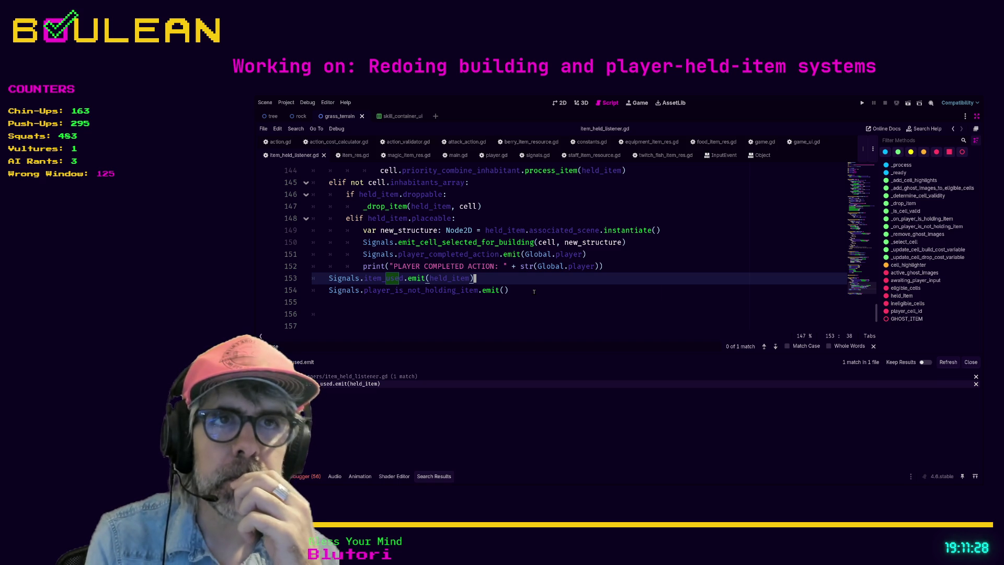
pyautogui.scroll(1, 531, 287)
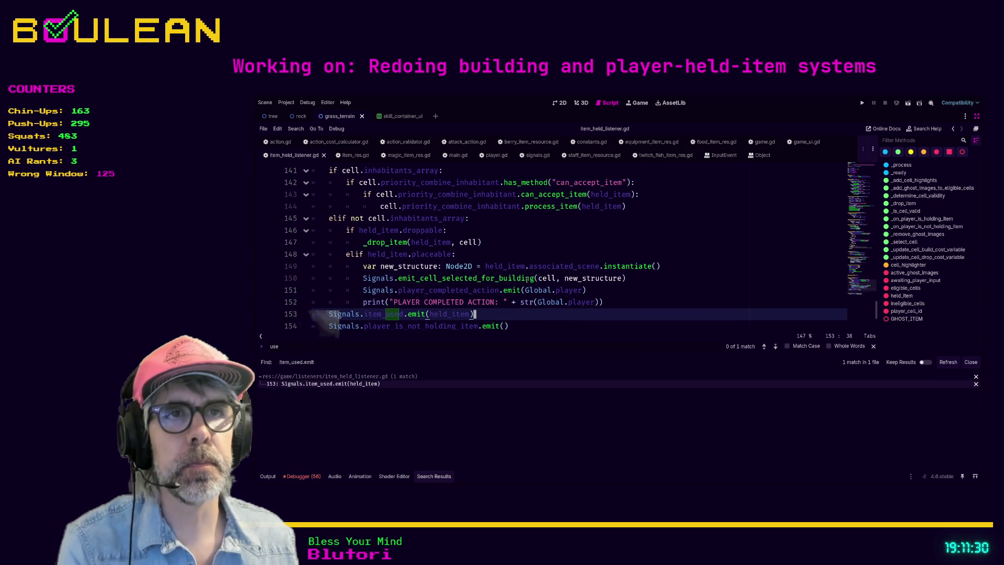
pyautogui.scroll(2, 527, 282)
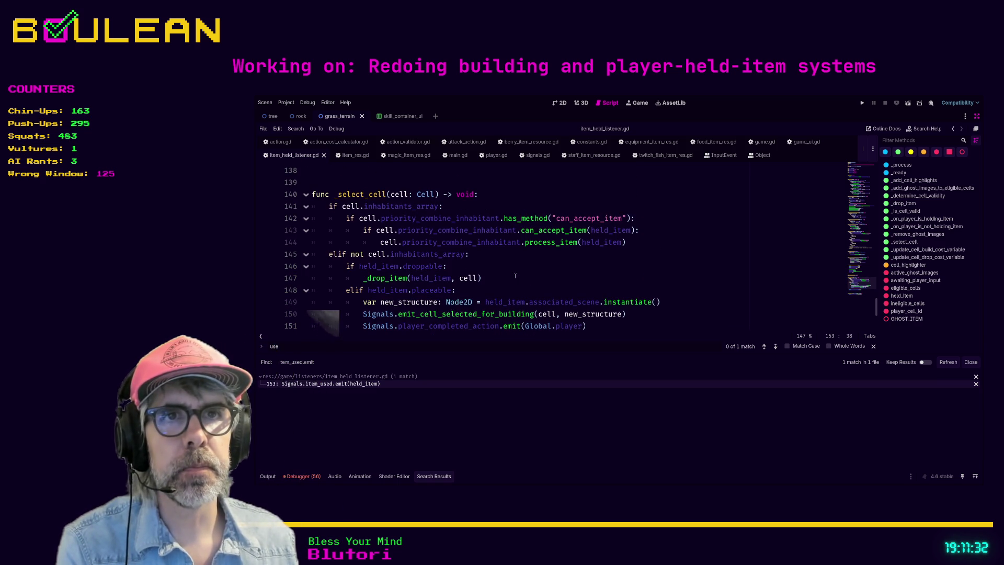
pyautogui.scroll(-2, 430, 246)
pyautogui.scroll(-1, 430, 246)
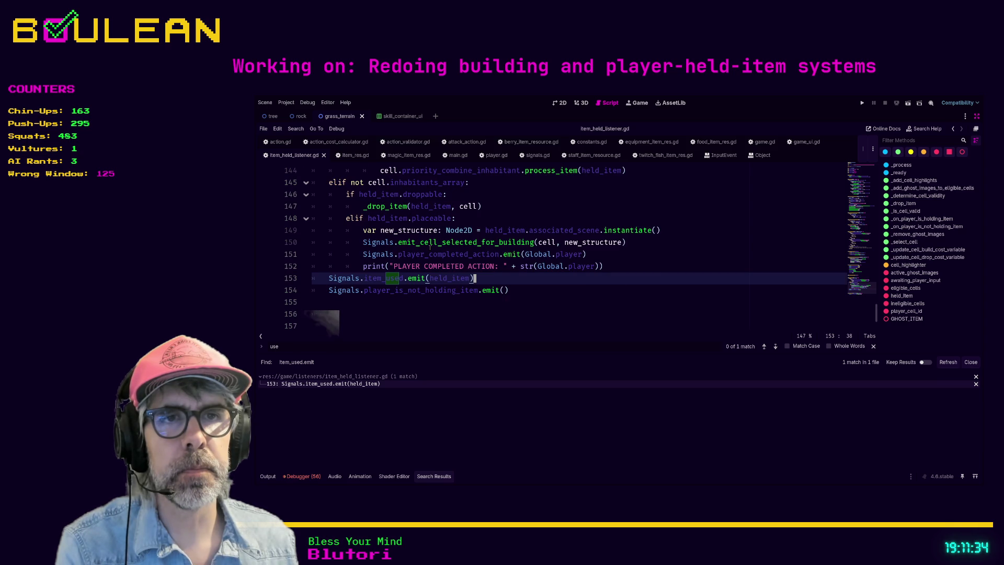
pyautogui.click(378, 297)
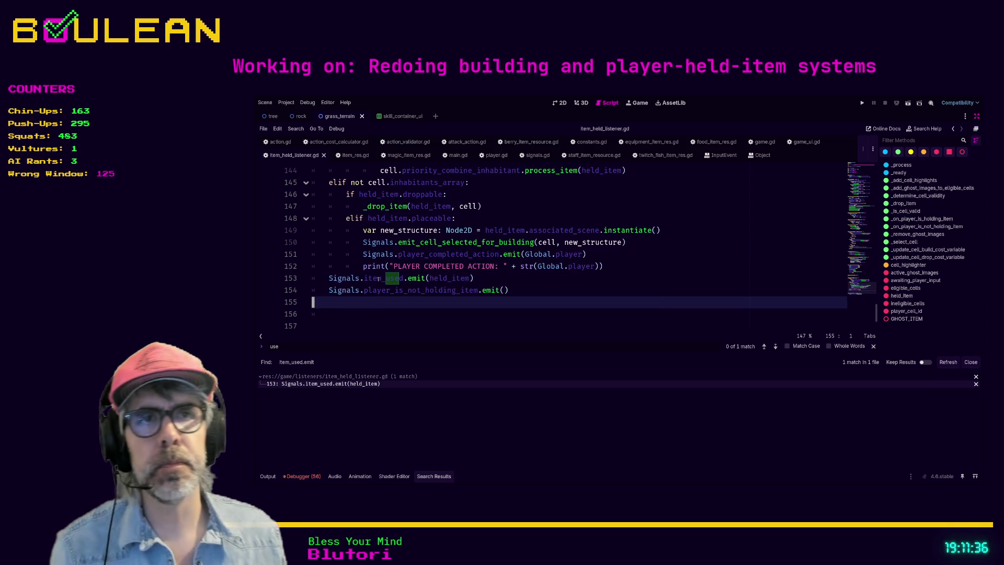
# Step: Return to the item_used declaration and search signals.gd for 'item_used.emit'
pyautogui.keyDown('ctrl'); pyautogui.click(378, 282); pyautogui.keyUp('ctrl')
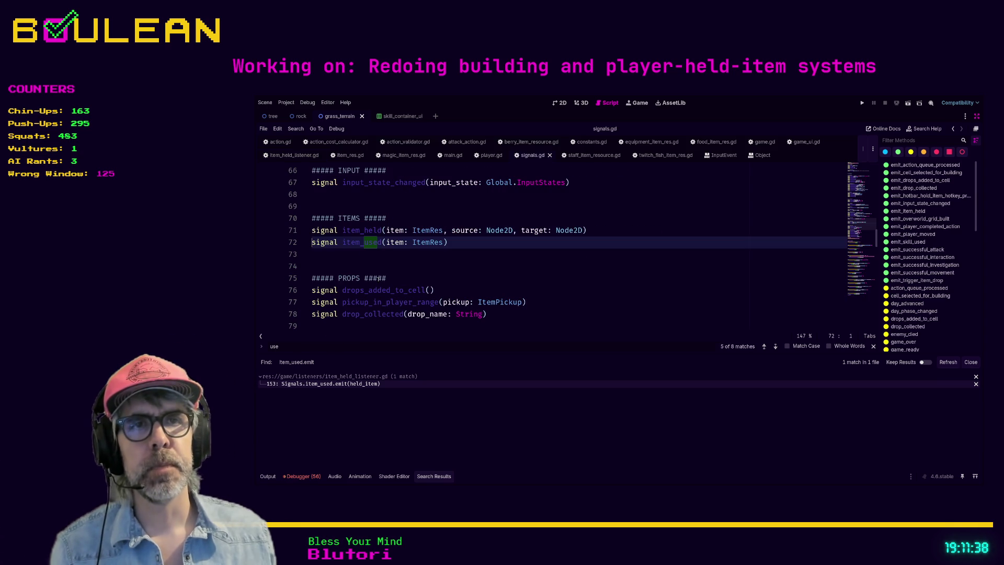
pyautogui.click(428, 270)
pyautogui.hotkey('ctrl', 'f')
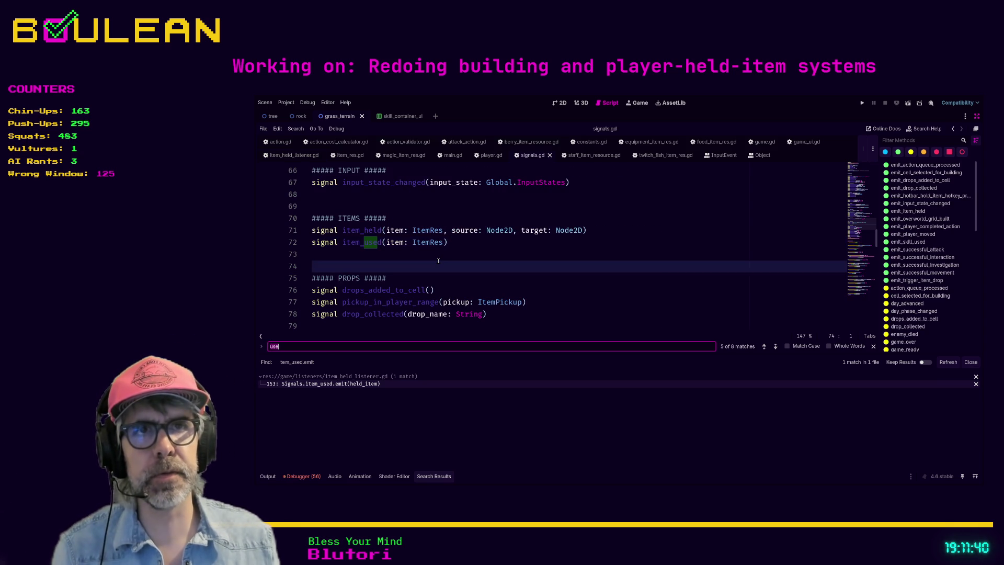
pyautogui.write('item_used.emit')
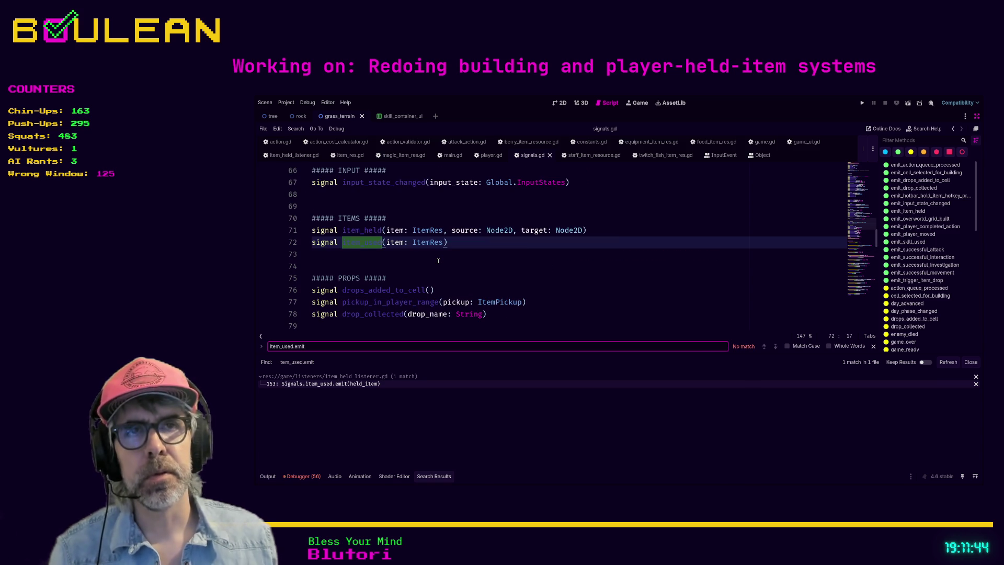
# Step: Insert a blank line below the emit_item_held function on line 121
pyautogui.scroll(-12, 438, 260)
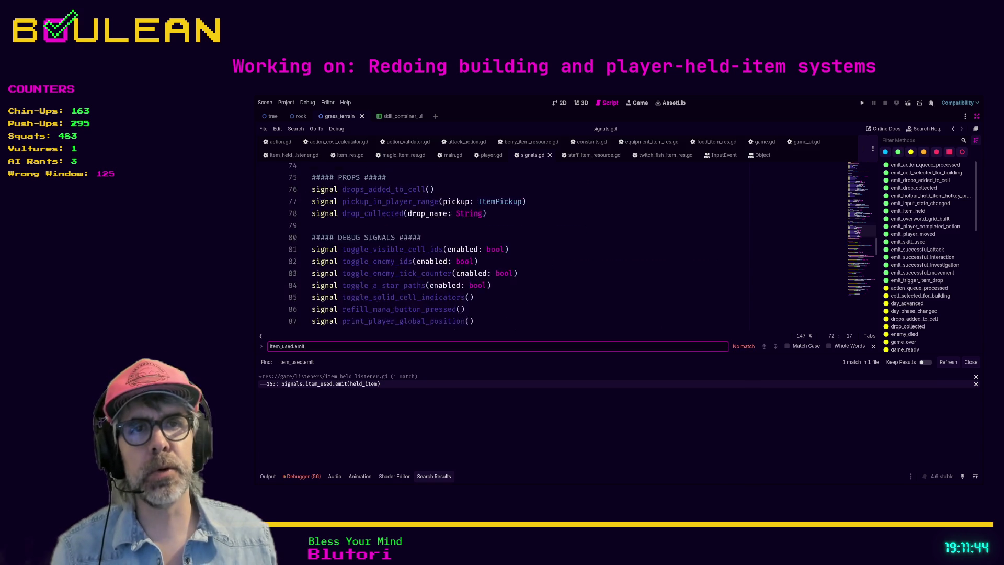
pyautogui.scroll(-13, 451, 268)
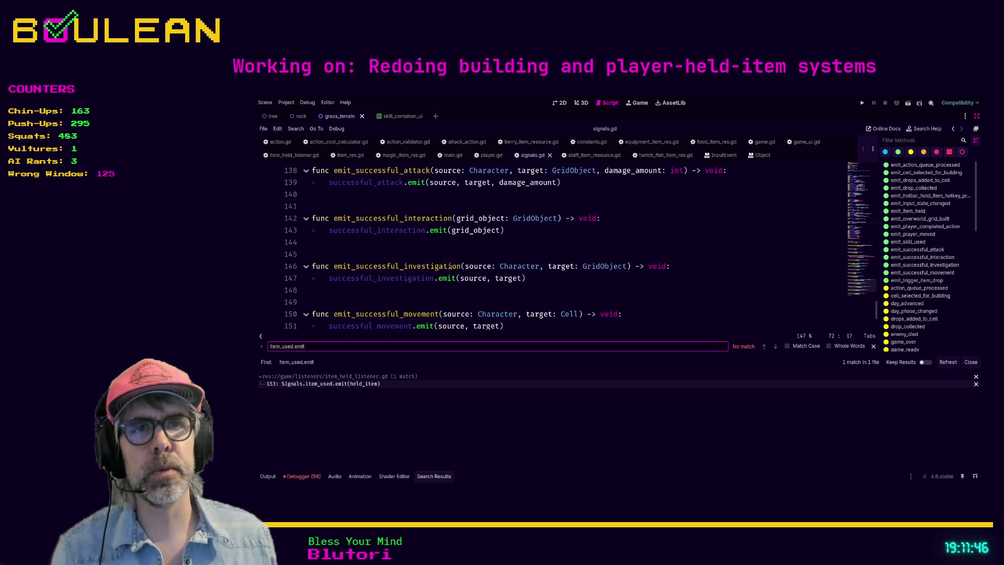
pyautogui.scroll(5, 452, 267)
pyautogui.scroll(6, 451, 268)
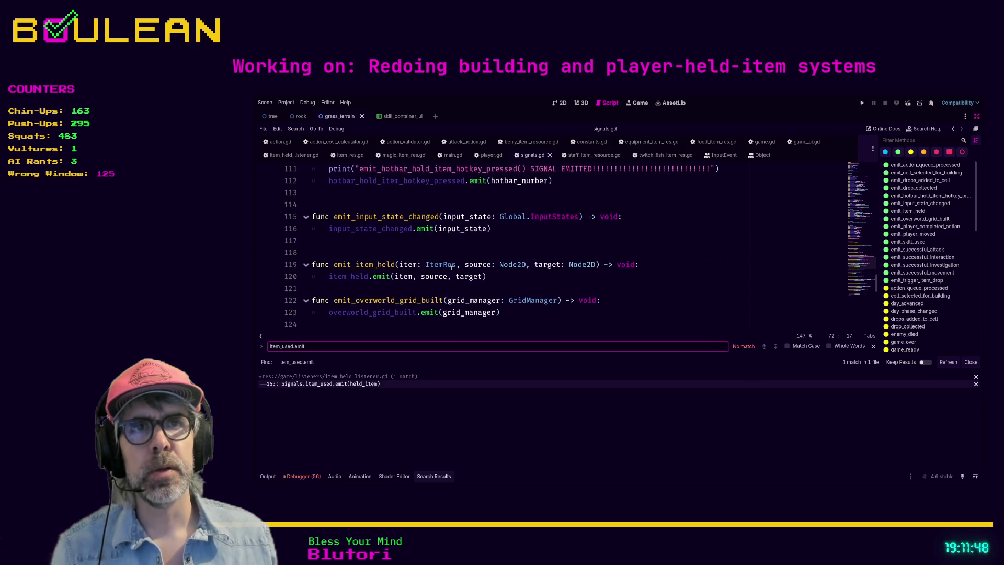
pyautogui.click(418, 285)
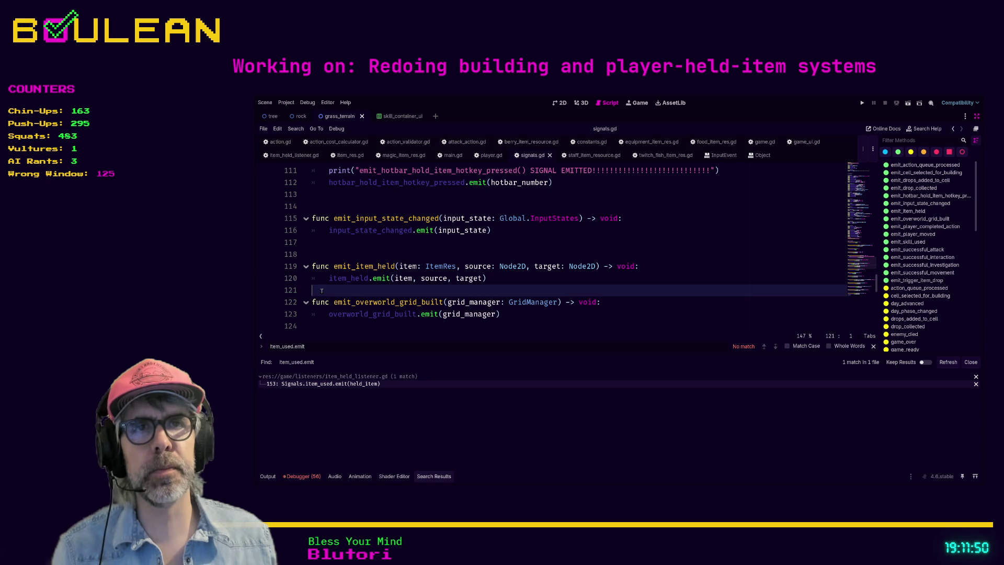
pyautogui.press('Return')
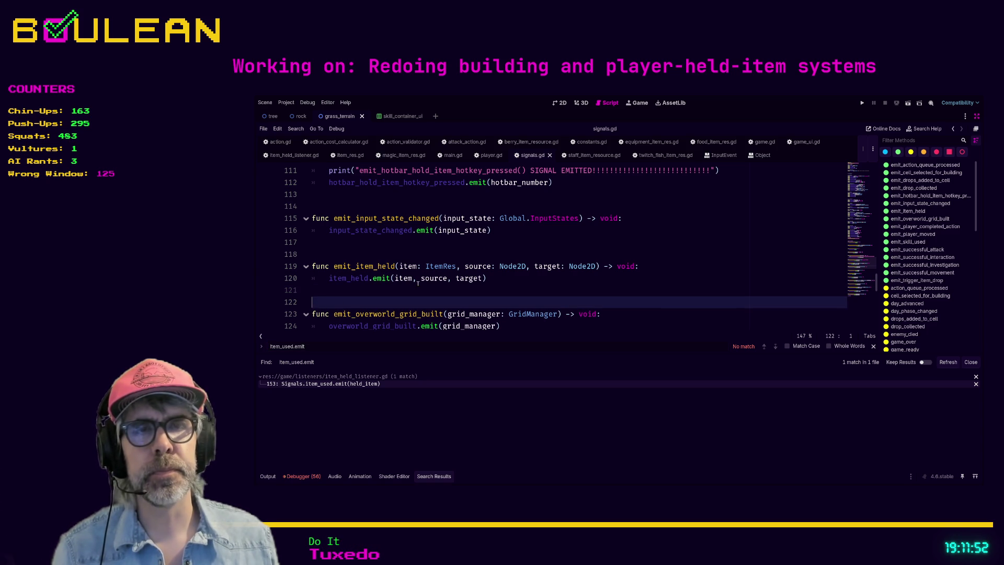
# Step: Write 'func emit_item_used(item: ItemRes) -> void:' on line 123 and start its indented body
pyautogui.press('Return')
pyautogui.press('Return')
pyautogui.press('Up')
pyautogui.write('fu')
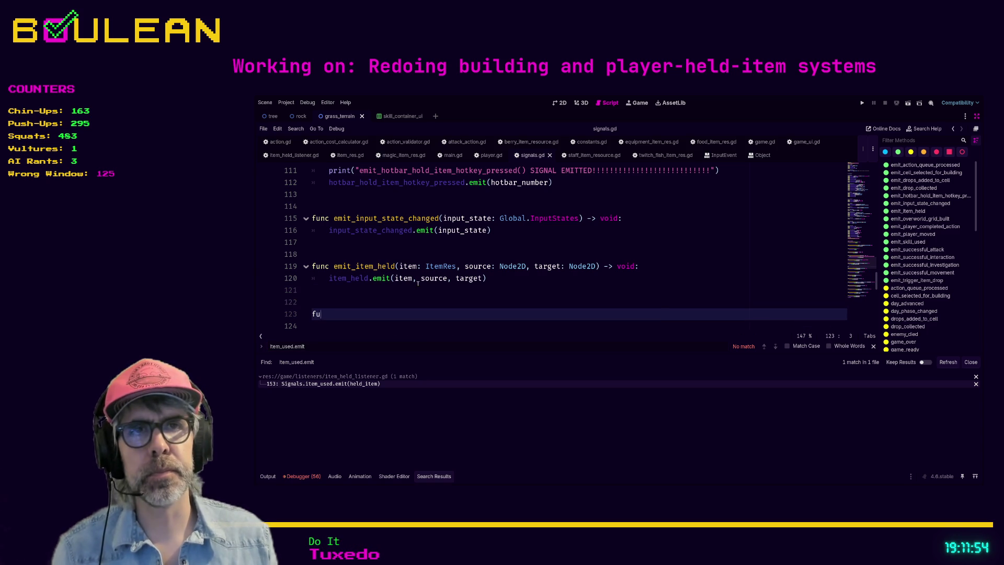
pyautogui.write('nc')
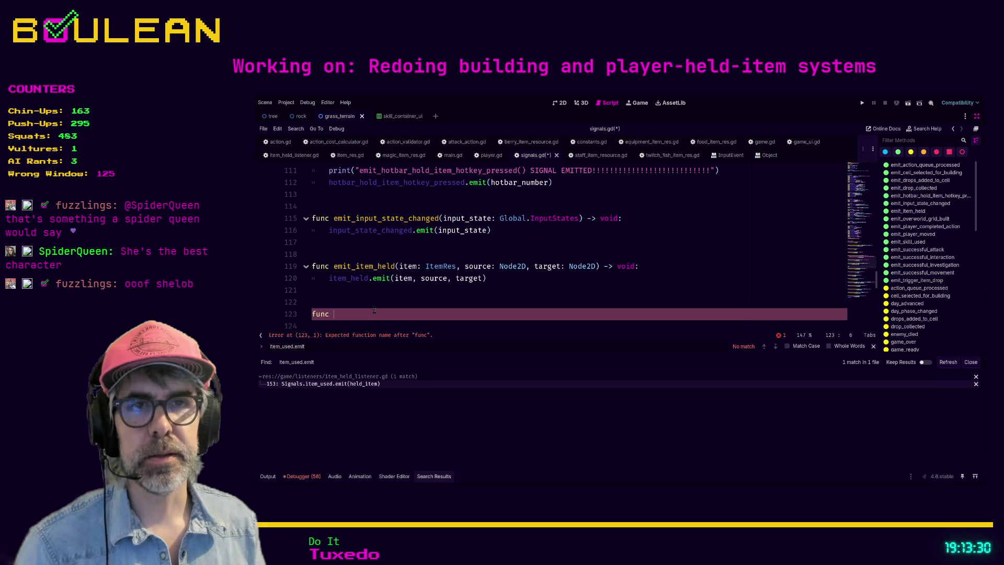
pyautogui.write('emit_')
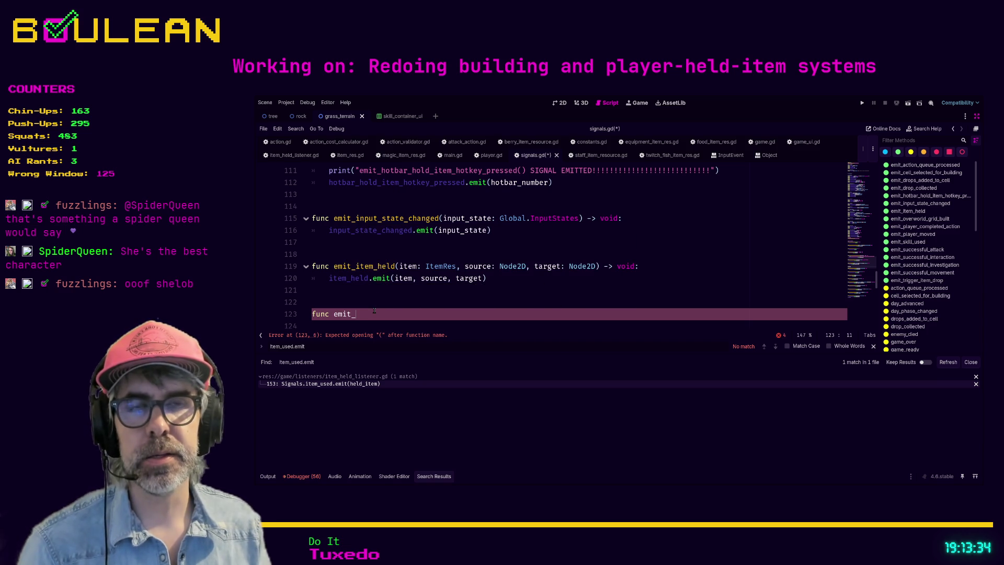
pyautogui.write('item_used(')
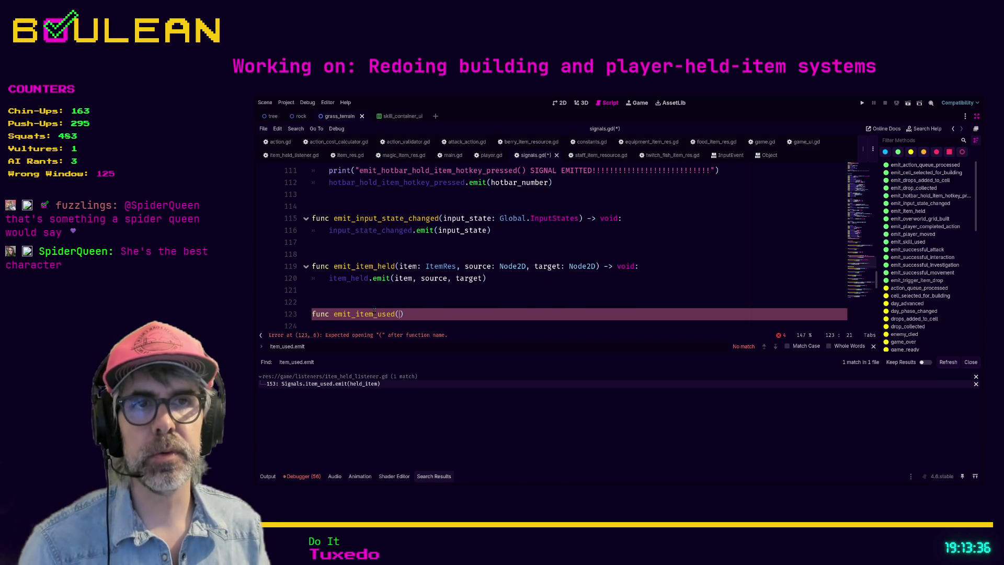
pyautogui.write('item: Item')
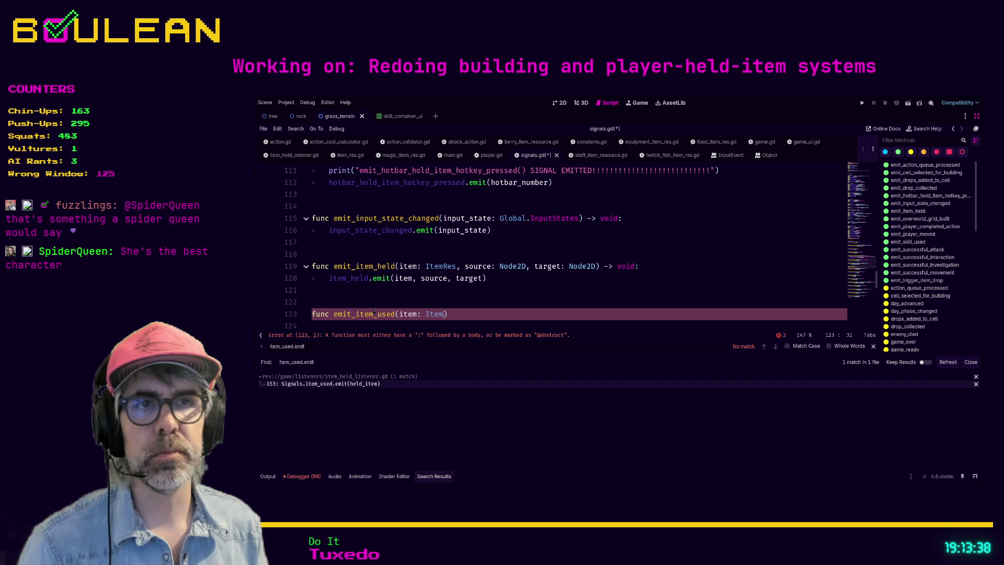
pyautogui.write('Res')
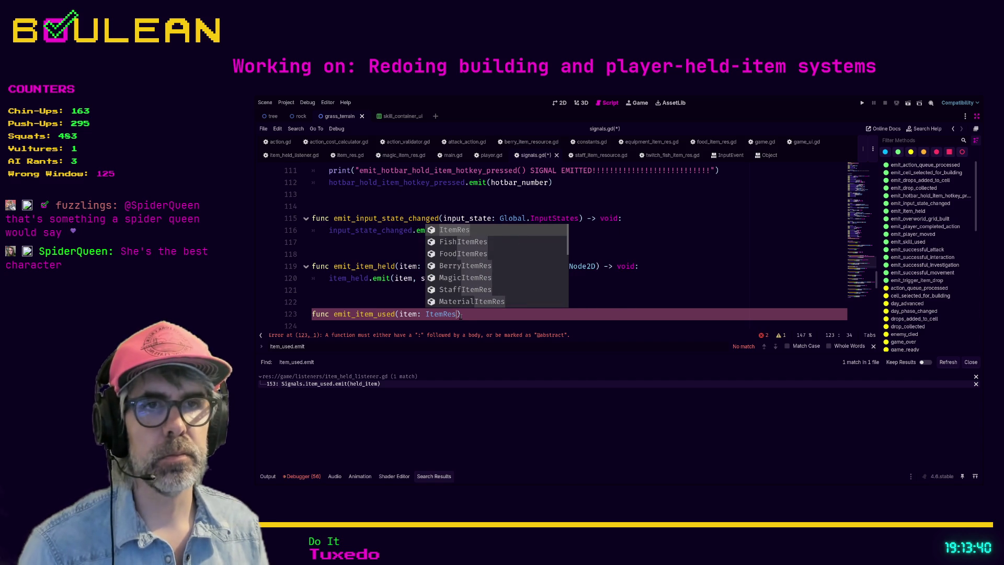
pyautogui.write(')')
pyautogui.press('Return')
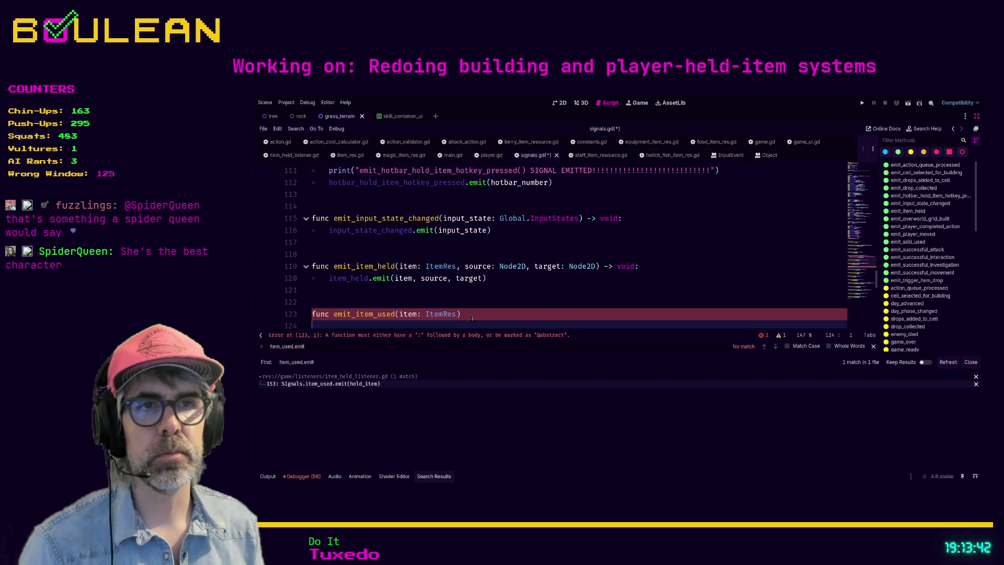
pyautogui.press('BackSpace')
pyautogui.write('-> vo')
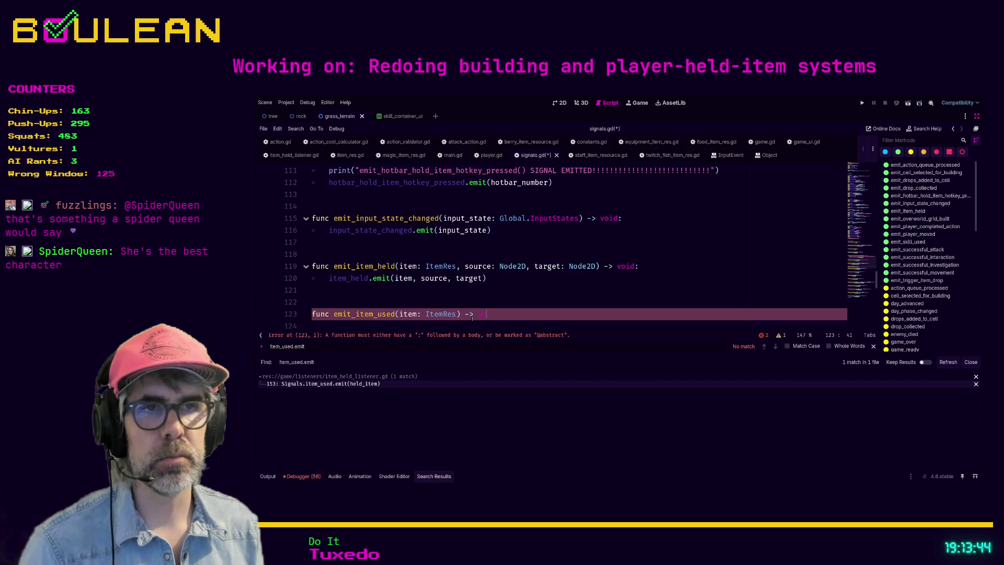
pyautogui.write('id:')
pyautogui.press('Return')
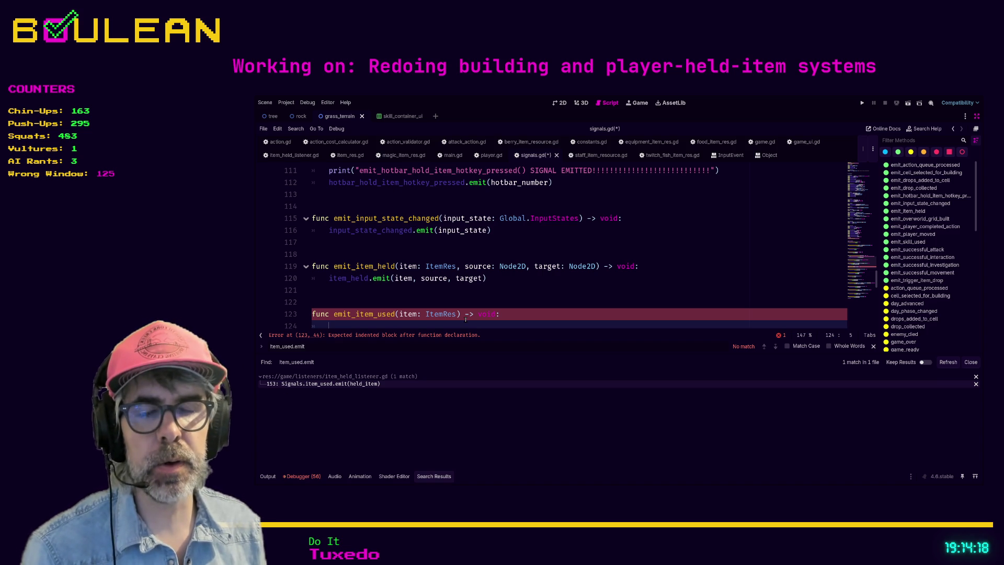
# Step: Give emit_item_used the body 'item_used.emit(item)' and jump to the item_used signal on line 72
pyautogui.write('itme ')
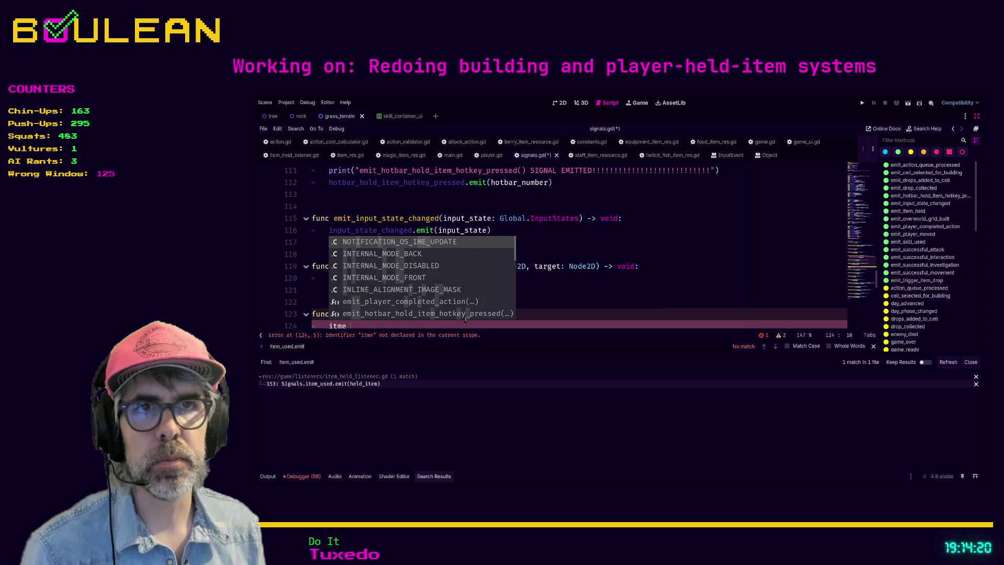
pyautogui.write('use')
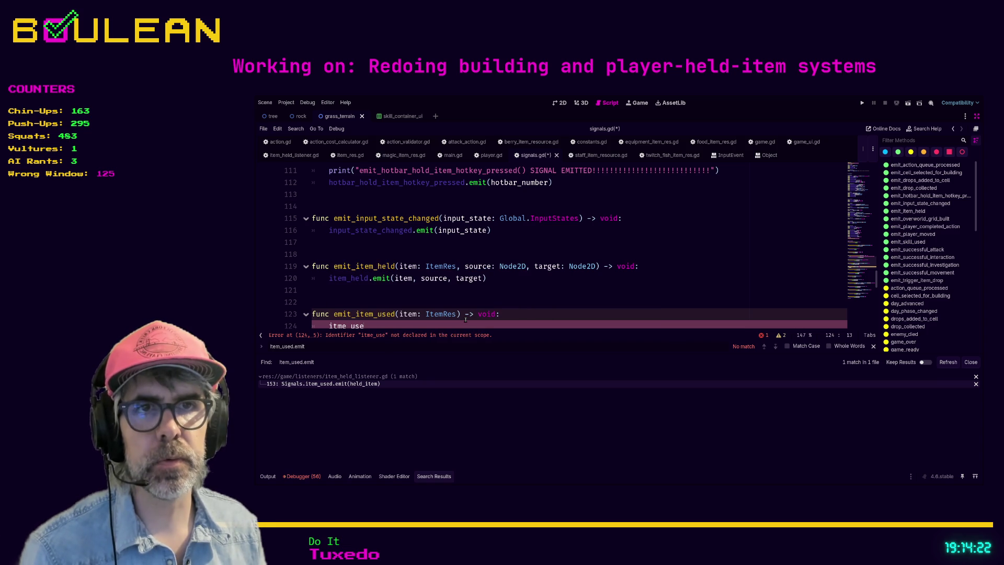
pyautogui.scroll(-1, 465, 320)
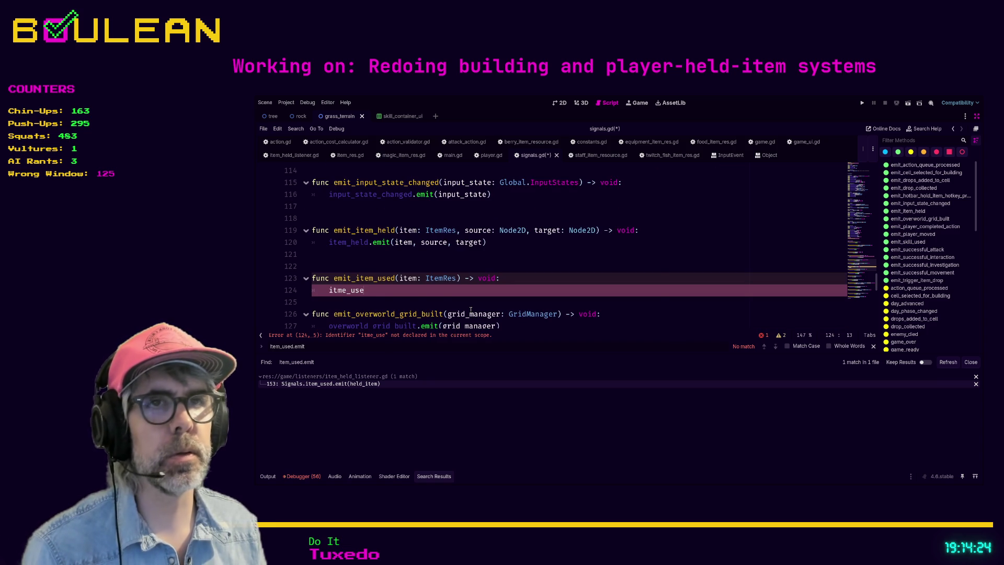
pyautogui.doubleClick(347, 292)
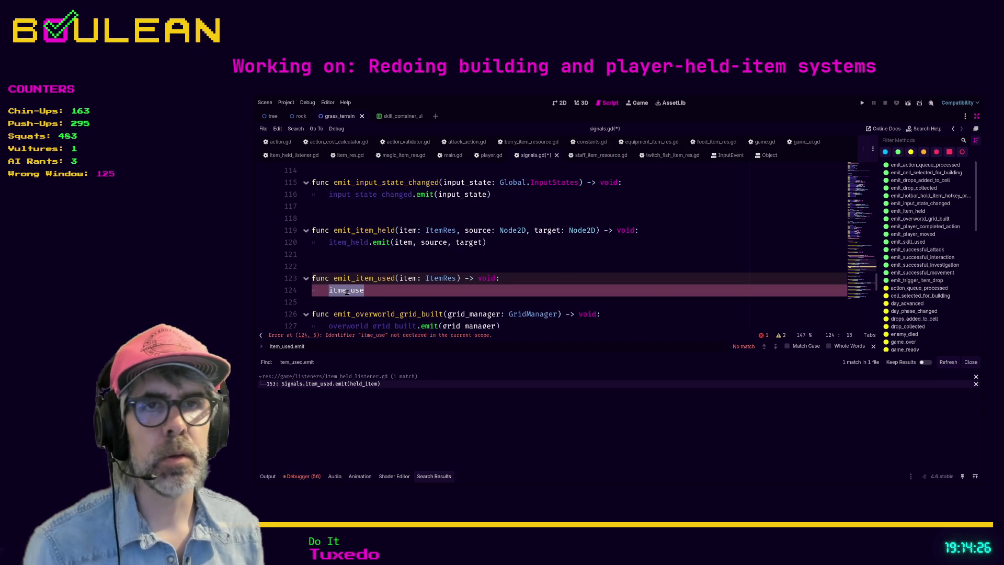
pyautogui.press('BackSpace')
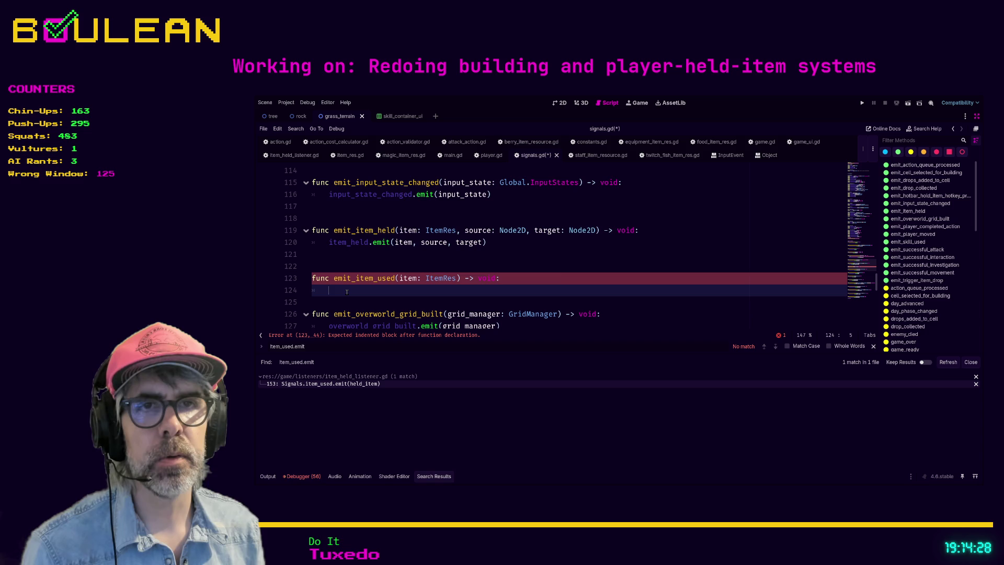
pyautogui.write('i')
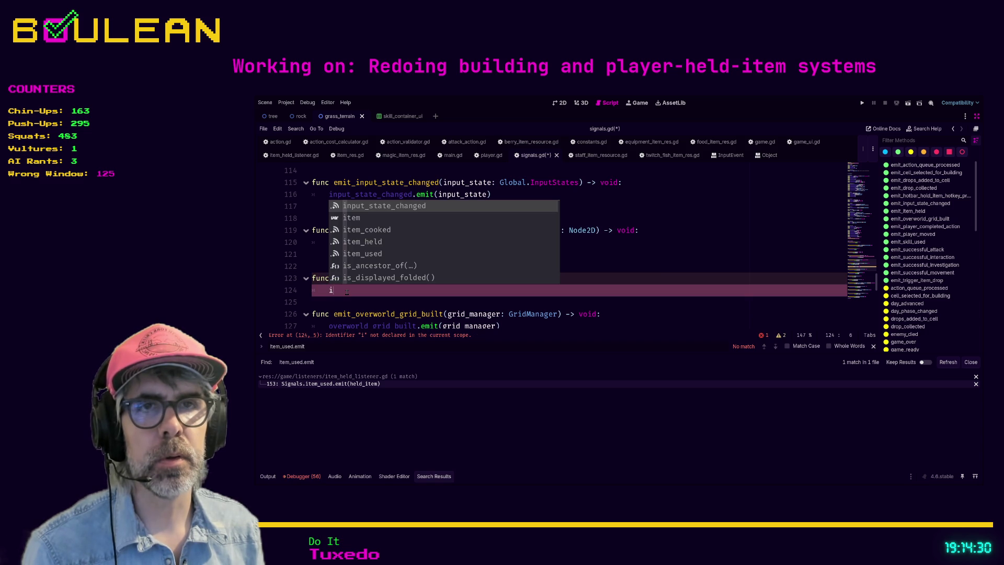
pyautogui.write('t')
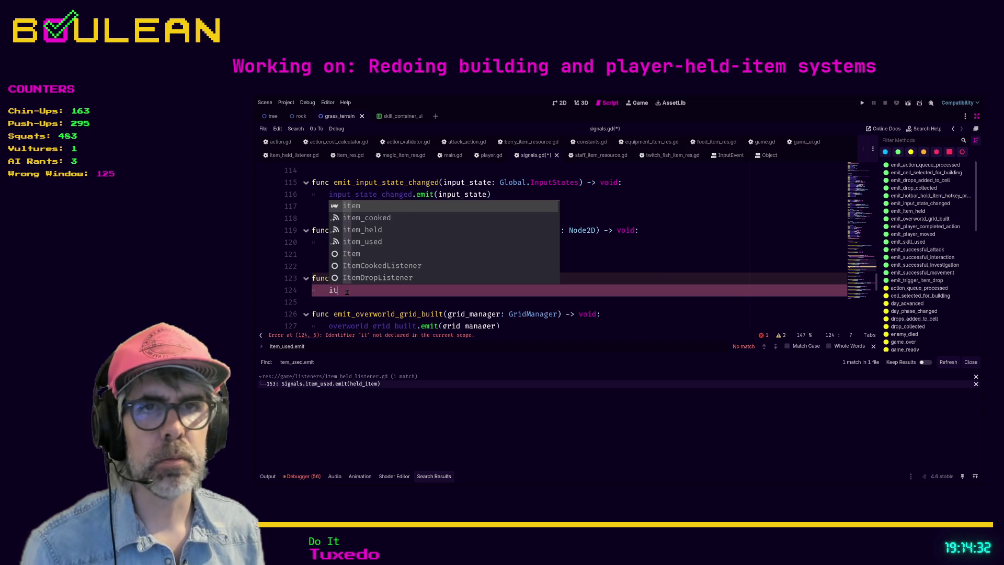
pyautogui.write('em')
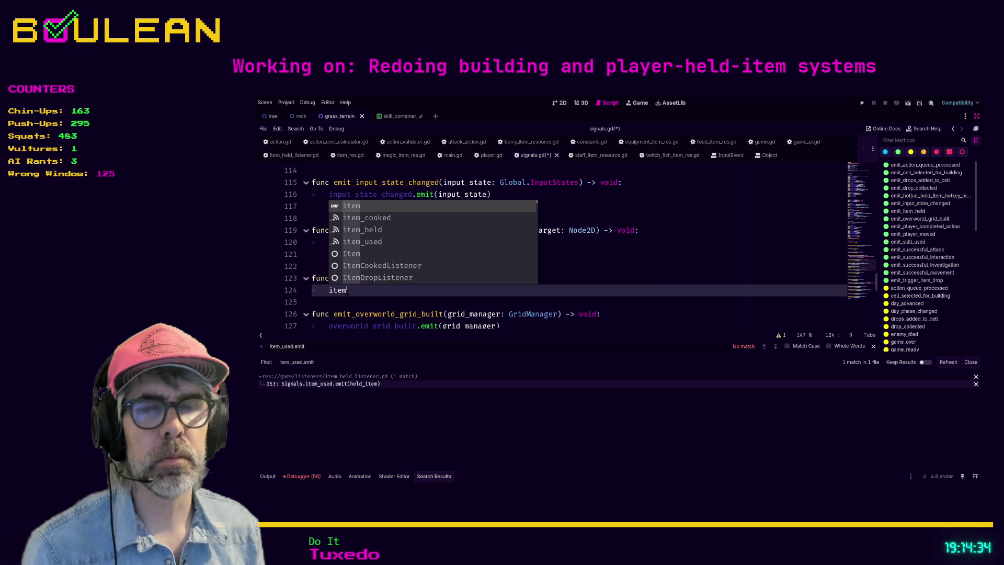
pyautogui.write('[')
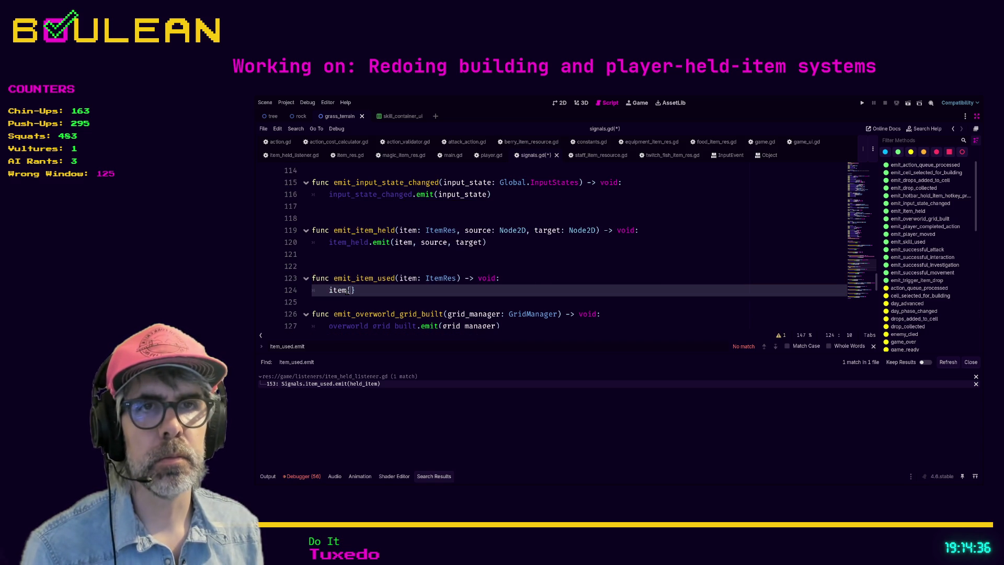
pyautogui.press('BackSpace')
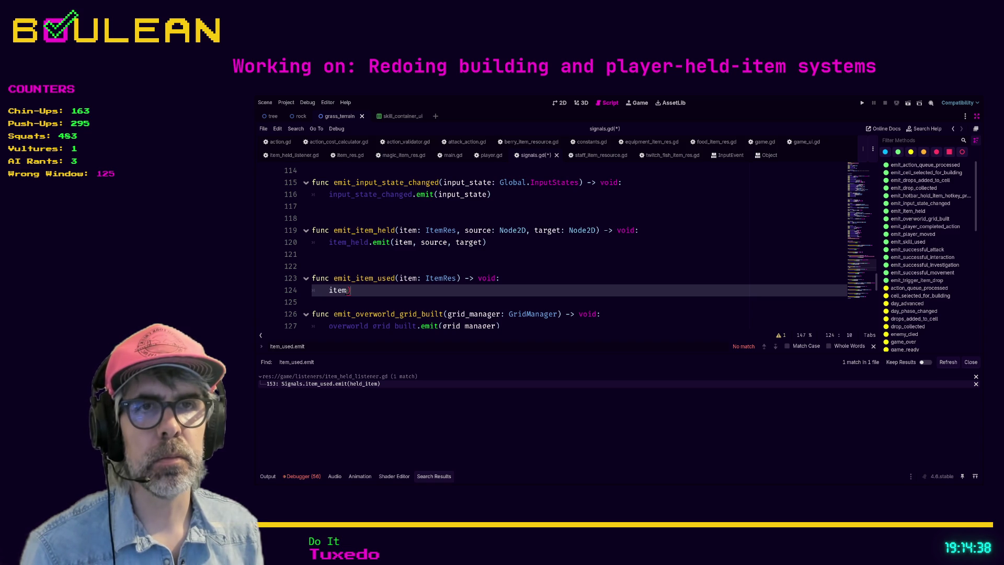
pyautogui.write('_us')
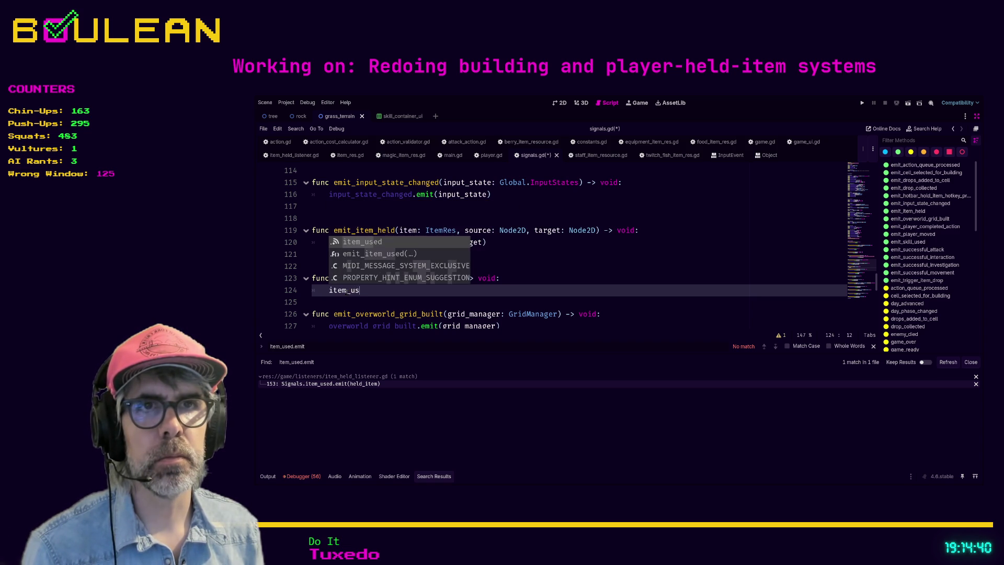
pyautogui.write('ed.emit(item')
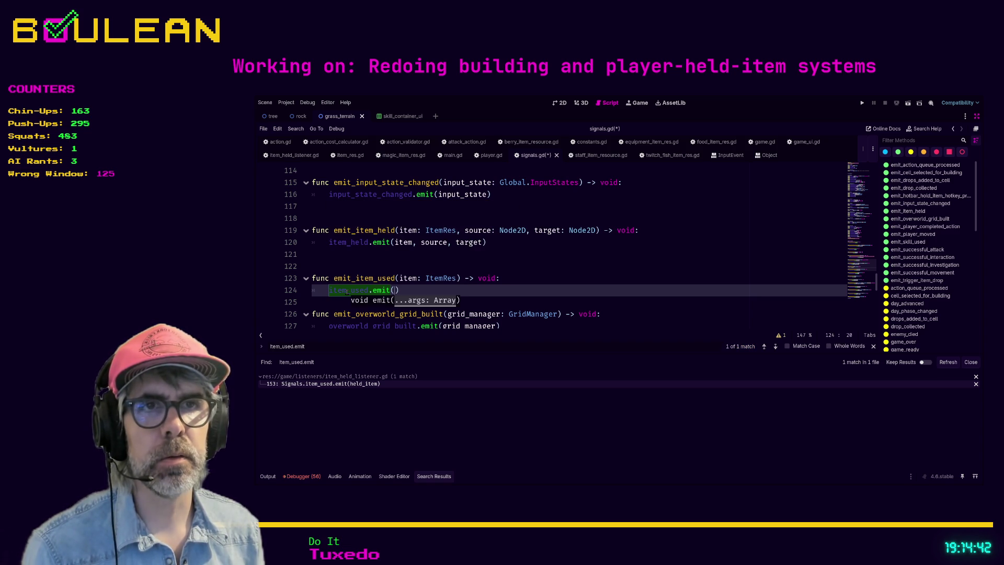
pyautogui.press('Escape')
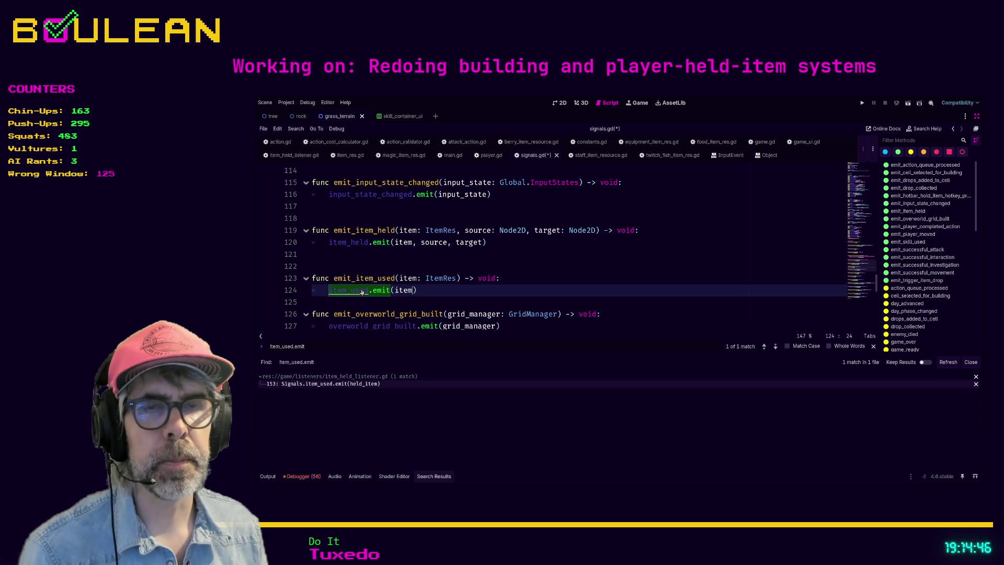
pyautogui.keyDown('ctrl'); pyautogui.click(359, 292); pyautogui.keyUp('ctrl')
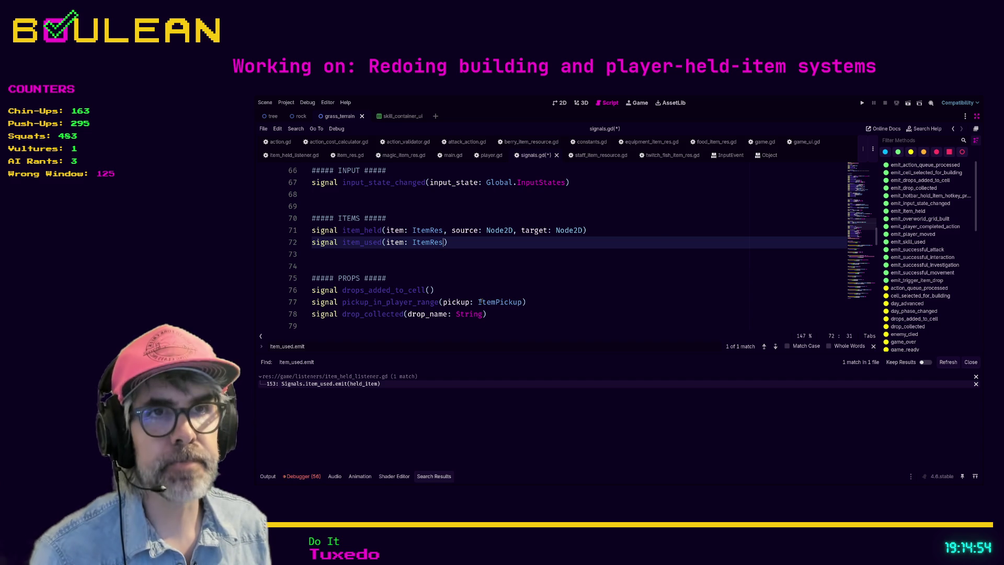
# Step: Add a 'hotbar_slot: int' parameter to the emit_item_used signature
pyautogui.write(', ')
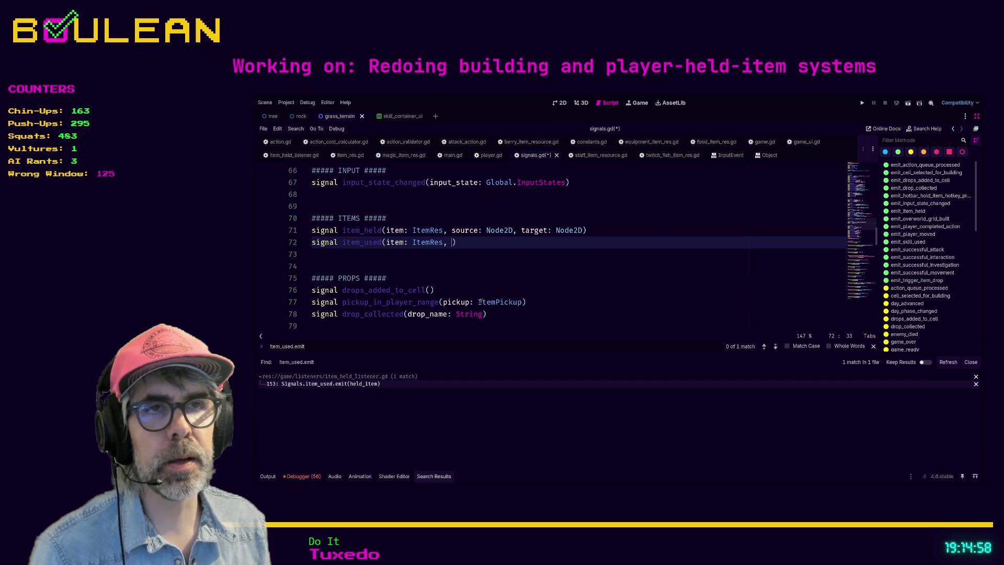
pyautogui.write('hotbar_sl')
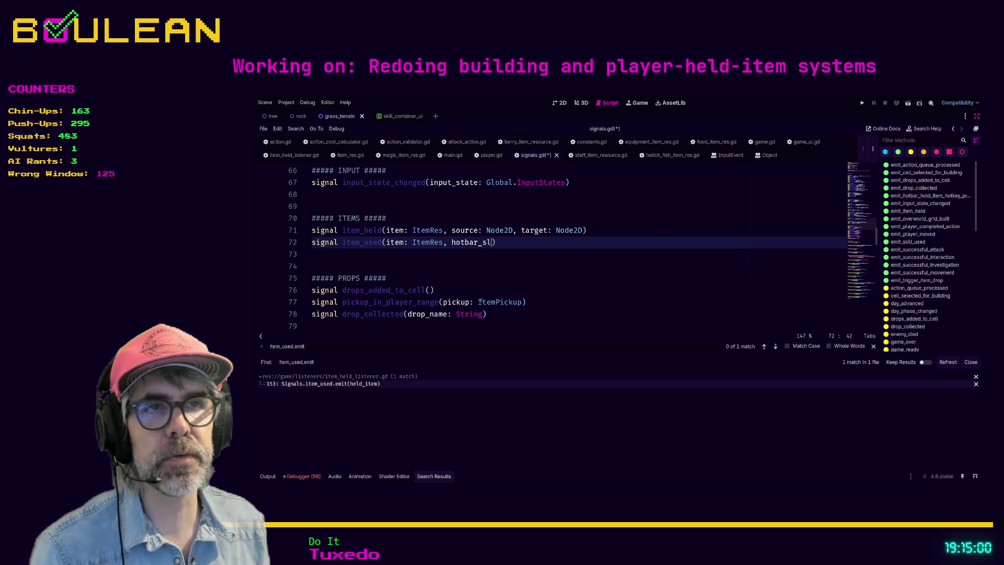
pyautogui.write('ot: int')
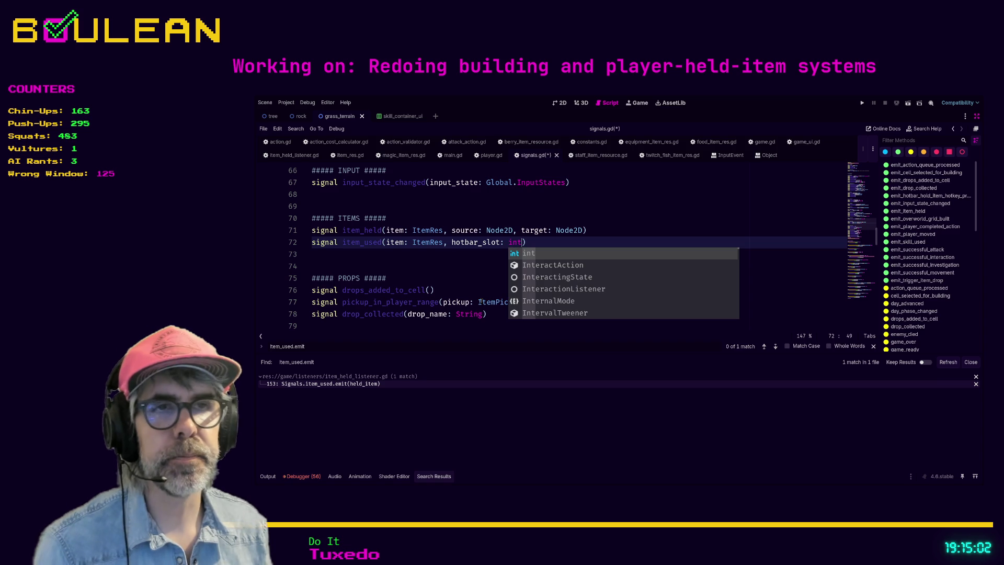
pyautogui.click(429, 258)
pyautogui.scroll(-18, 471, 264)
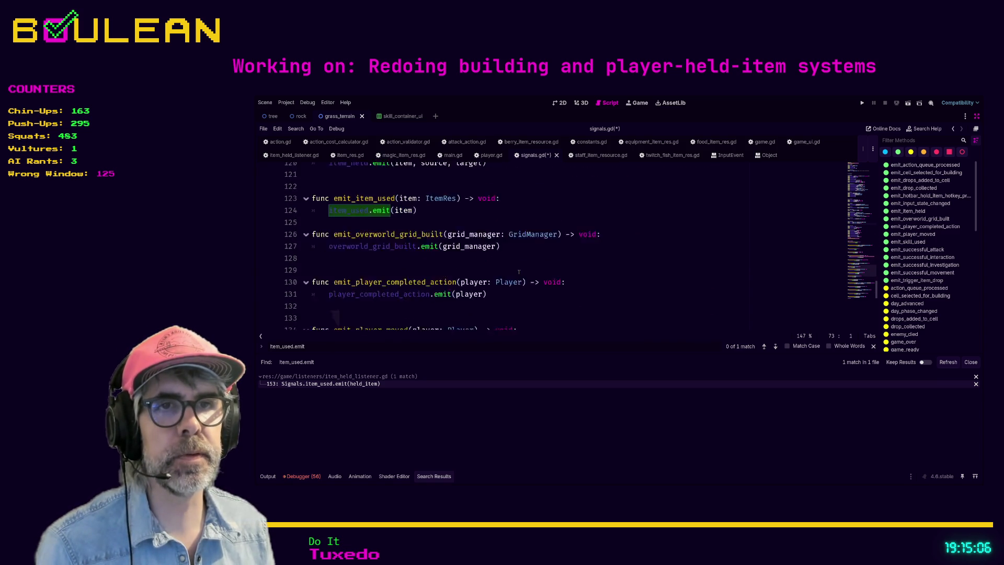
pyautogui.scroll(2, 513, 269)
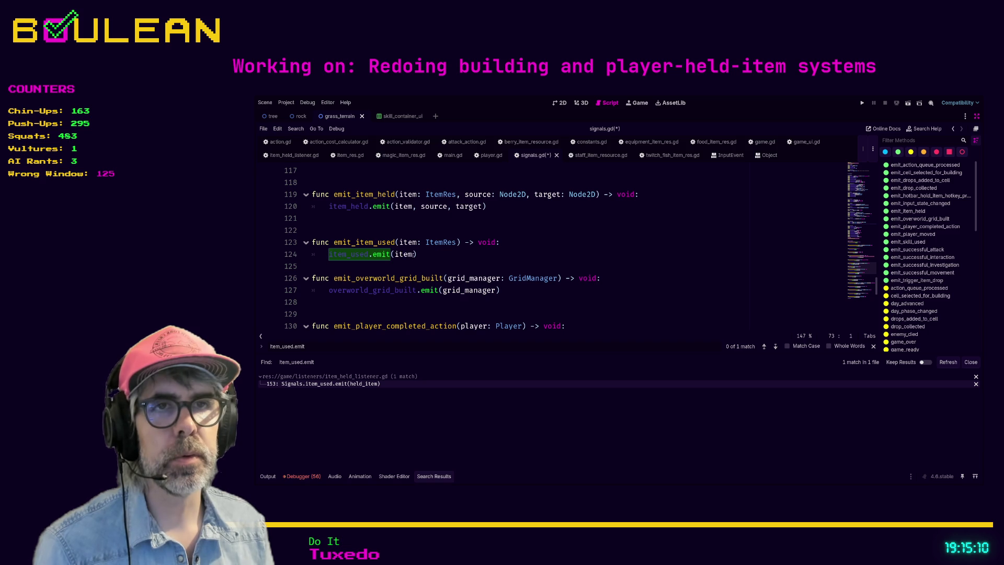
# Step: Pass hotbar_slot to item_used.emit, save signals.gd, and return to item_held_listener.gd
pyautogui.click(415, 254)
pyautogui.write(', hotb')
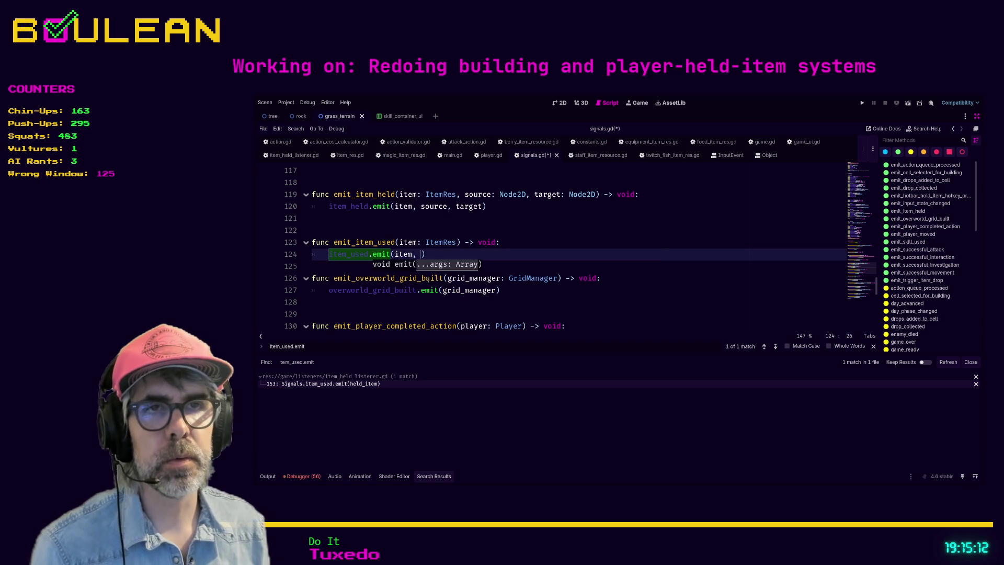
pyautogui.write('ar_slot')
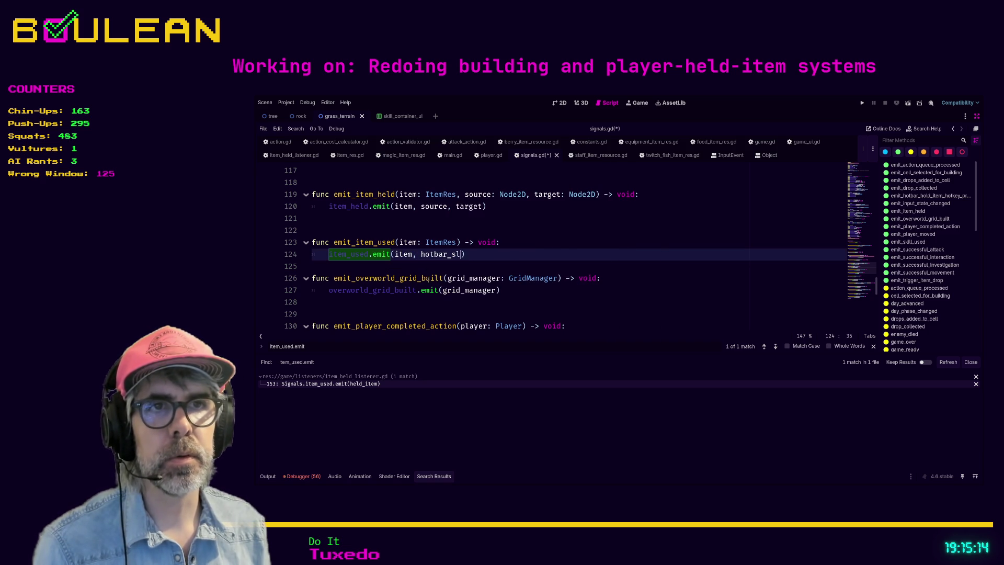
pyautogui.press('Up')
pyautogui.write(', hotbar')
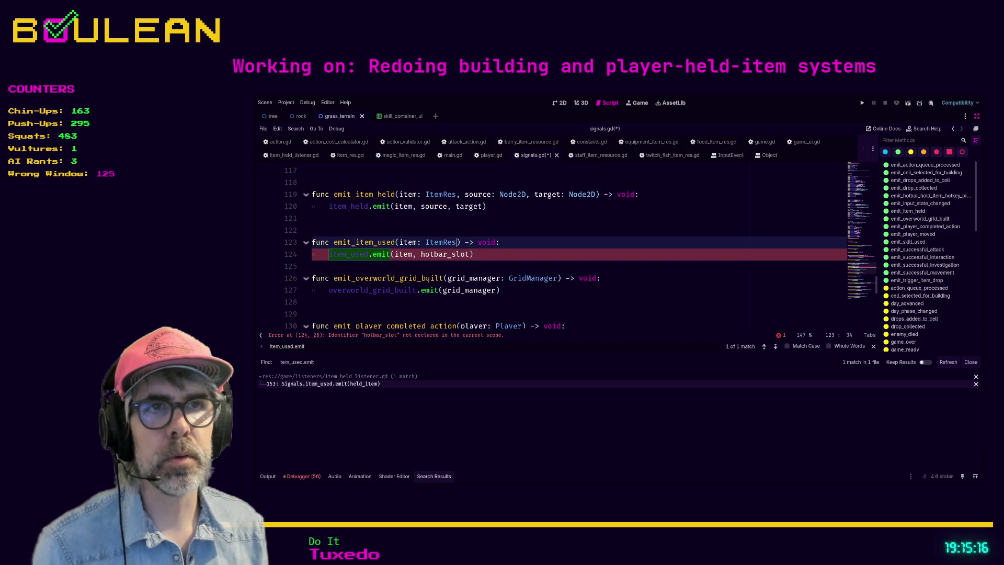
pyautogui.write('_slot: int')
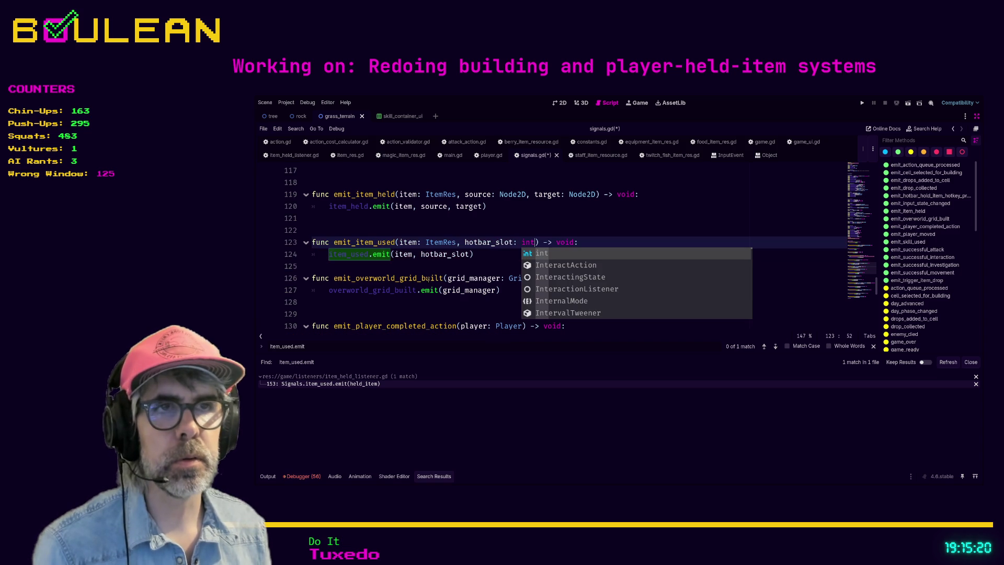
pyautogui.click(485, 254)
pyautogui.hotkey('ctrl', 's')
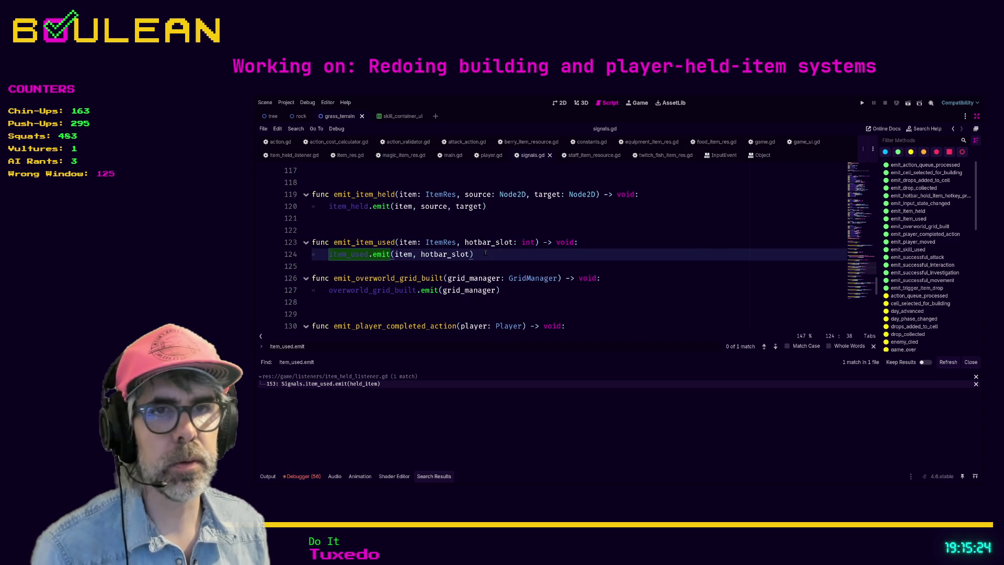
pyautogui.click(364, 384)
# Step: Comment out the old item_used emit on line 153 and start a new line below it
pyautogui.click(494, 277)
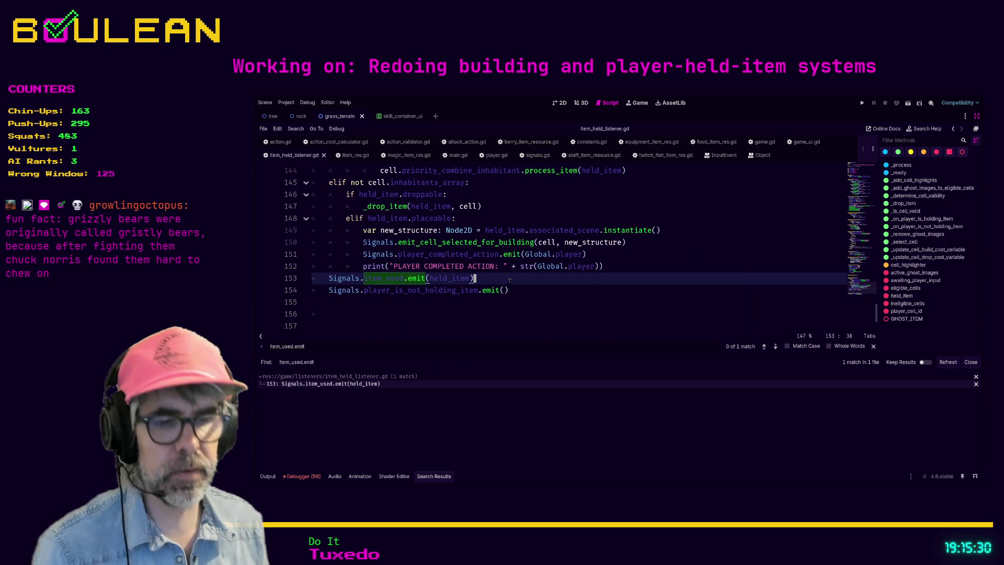
pyautogui.hotkey('ctrl', 'k')
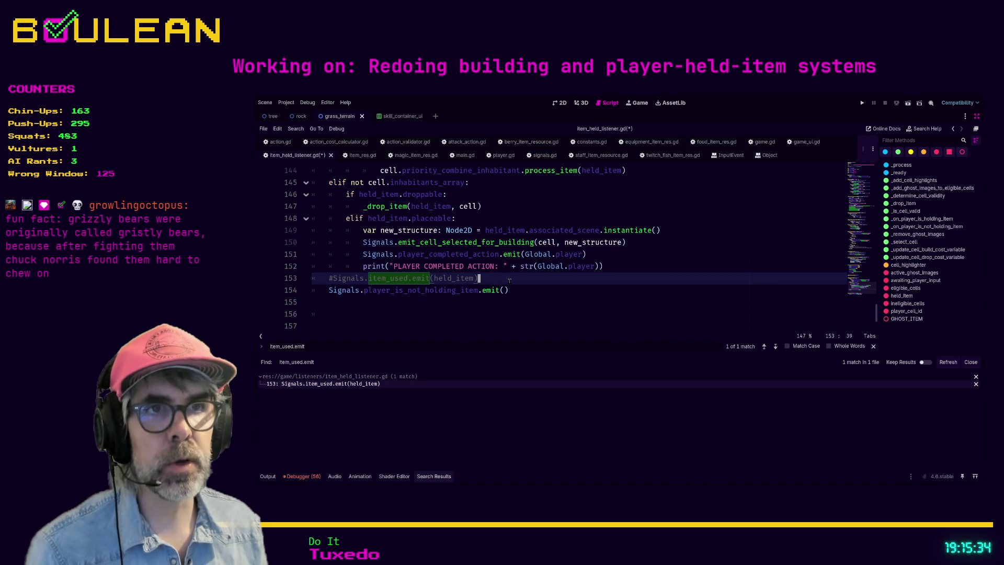
pyautogui.press('Return')
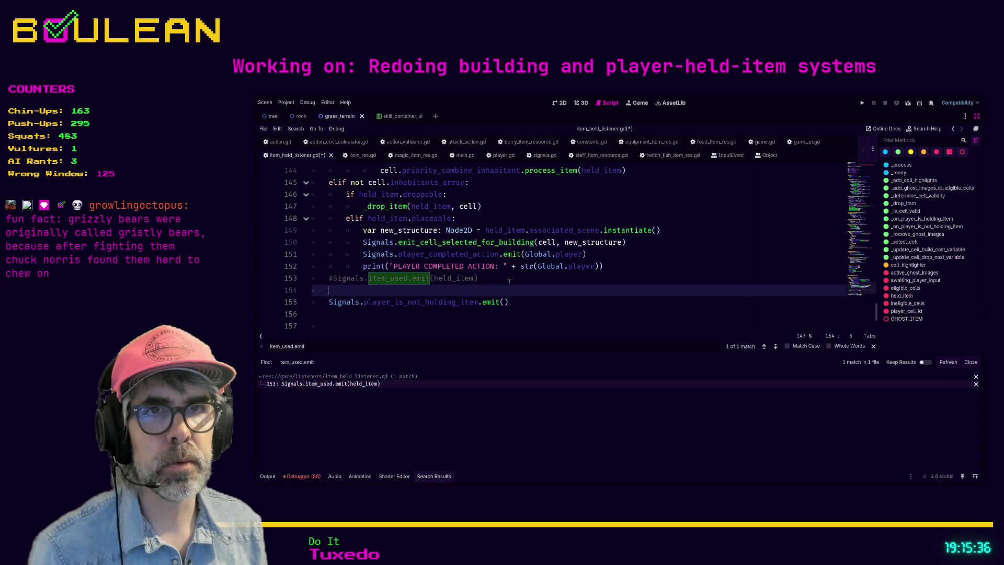
# Step: Write a Signals.emit_item_used call passing held_item as its first argument
pyautogui.write('Signale.emit_')
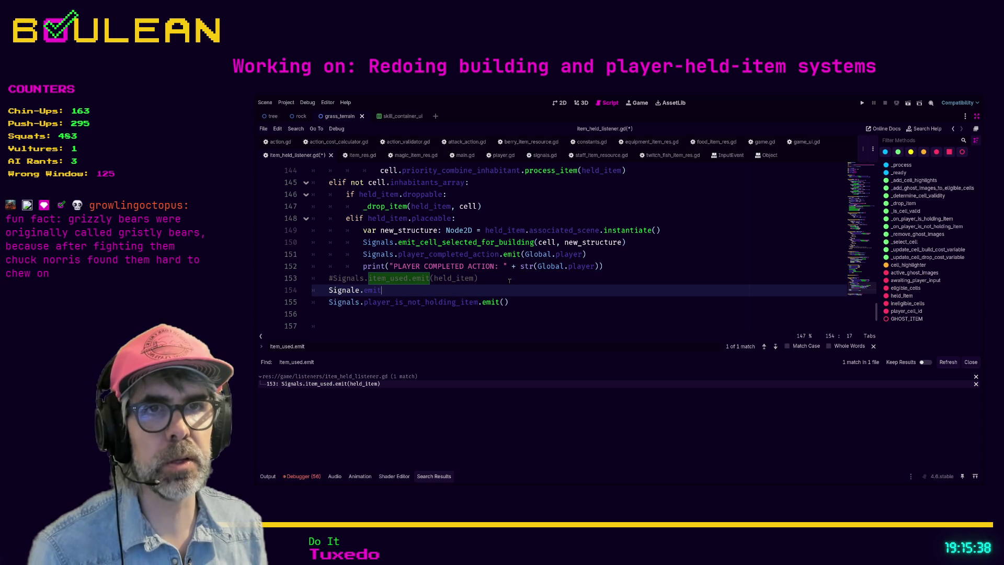
pyautogui.press('BackSpace')
pyautogui.press('BackSpace')
pyautogui.press('BackSpace')
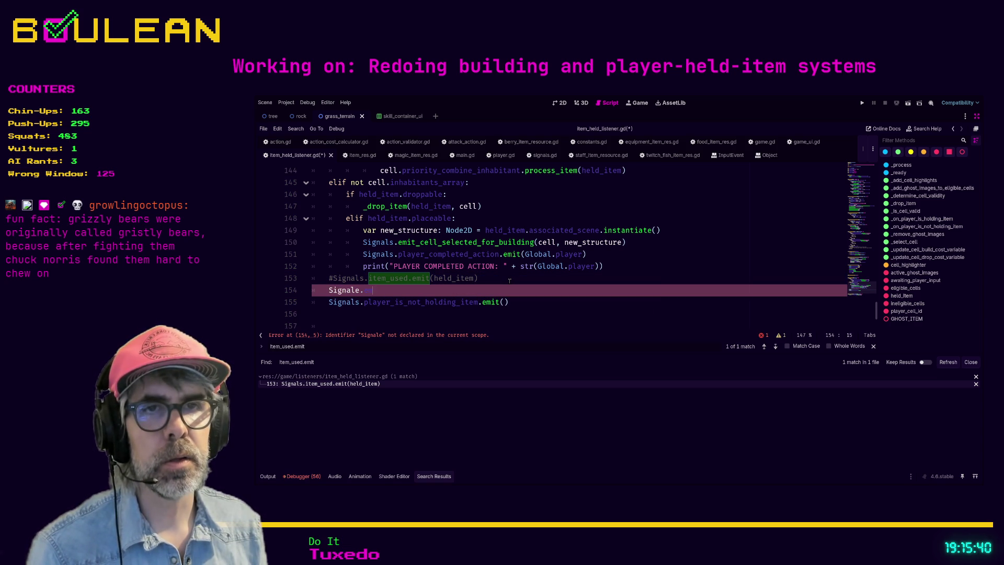
pyautogui.write('s')
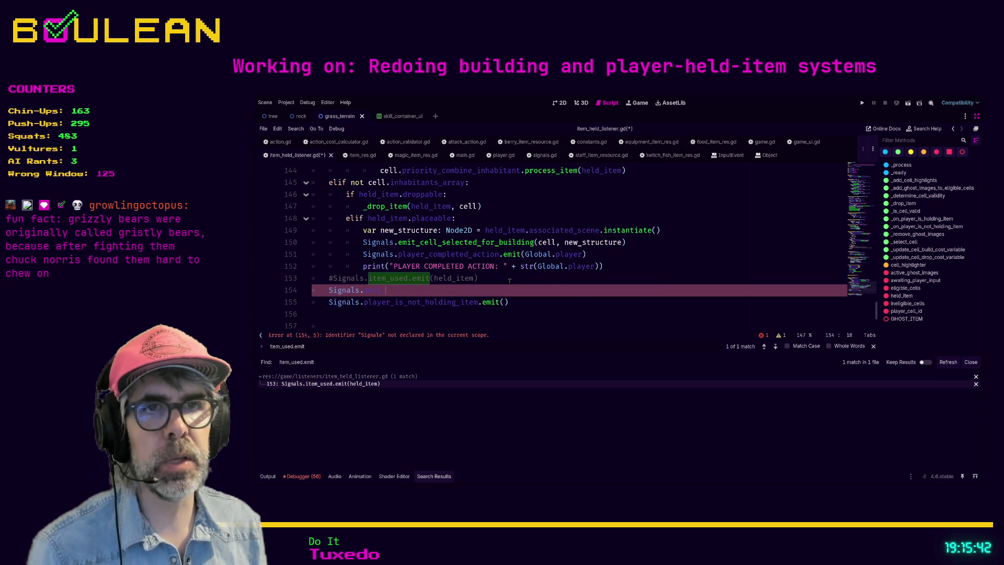
pyautogui.write('_item')
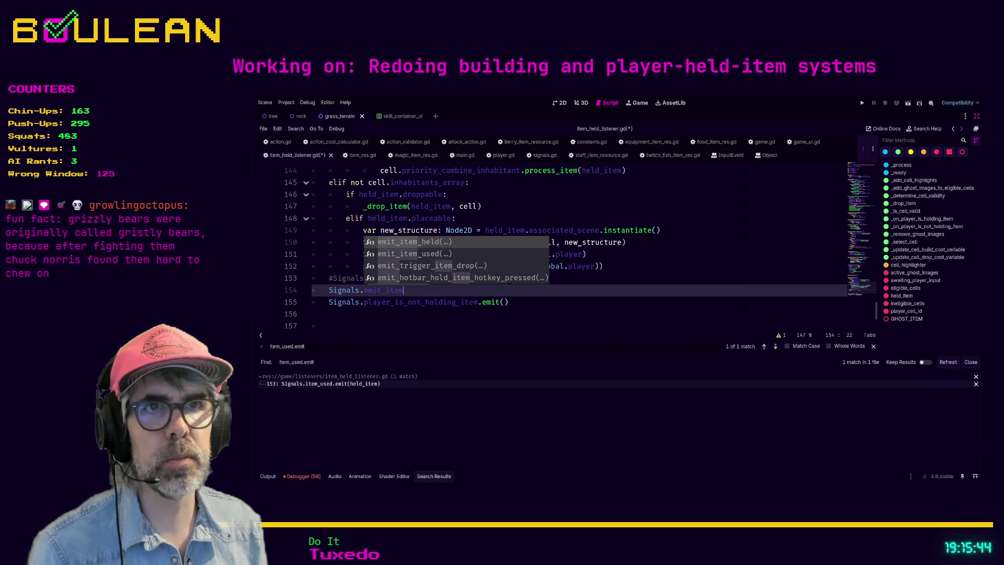
pyautogui.press('Down')
pyautogui.press('Return')
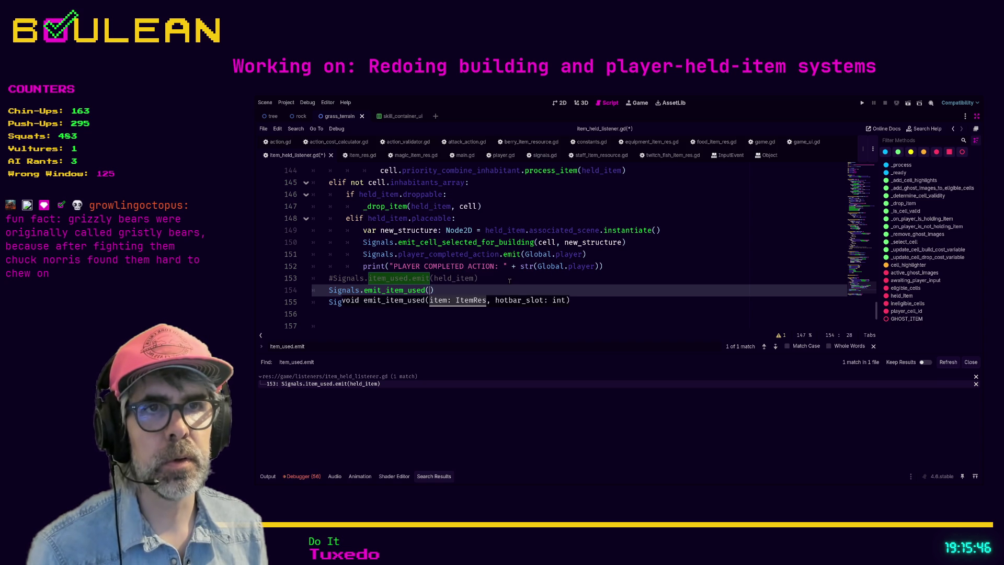
pyautogui.write('item')
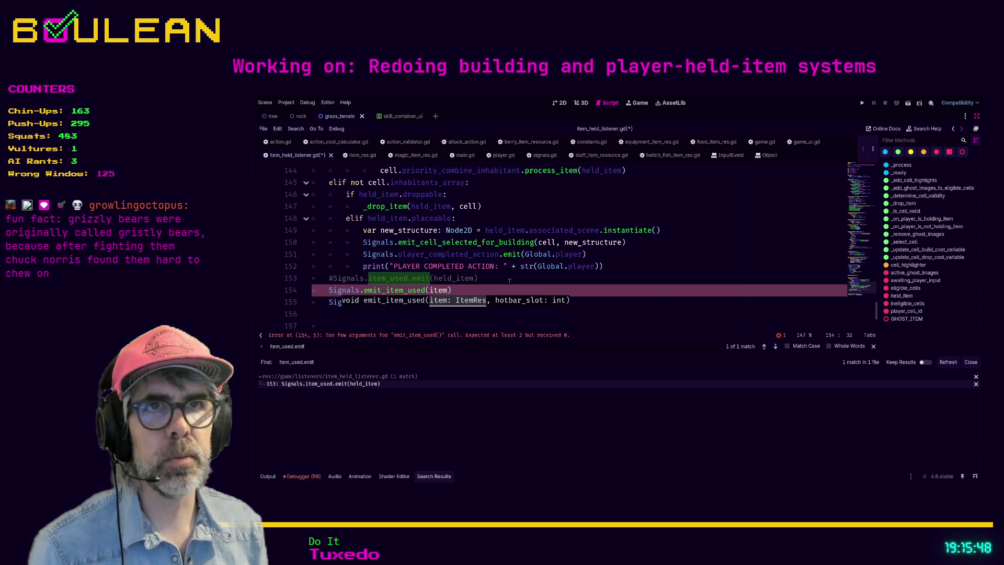
pyautogui.write(',')
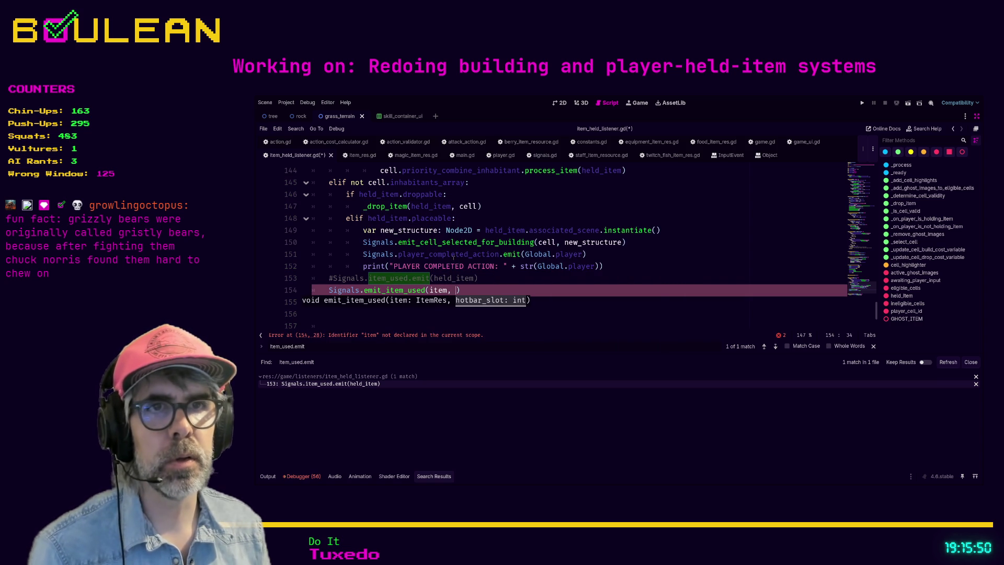
pyautogui.scroll(3, 453, 255)
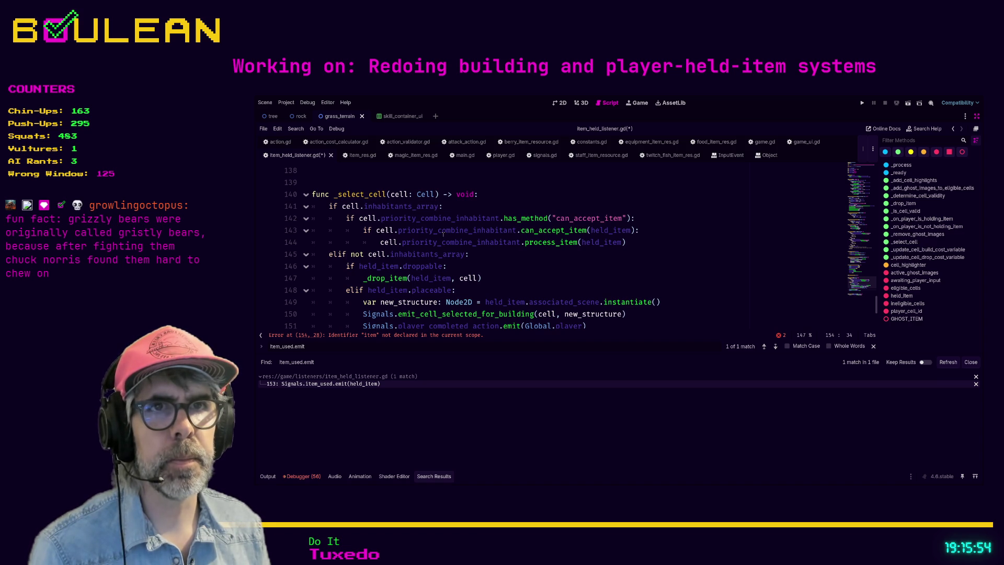
pyautogui.scroll(-3, 453, 242)
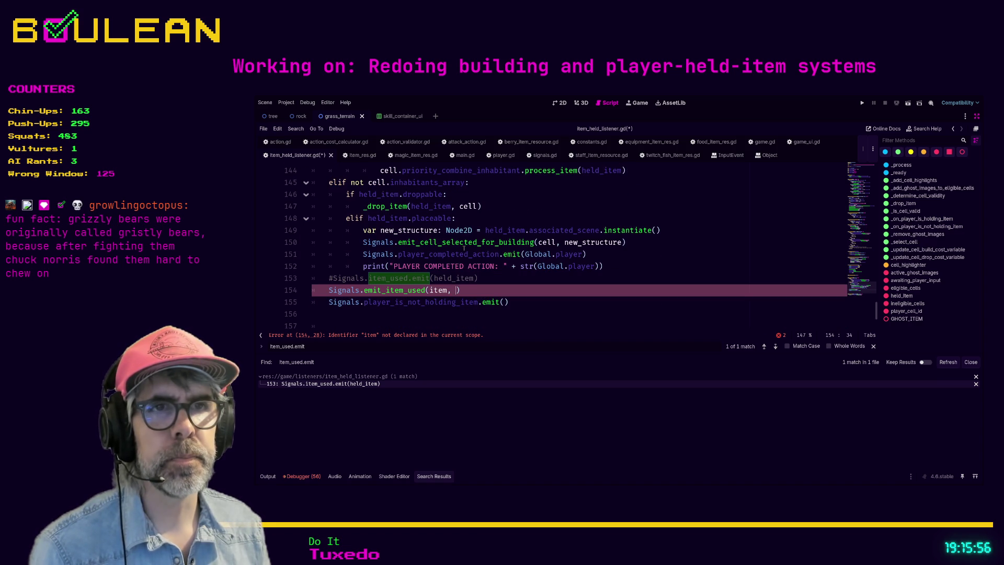
pyautogui.doubleClick(438, 290)
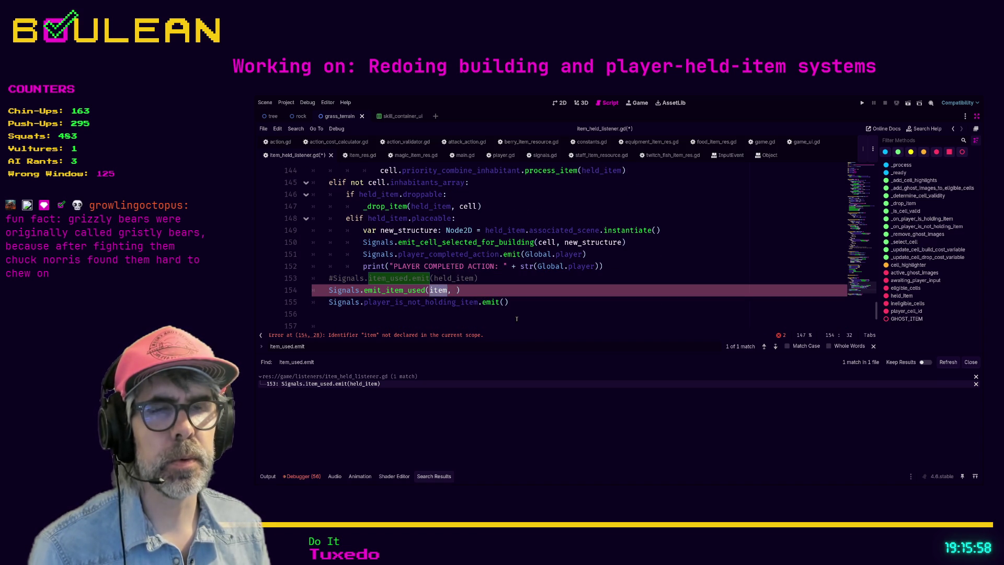
pyautogui.write('held')
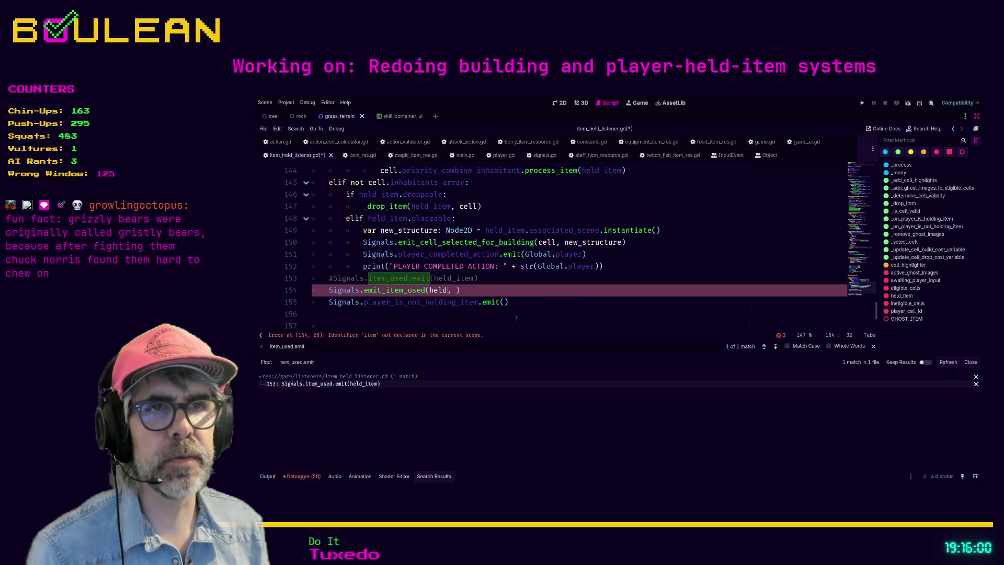
pyautogui.press('Return')
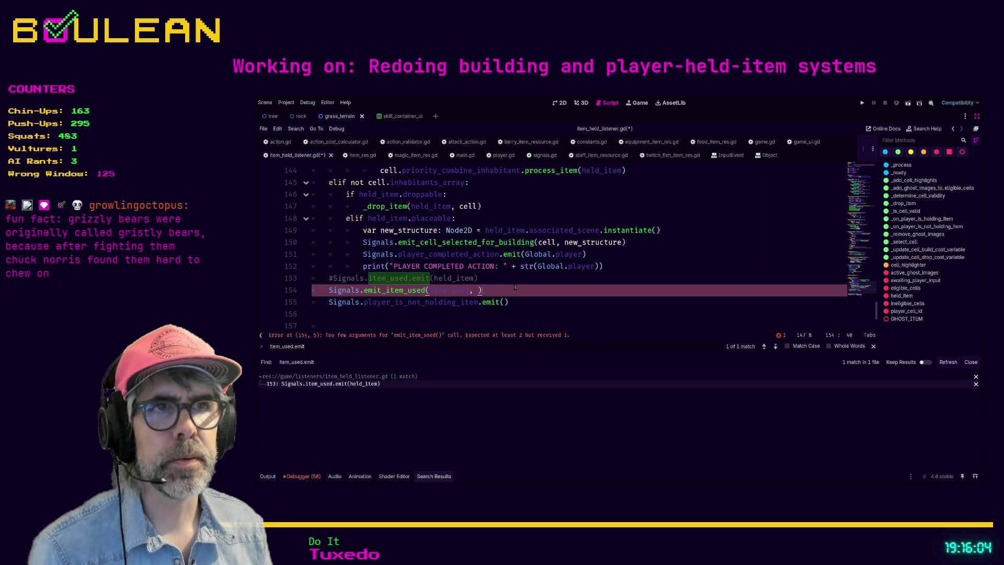
# Step: Scroll through item_held_listener.gd around the old item_used.emit call near line 153
pyautogui.scroll(3, 515, 287)
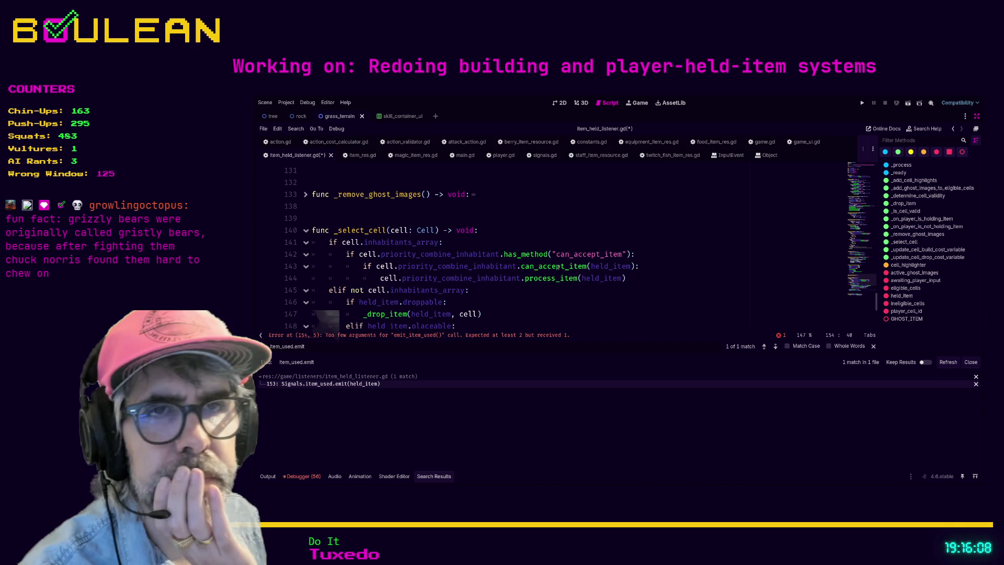
pyautogui.scroll(-3, 558, 267)
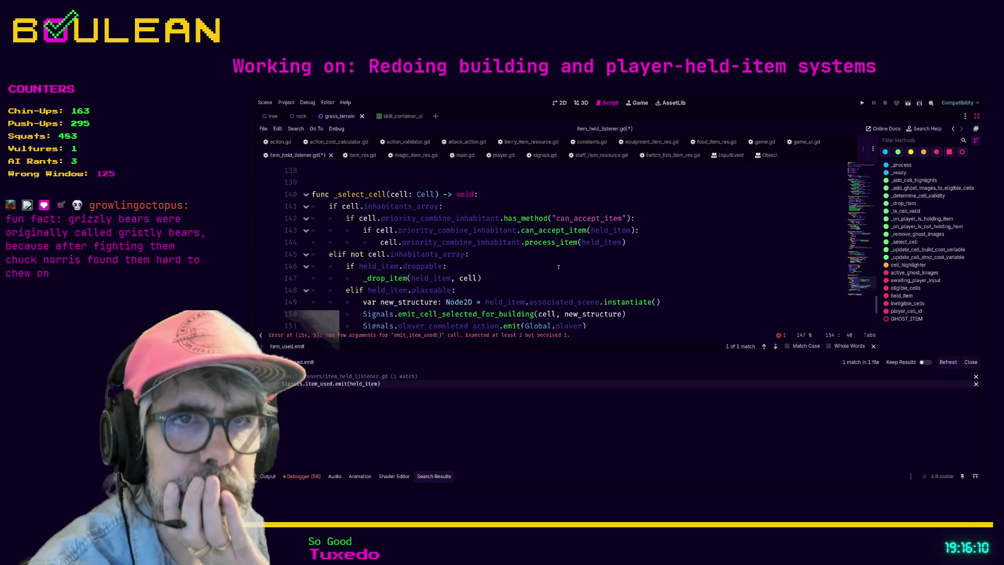
pyautogui.scroll(-1, 558, 266)
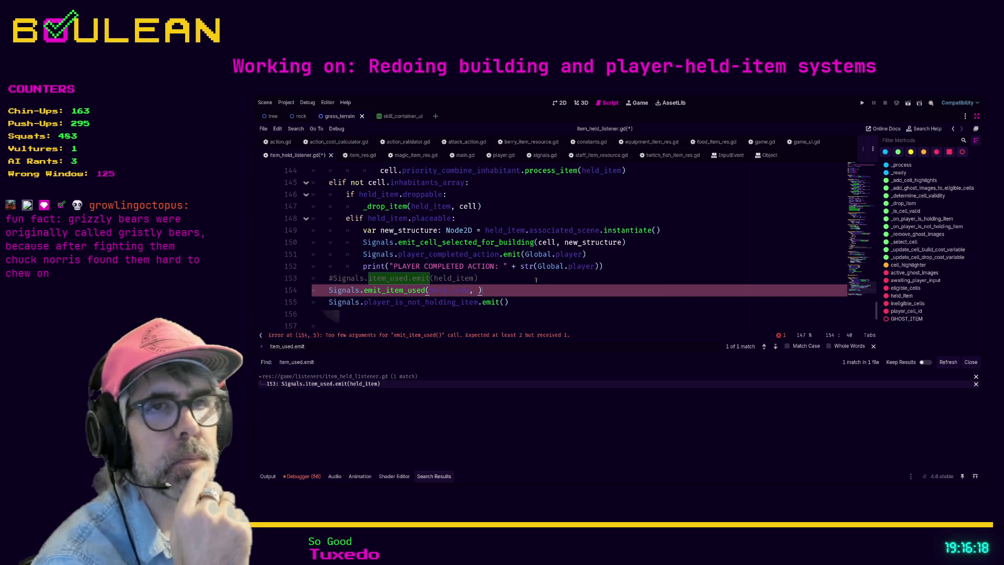
pyautogui.scroll(5, 541, 290)
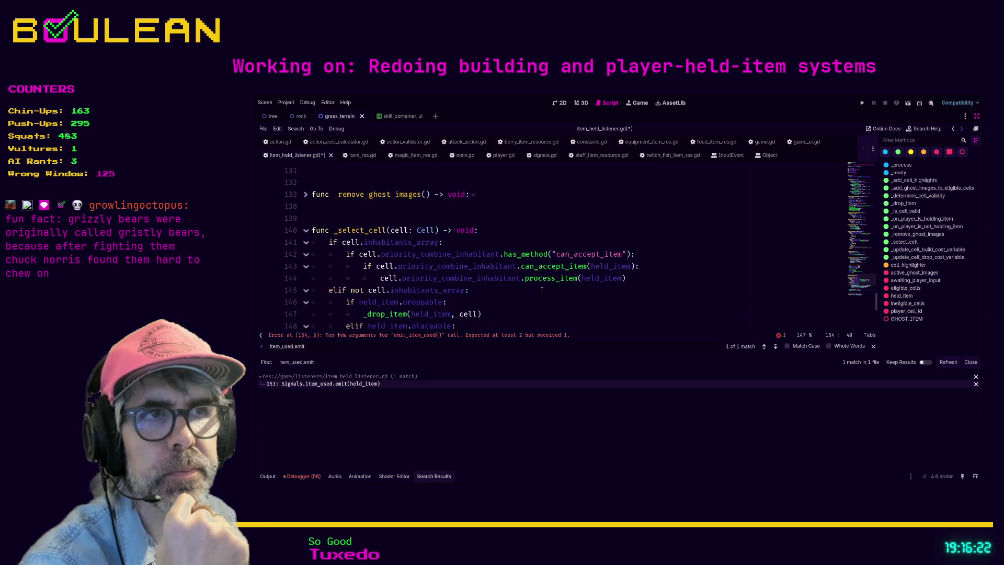
pyautogui.scroll(-3, 542, 289)
pyautogui.scroll(3, 541, 290)
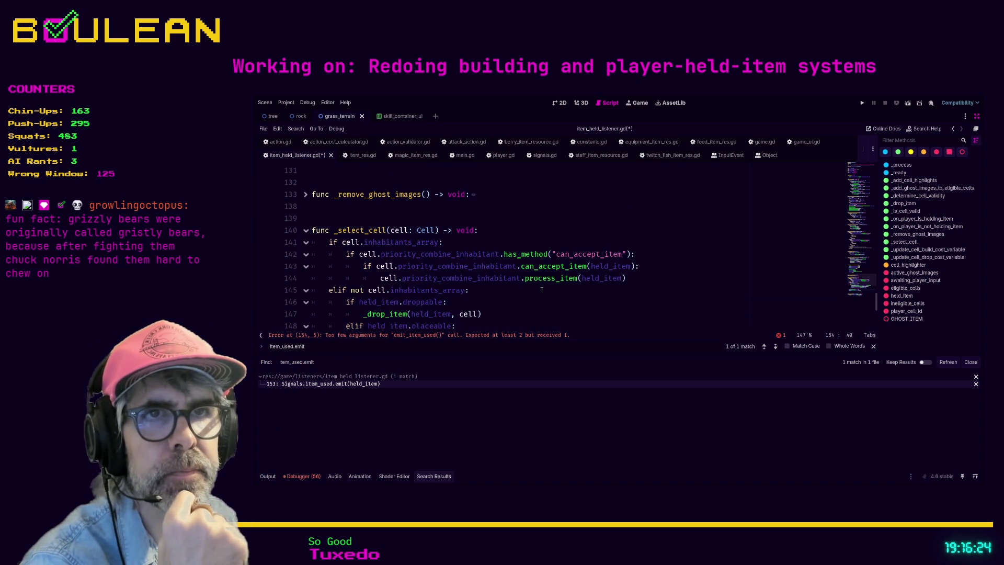
pyautogui.scroll(-1, 542, 289)
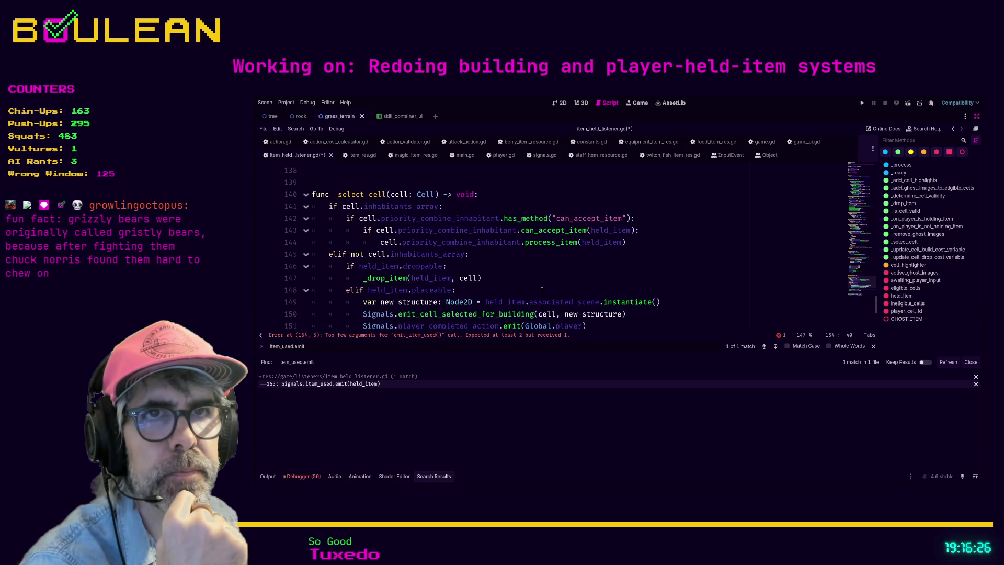
pyautogui.scroll(-1, 542, 290)
pyautogui.scroll(-1, 542, 289)
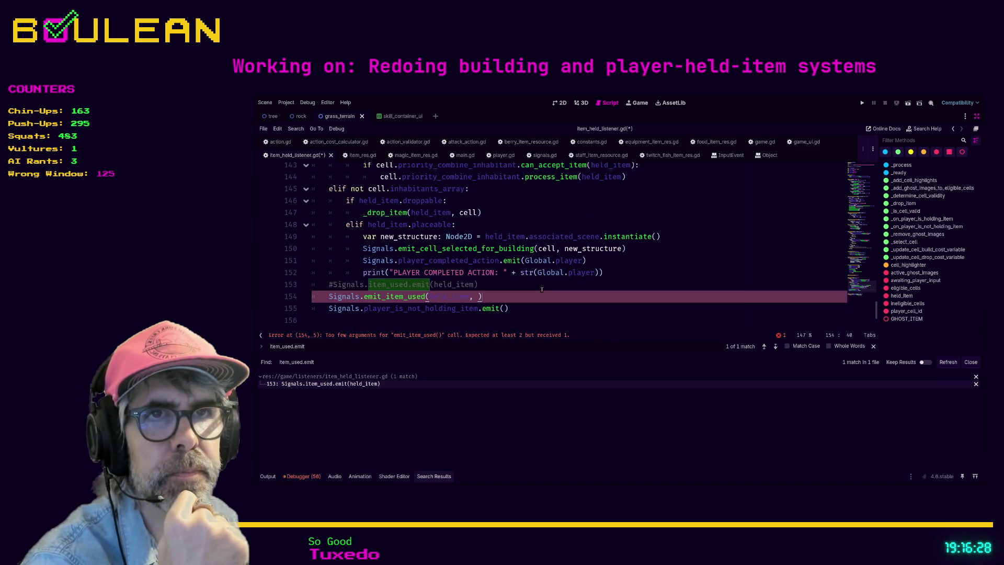
pyautogui.scroll(-1, 542, 290)
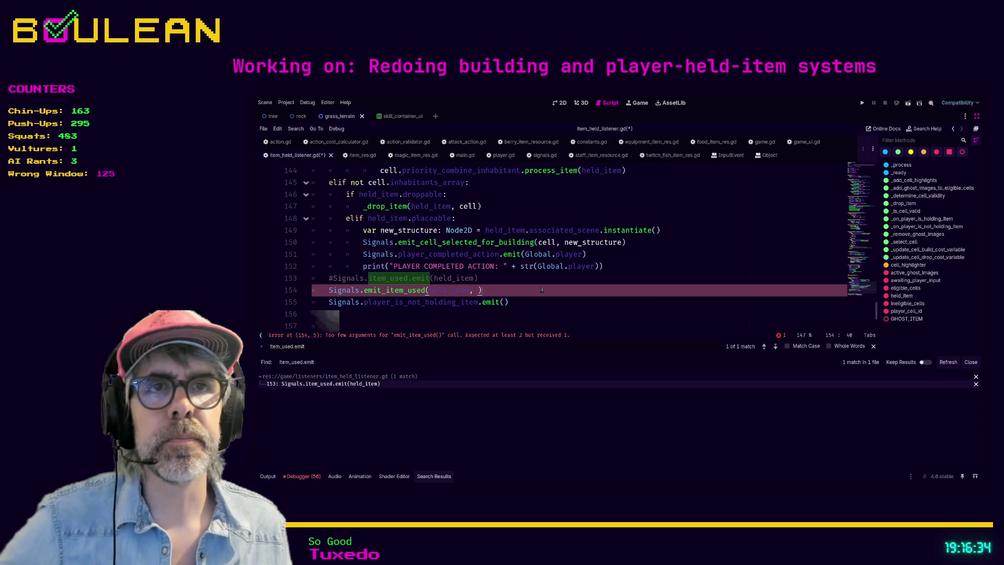
pyautogui.scroll(1, 542, 289)
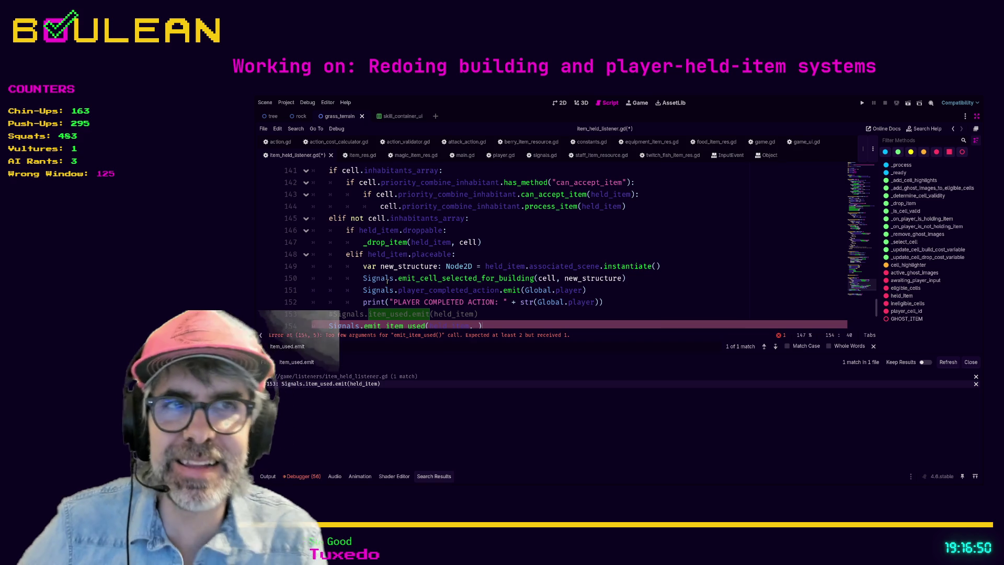
pyautogui.scroll(-1, 433, 273)
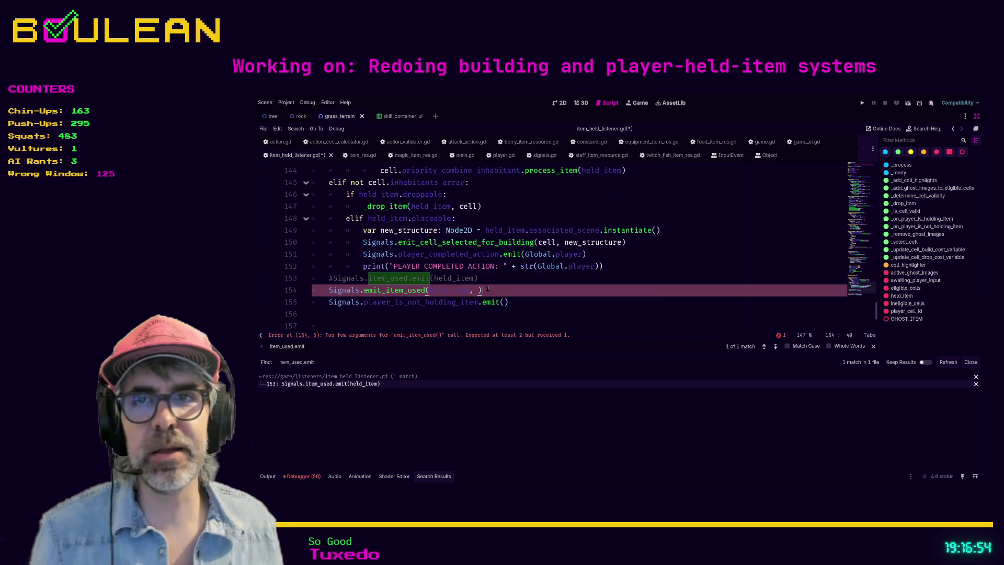
pyautogui.press('Left')
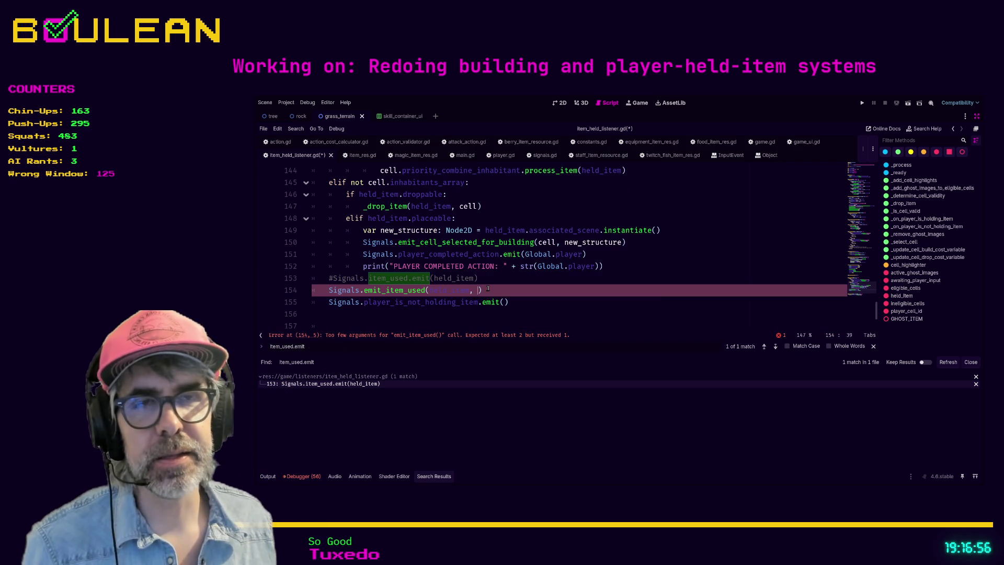
pyautogui.scroll(1, 539, 287)
pyautogui.scroll(-1, 534, 279)
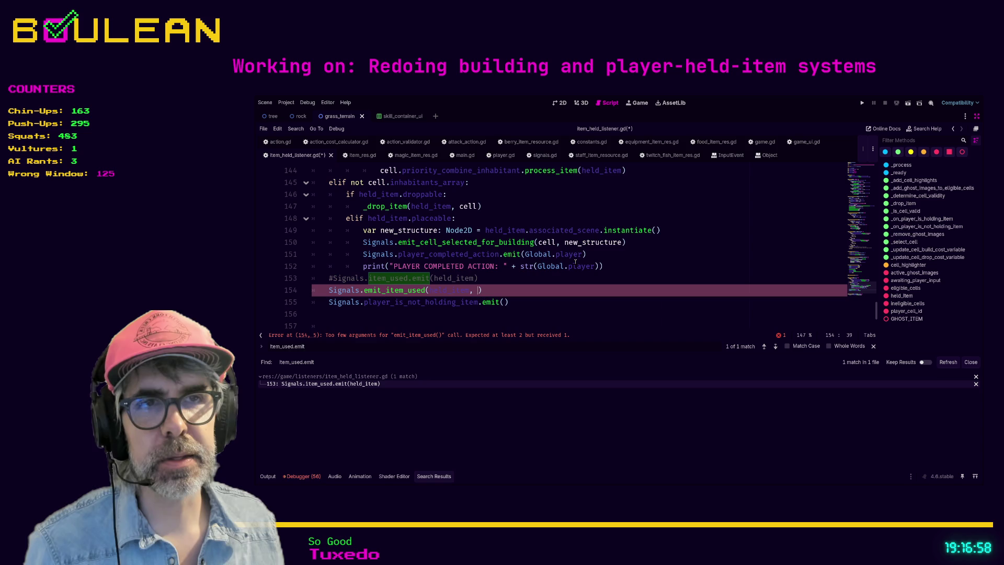
pyautogui.press('Right')
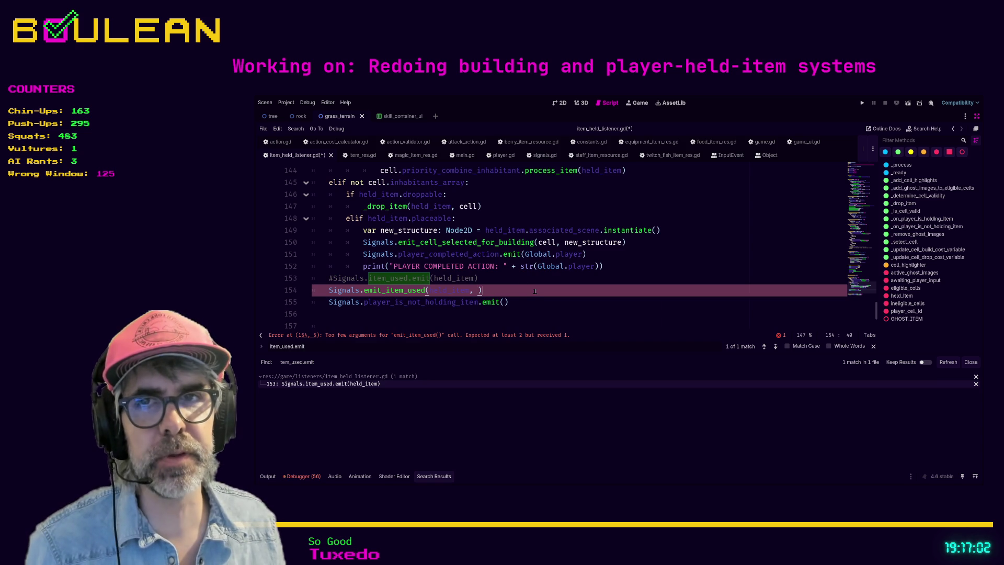
pyautogui.press('Left')
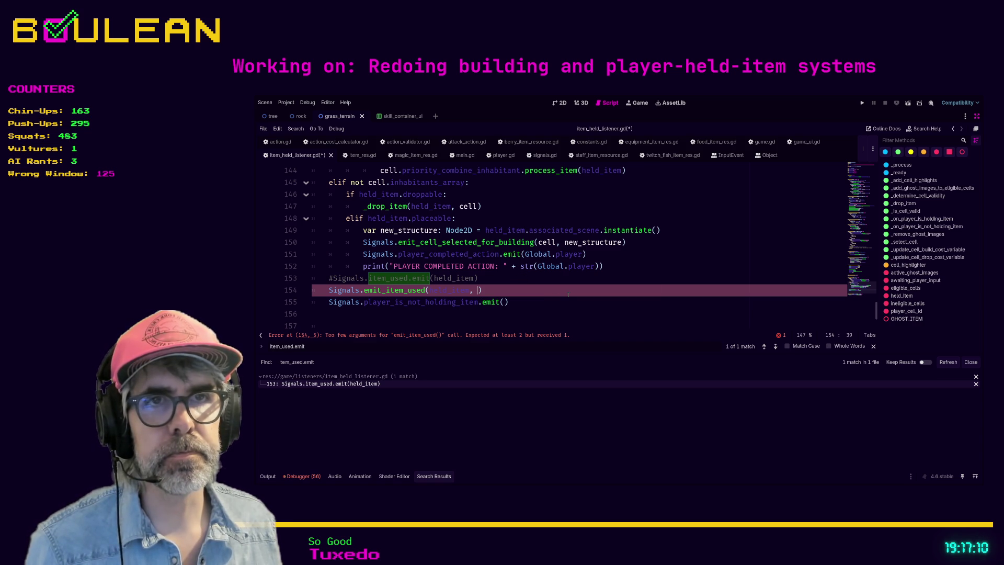
pyautogui.scroll(1, 539, 280)
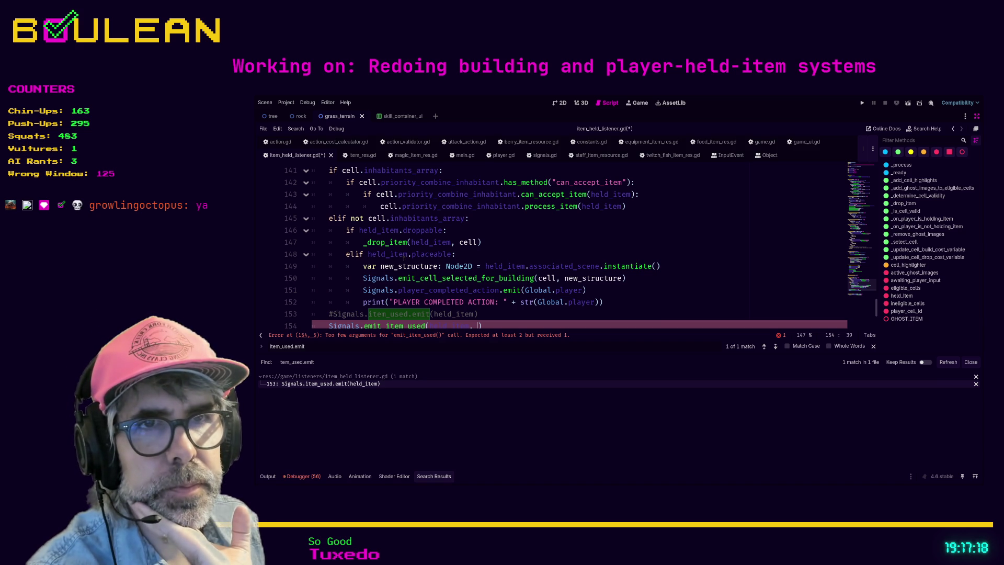
pyautogui.scroll(1, 430, 271)
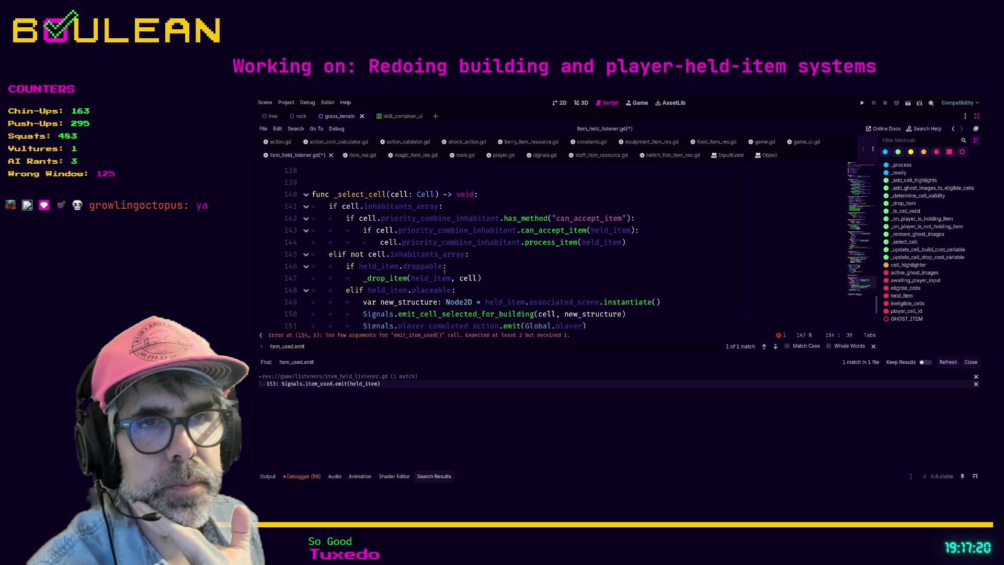
pyautogui.scroll(-2, 346, 266)
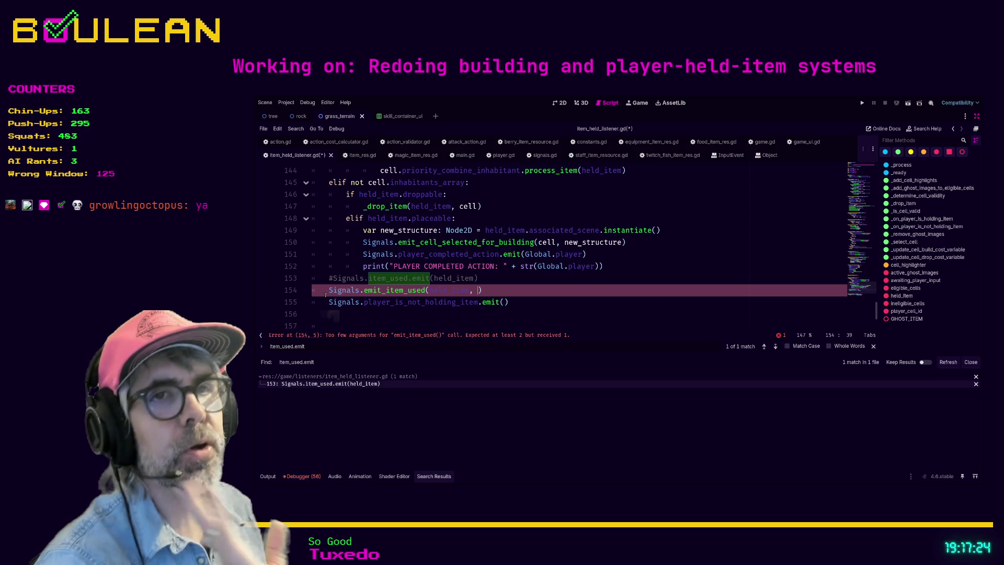
pyautogui.scroll(1, 324, 294)
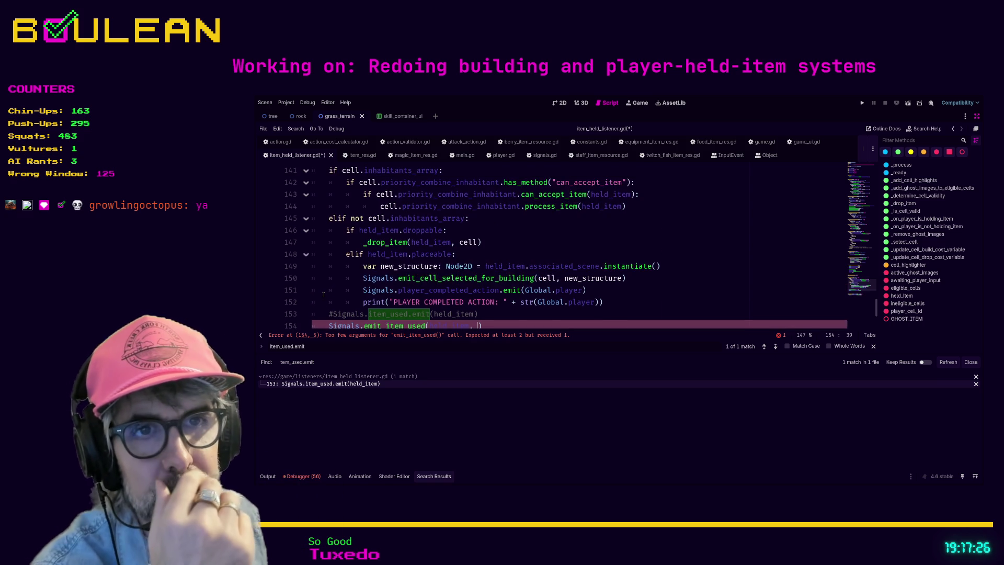
pyautogui.scroll(1, 324, 295)
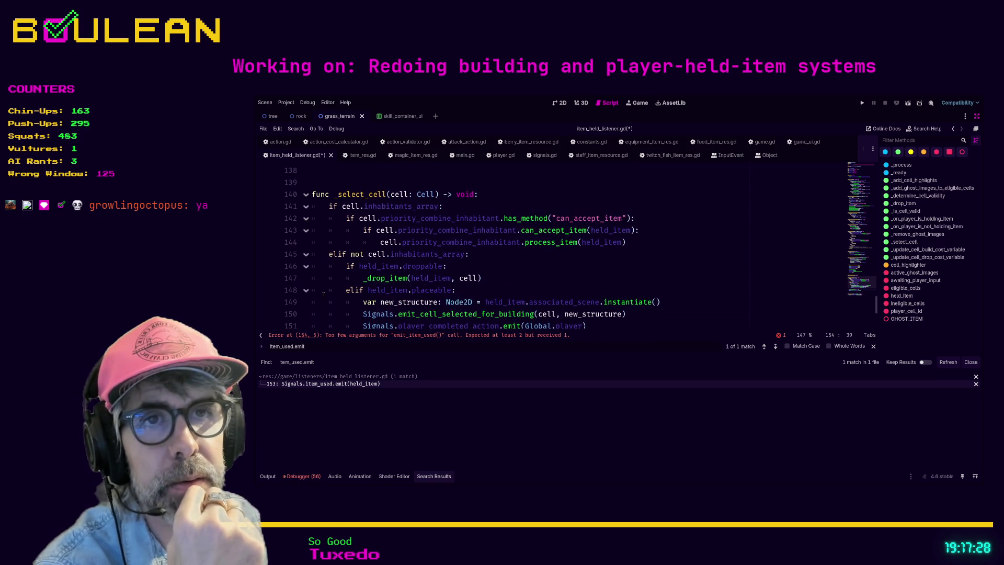
pyautogui.scroll(-2, 324, 294)
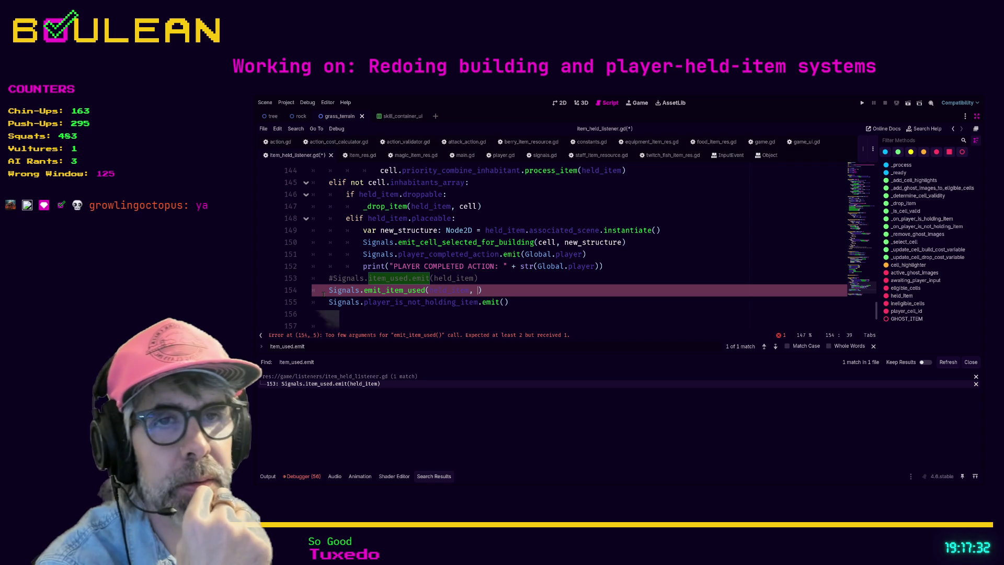
# Step: Follow the item_used.connect result in inventory.gd through _on_item_used to remove_item_from_inventory on line 113
pyautogui.click(536, 289)
pyautogui.write('connec')
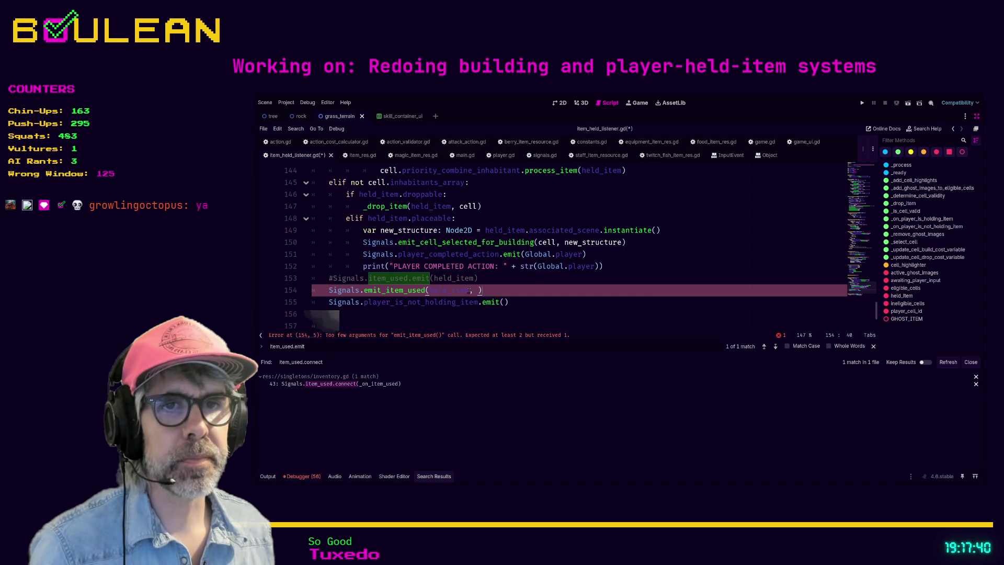
pyautogui.click(366, 384)
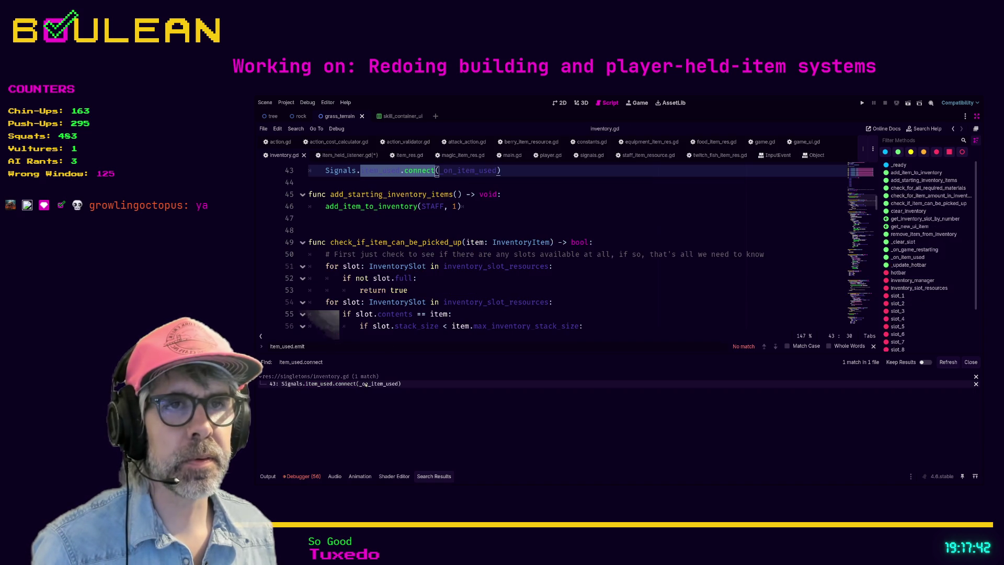
pyautogui.scroll(1, 478, 220)
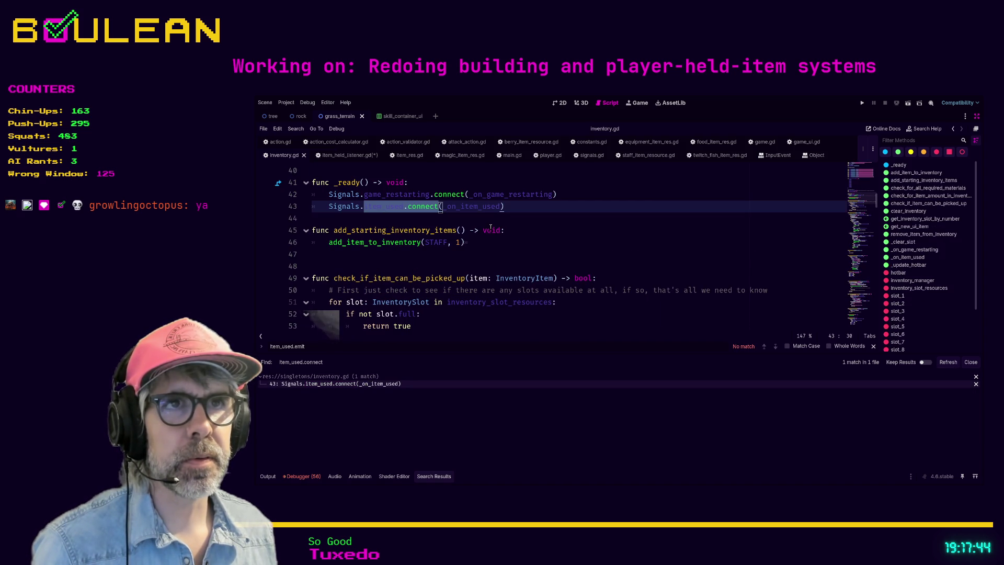
pyautogui.keyDown('ctrl'); pyautogui.click(468, 208); pyautogui.keyUp('ctrl')
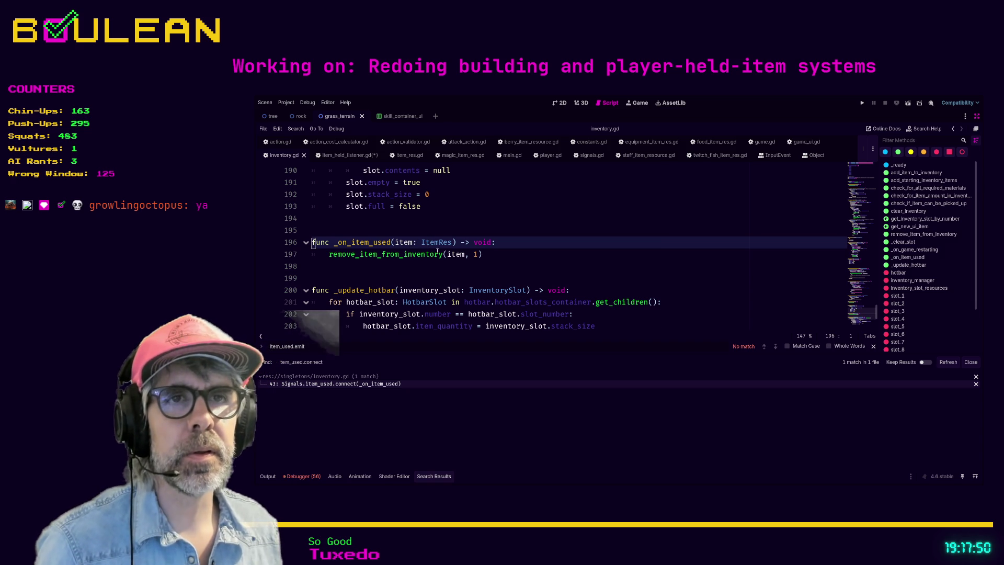
pyautogui.press('ctrl')
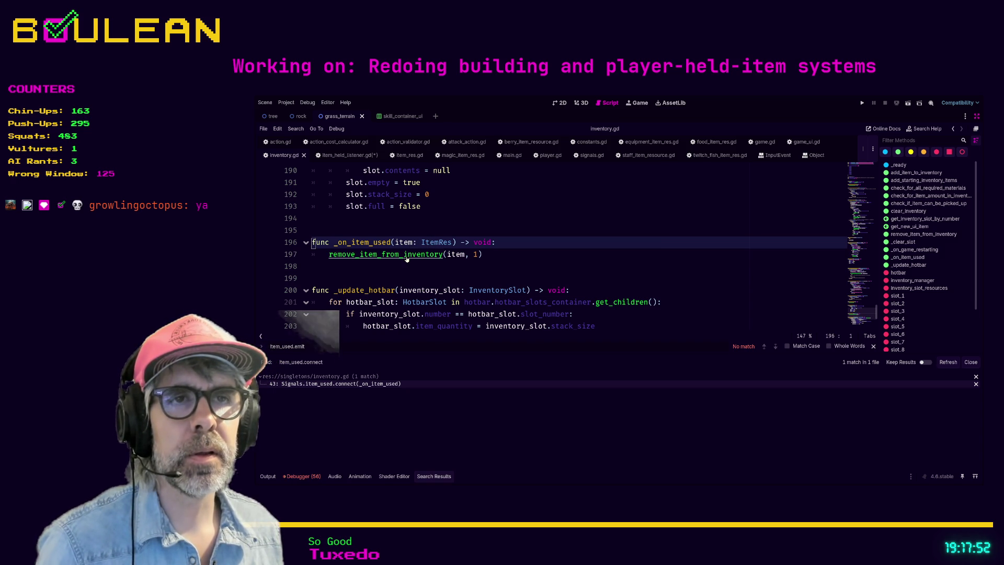
pyautogui.keyDown('ctrl'); pyautogui.click(407, 258); pyautogui.keyUp('ctrl')
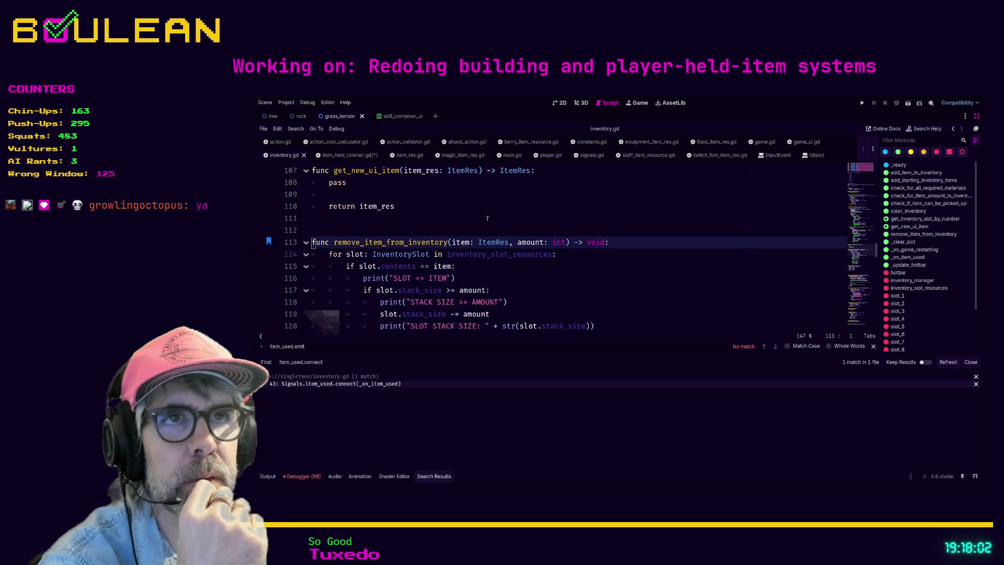
# Step: In signals.gd, remove the hotbar_slot parameter from emit_item_used and from its item_used.emit call
pyautogui.click(585, 157)
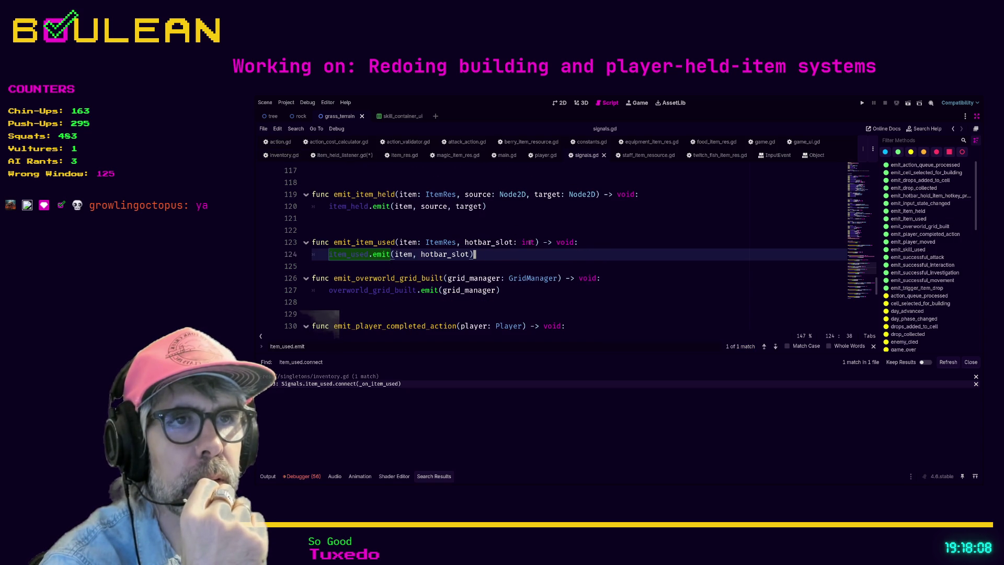
pyautogui.moveTo(535, 242)
pyautogui.mouseDown()
pyautogui.moveTo(457, 242)
pyautogui.moveTo(413, 255)
pyautogui.mouseUp()
pyautogui.press('BackSpace')
pyautogui.click(470, 254)
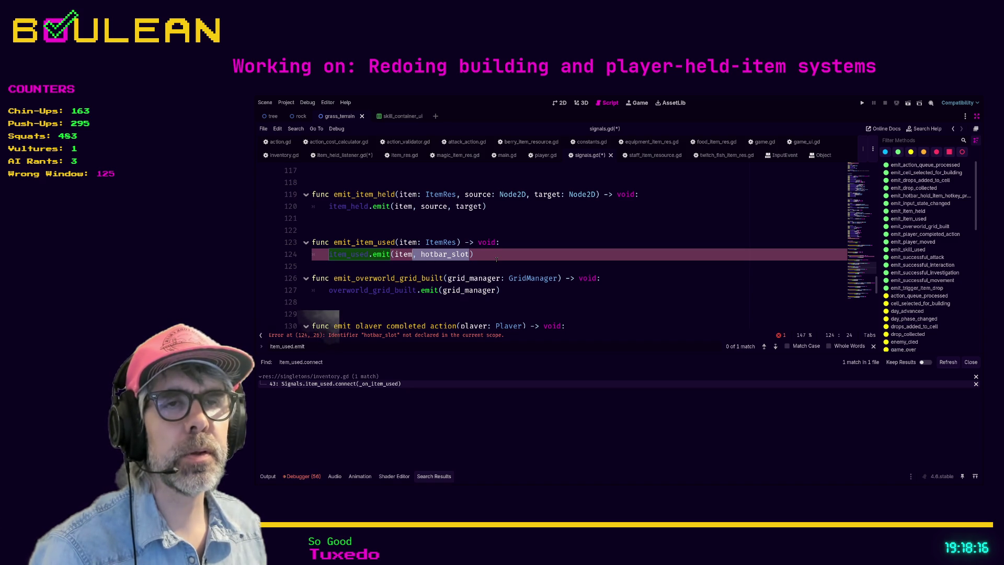
pyautogui.press('BackSpace')
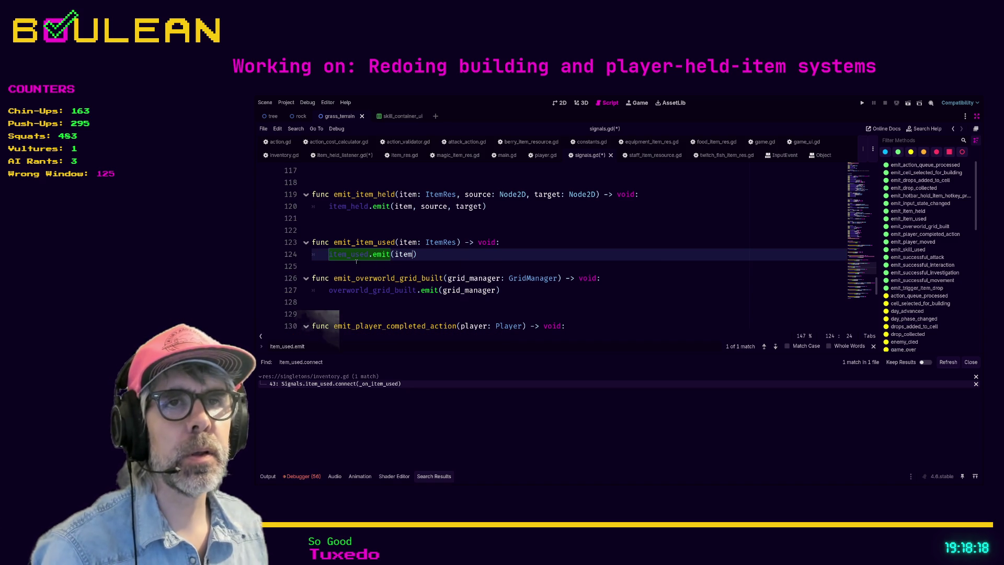
# Step: Drop hotbar_slot from the item_used signal declaration and save signals.gd
pyautogui.keyDown('ctrl'); pyautogui.click(342, 255); pyautogui.keyUp('ctrl')
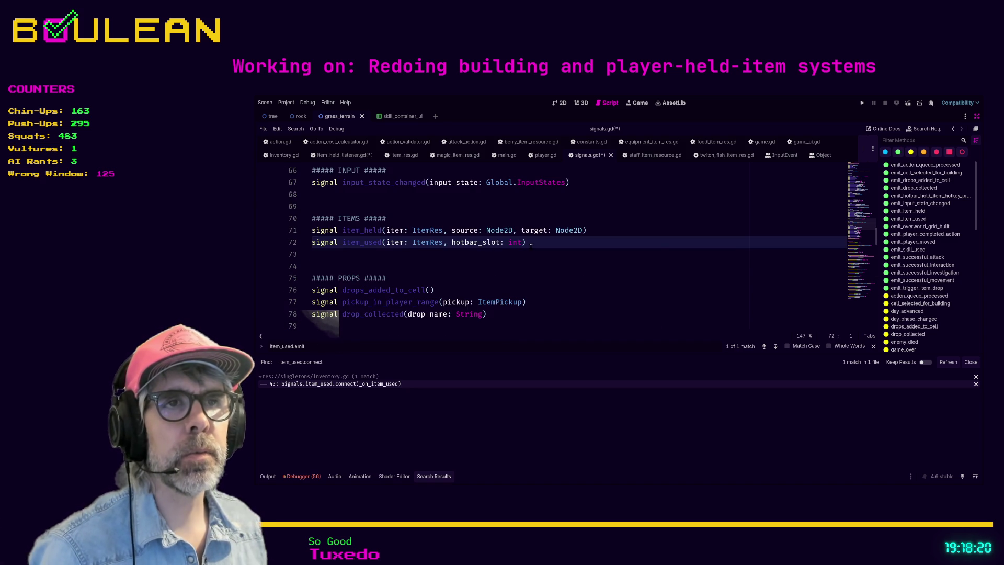
pyautogui.moveTo(522, 242); pyautogui.dragTo(443, 242)
pyautogui.press('BackSpace')
pyautogui.press('End')
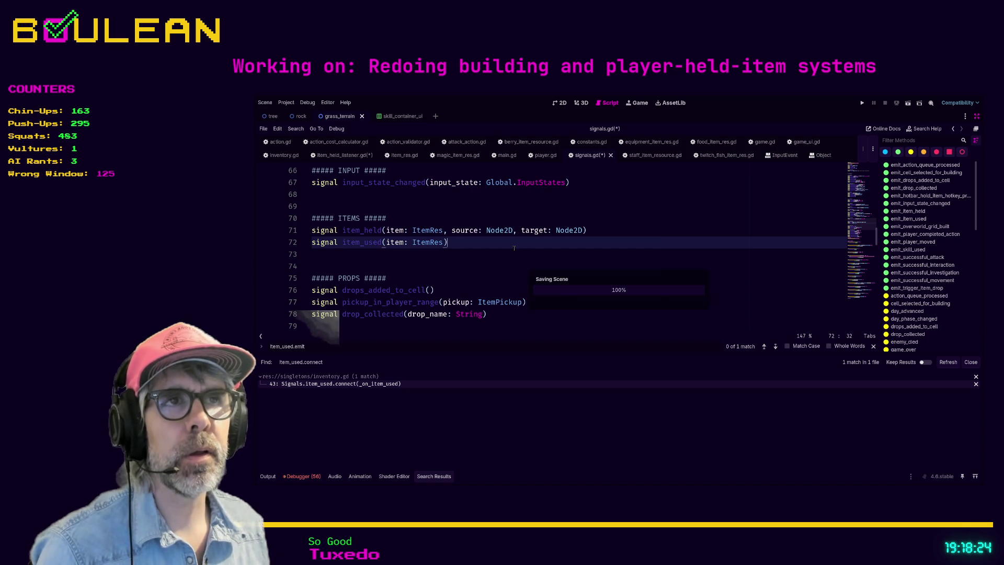
pyautogui.hotkey('ctrl', 's')
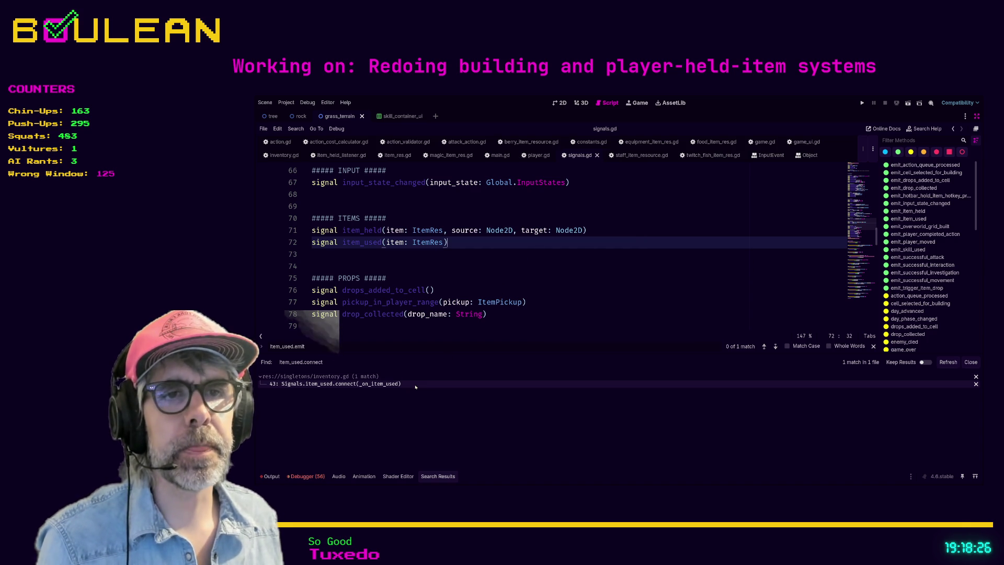
pyautogui.click(416, 385)
# Step: Inspect the _on_item_used(item: ItemRes) handler on line 196, which calls remove_item_from_inventory(item, 1)
pyautogui.scroll(1, 512, 221)
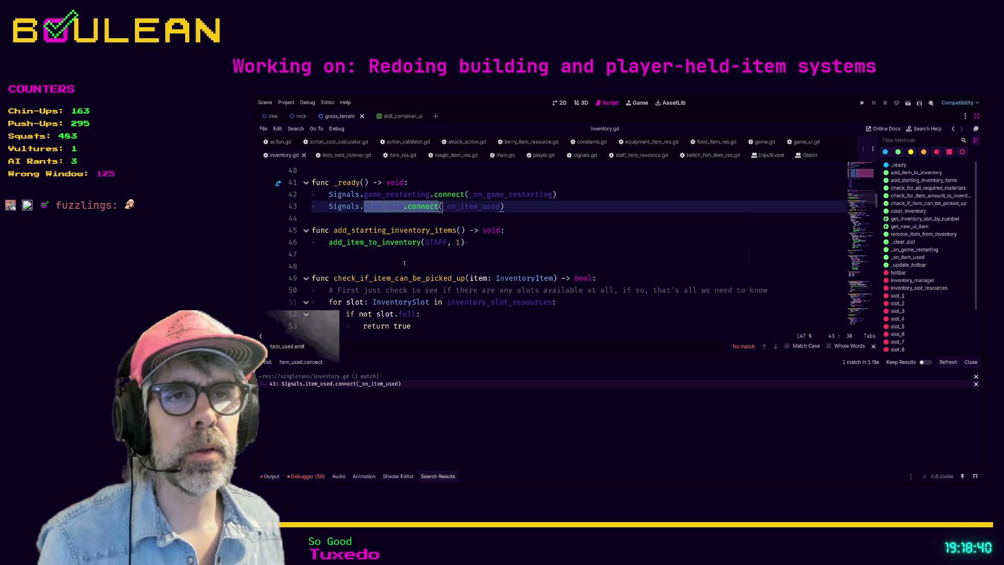
pyautogui.scroll(-2, 404, 263)
pyautogui.scroll(2, 418, 251)
pyautogui.click(479, 207)
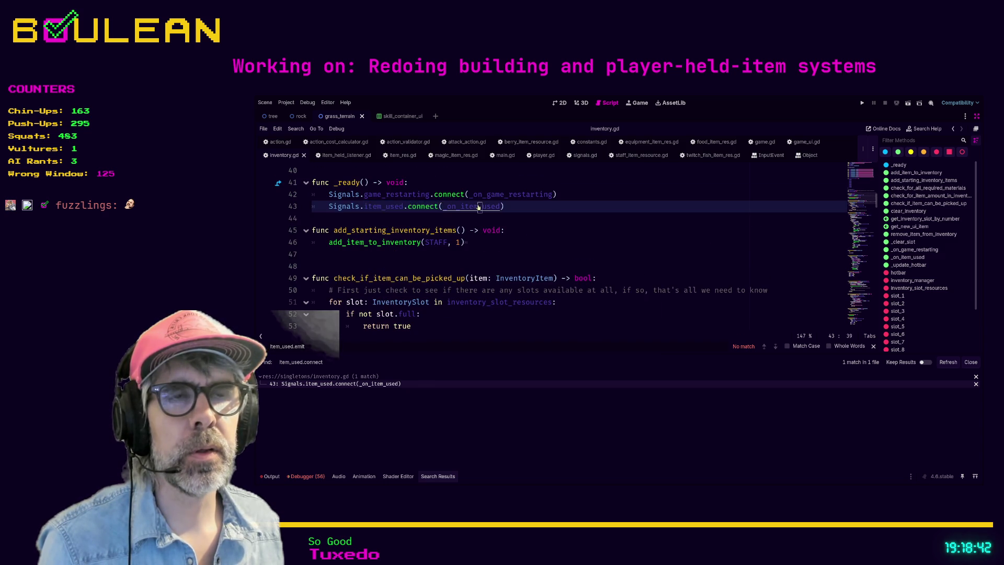
pyautogui.keyDown('ctrl'); pyautogui.click(479, 207); pyautogui.keyUp('ctrl')
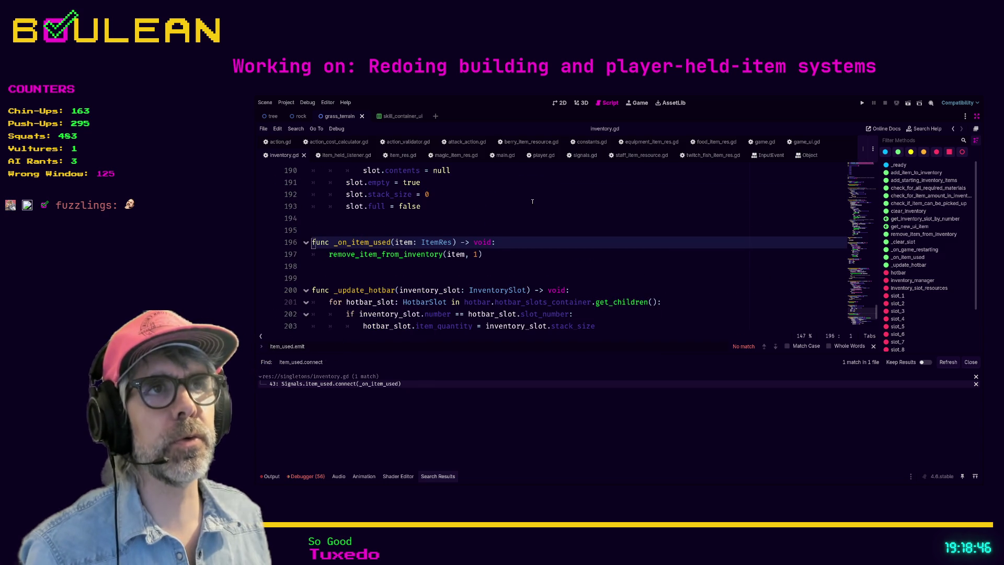
# Step: Add Signals.emit_item_used(self) on line 18 of food_item_res.gd's use function
pyautogui.click(699, 142)
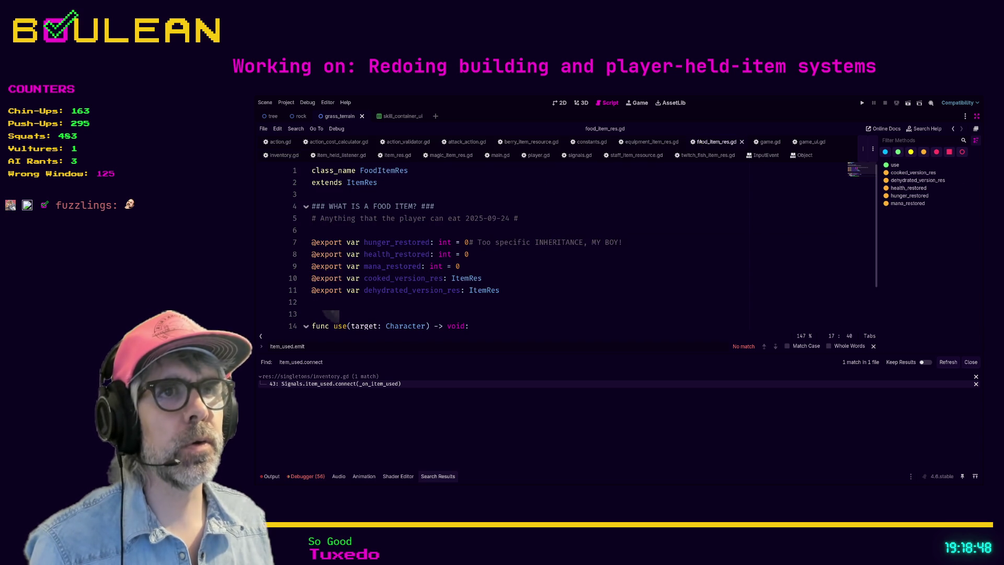
pyautogui.scroll(-2, 570, 315)
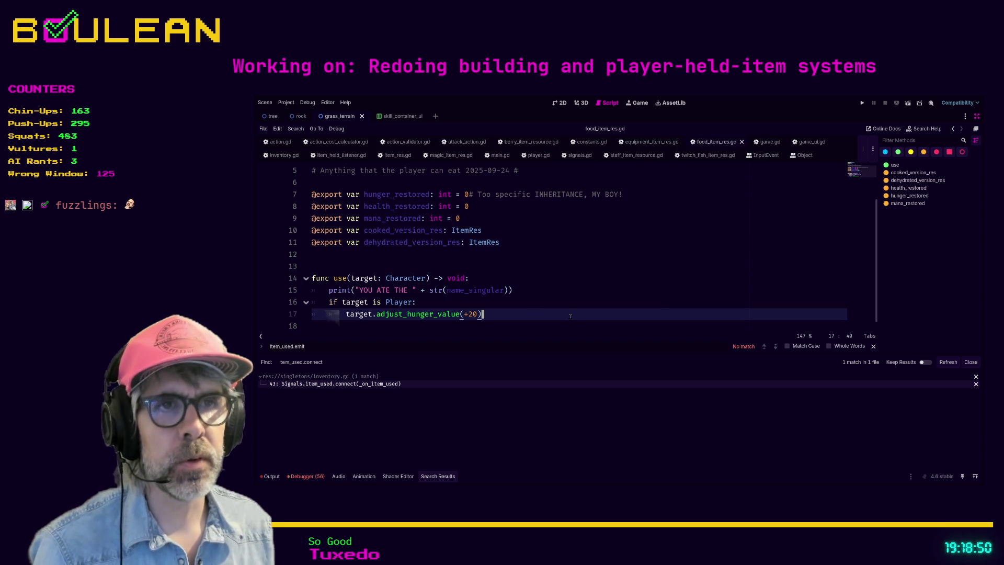
pyautogui.press('Return')
pyautogui.write('ite')
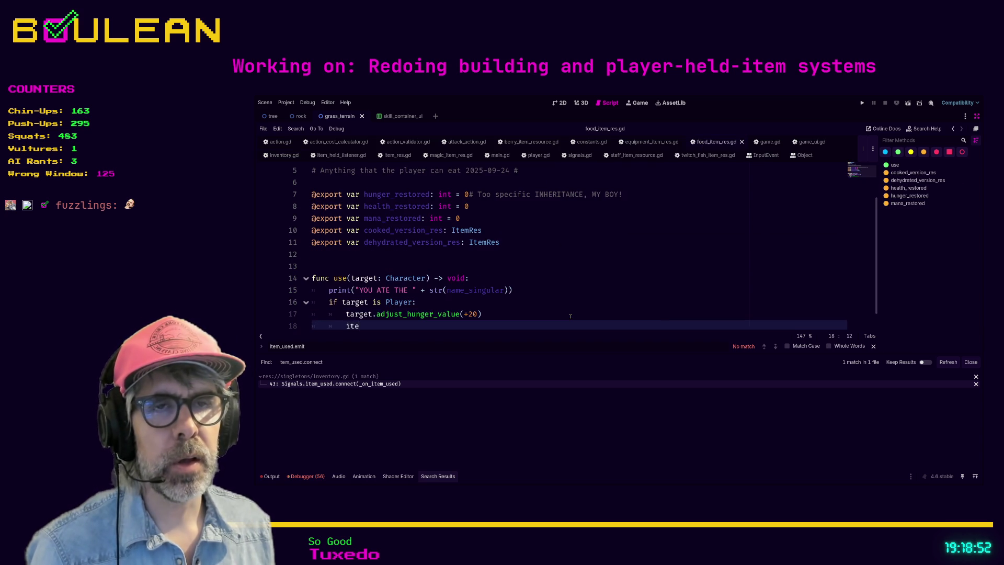
pyautogui.write('m')
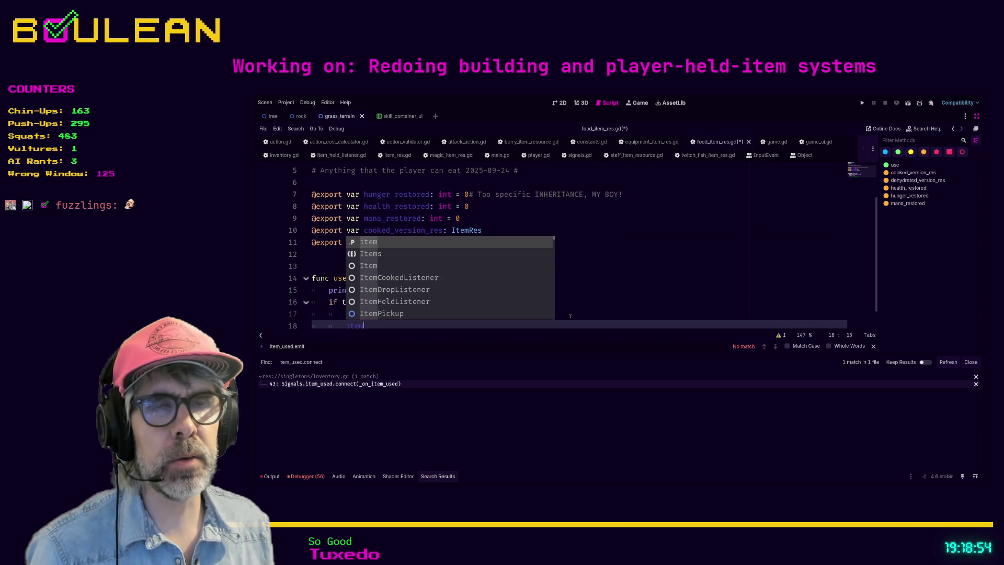
pyautogui.press('BackSpace')
pyautogui.press('BackSpace')
pyautogui.press('BackSpace')
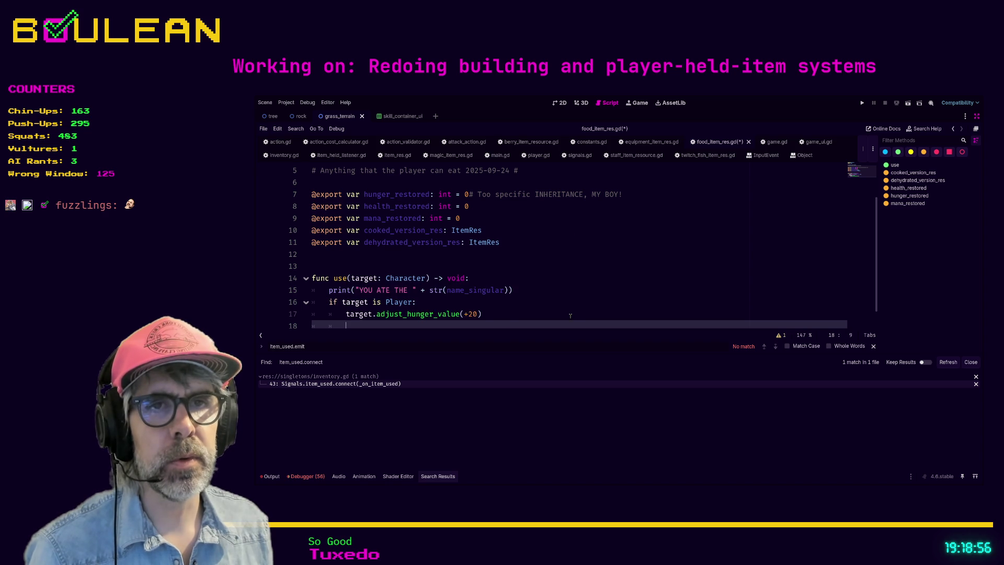
pyautogui.write('Signals.e')
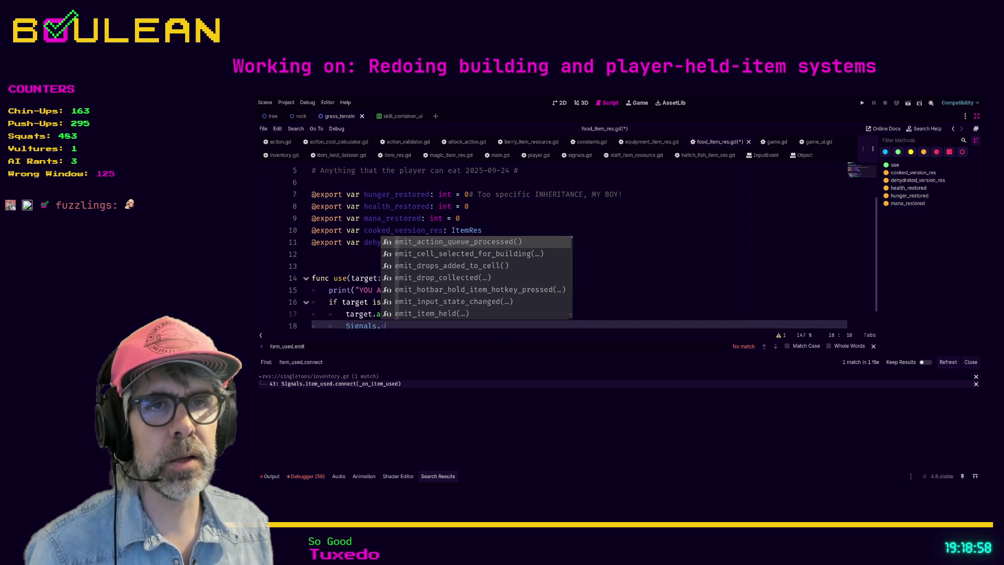
pyautogui.write('mit ite')
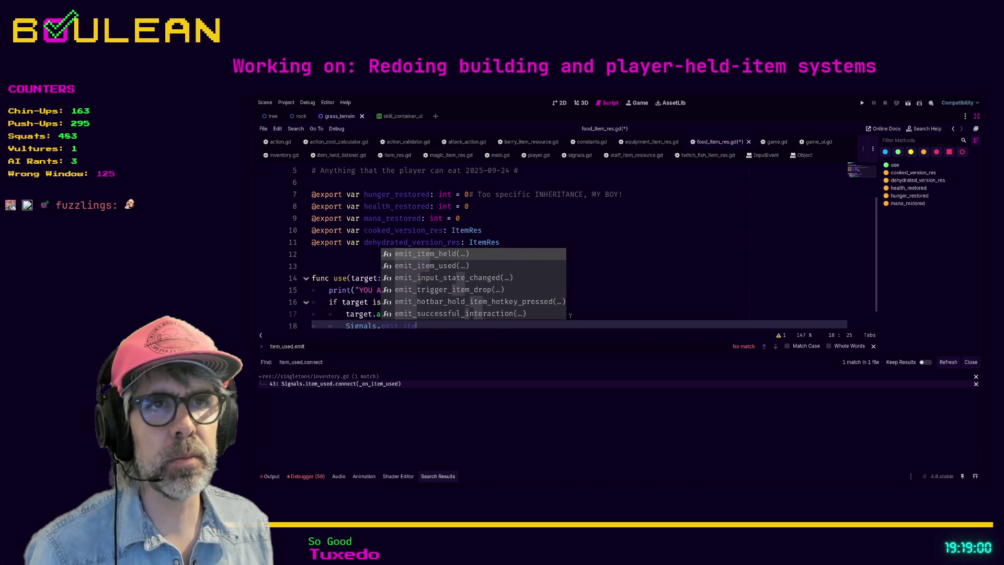
pyautogui.press('Down')
pyautogui.press('Return')
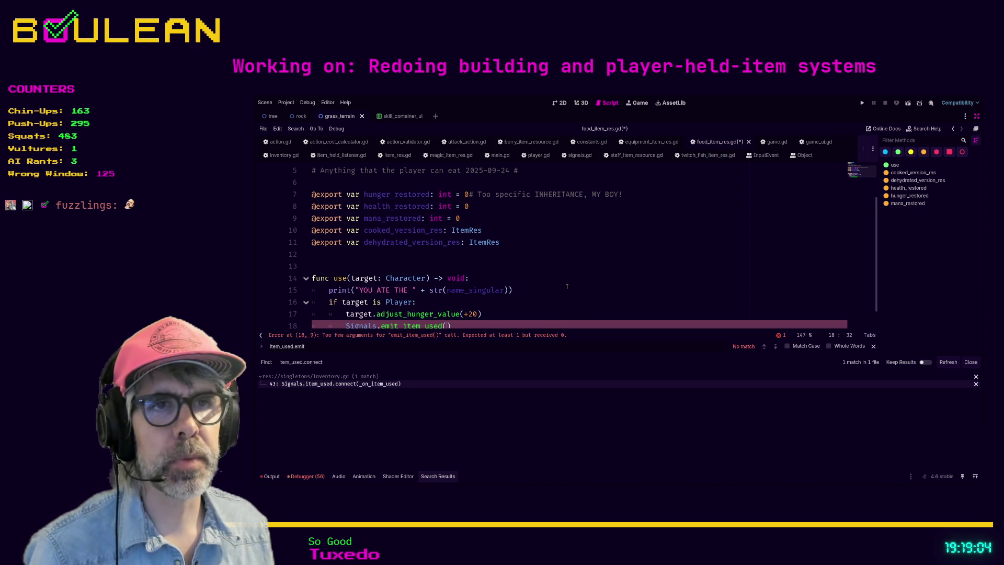
pyautogui.scroll(1, 567, 286)
pyautogui.scroll(1, 594, 292)
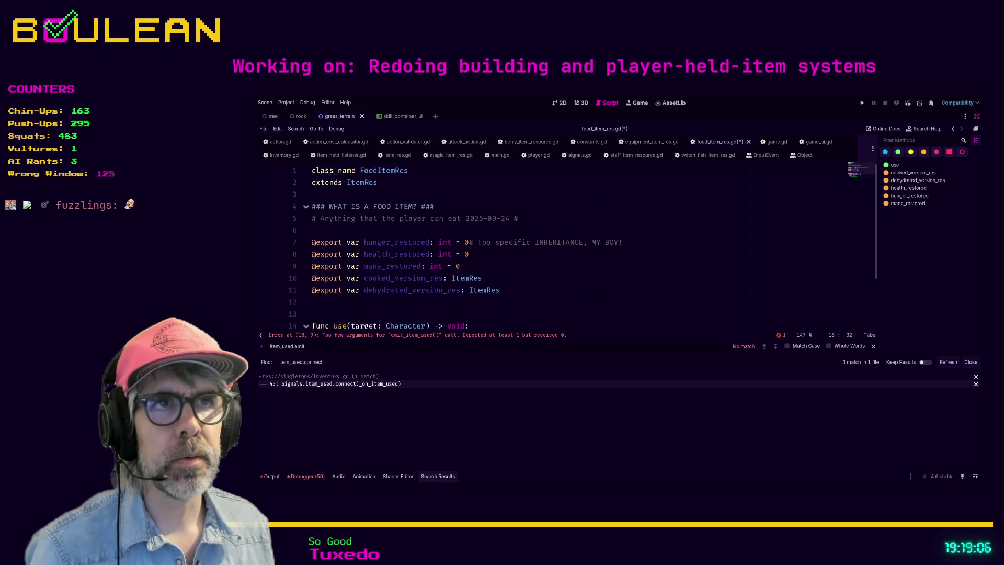
pyautogui.scroll(-2, 593, 292)
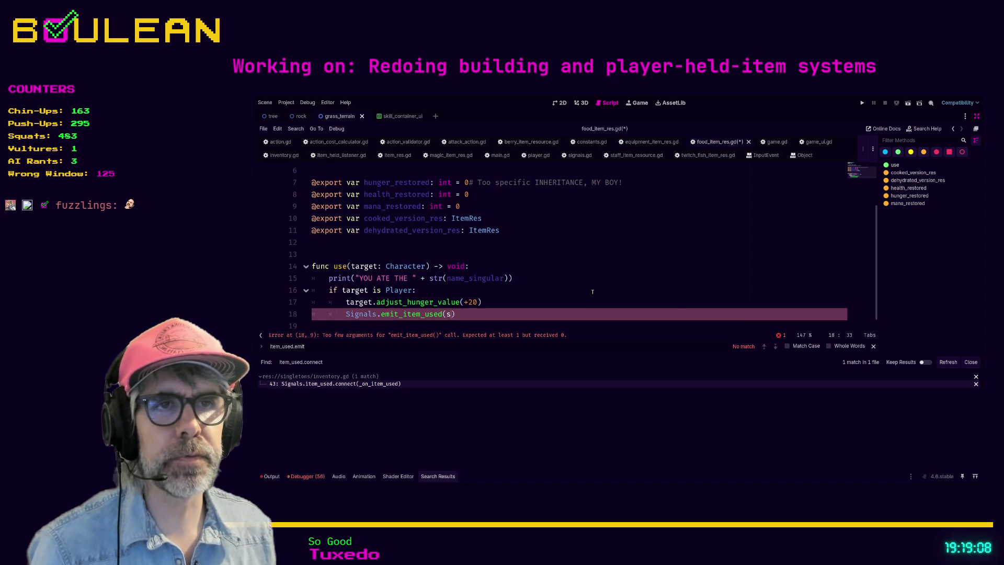
pyautogui.write('self')
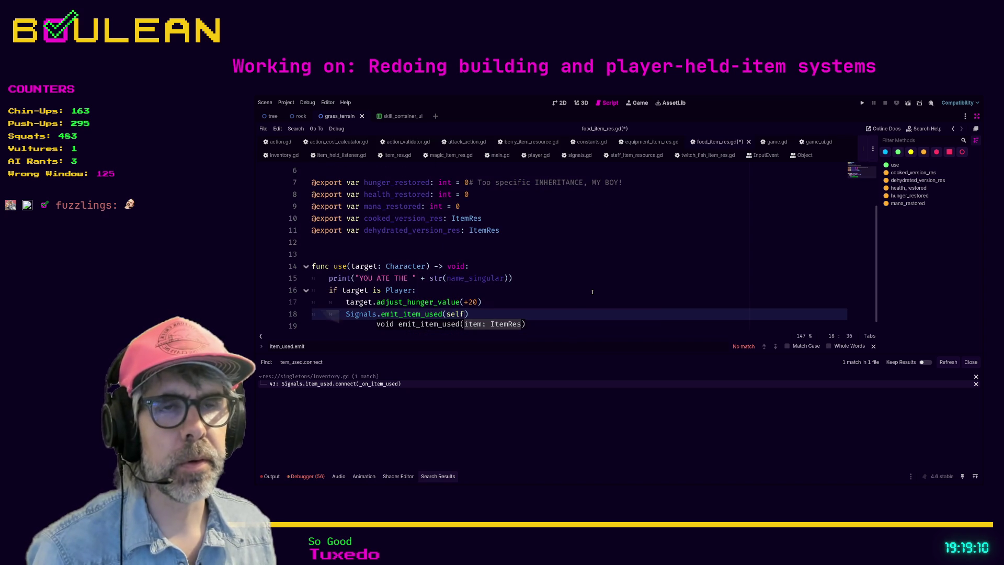
# Step: Save the food item script, check item_held_listener.gd, and run the game with F5
pyautogui.click(578, 299)
pyautogui.hotkey('ctrl', 's')
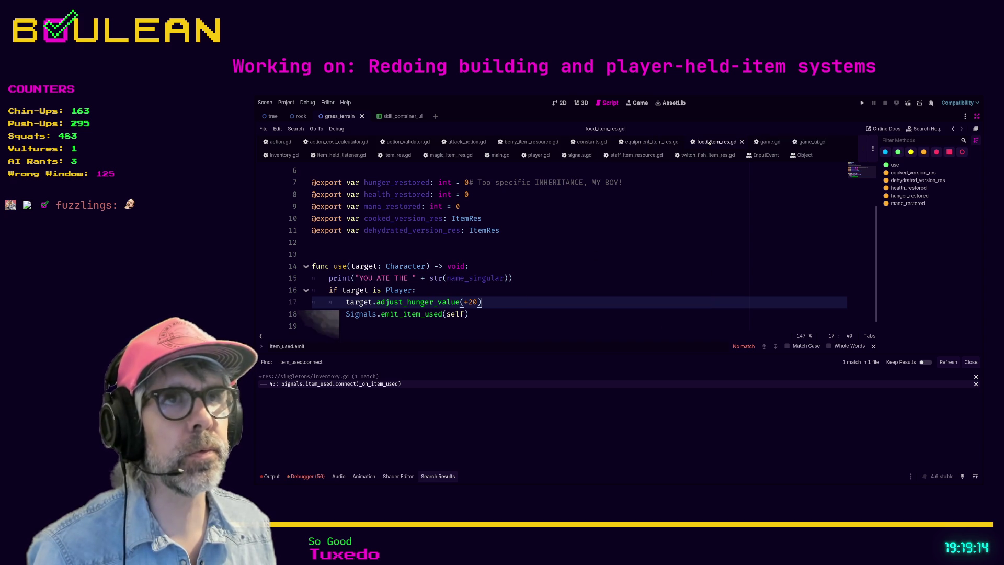
pyautogui.click(340, 155)
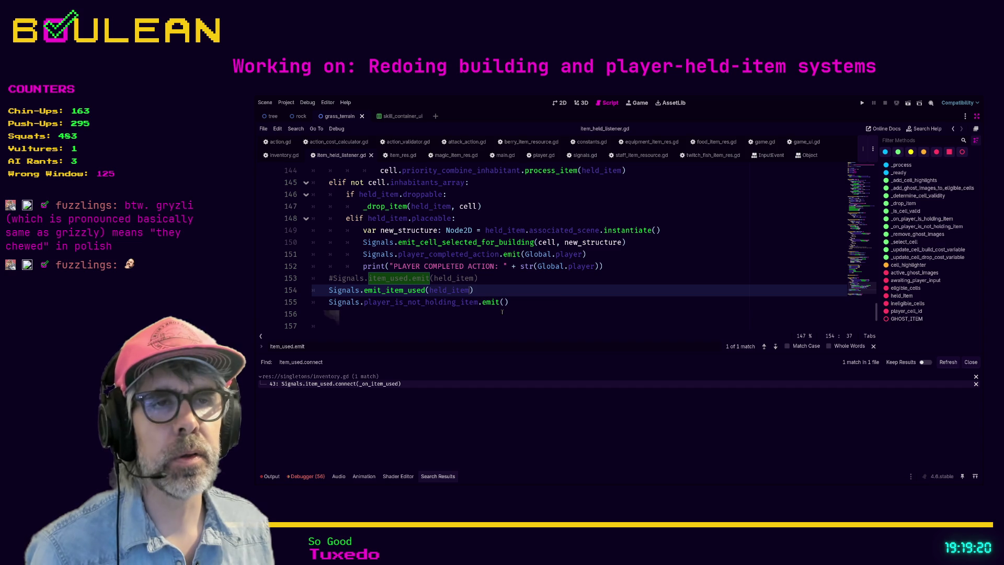
pyautogui.click(563, 301)
pyautogui.press('F5')
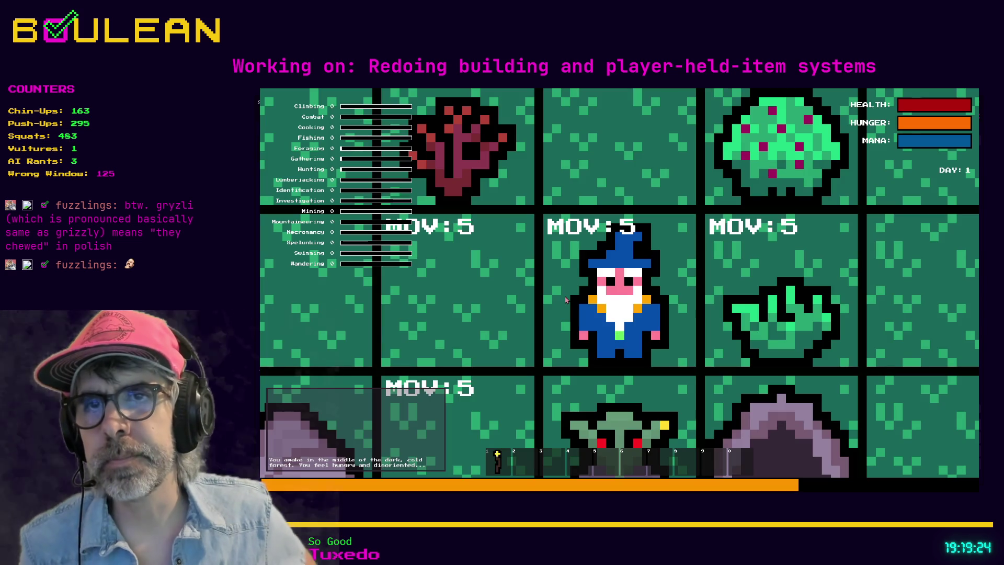
# Step: Zoom out and move the wizard to collect a Stick from the sapling and a Green Mushroom
pyautogui.scroll(-5, 565, 300)
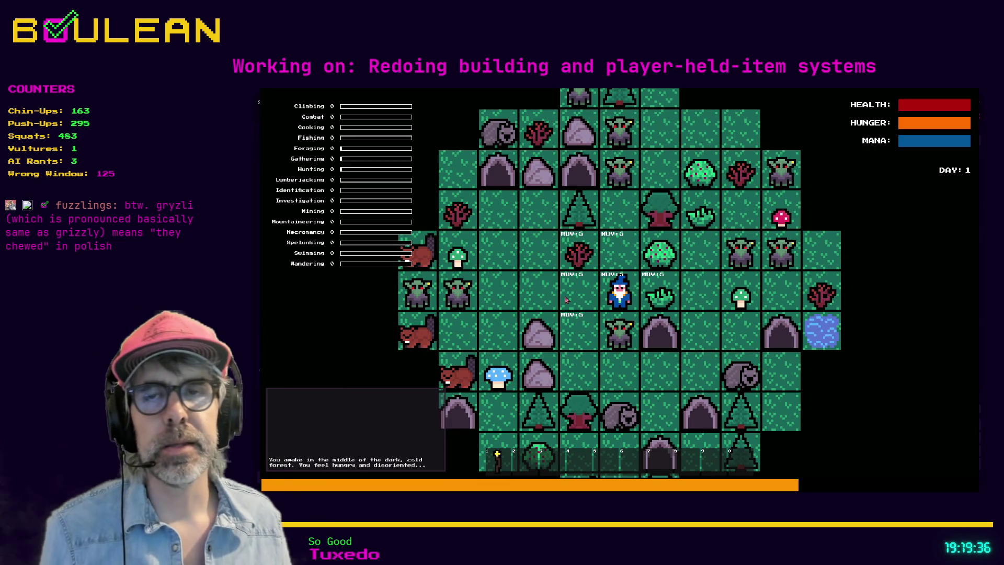
pyautogui.click(566, 299)
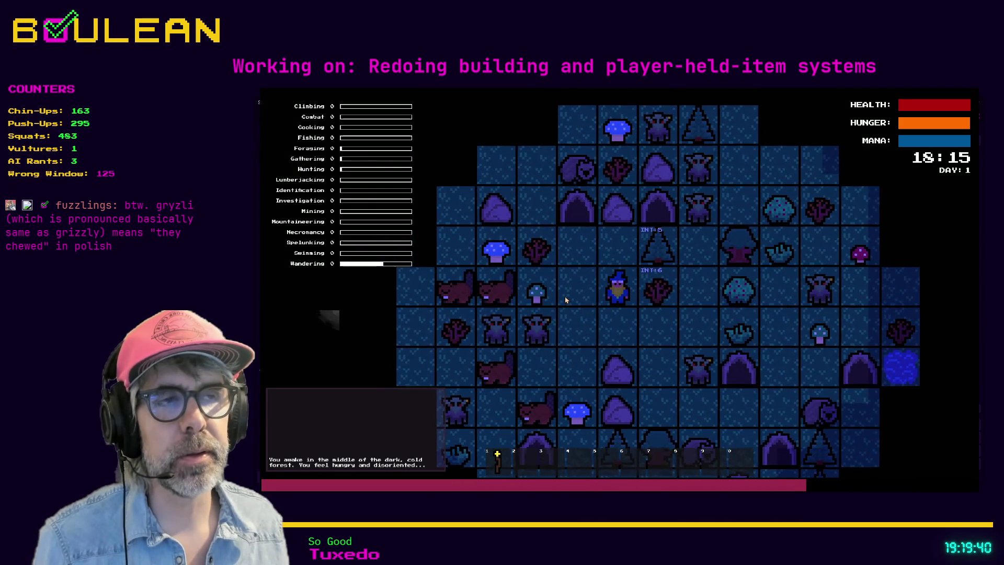
pyautogui.press('e')
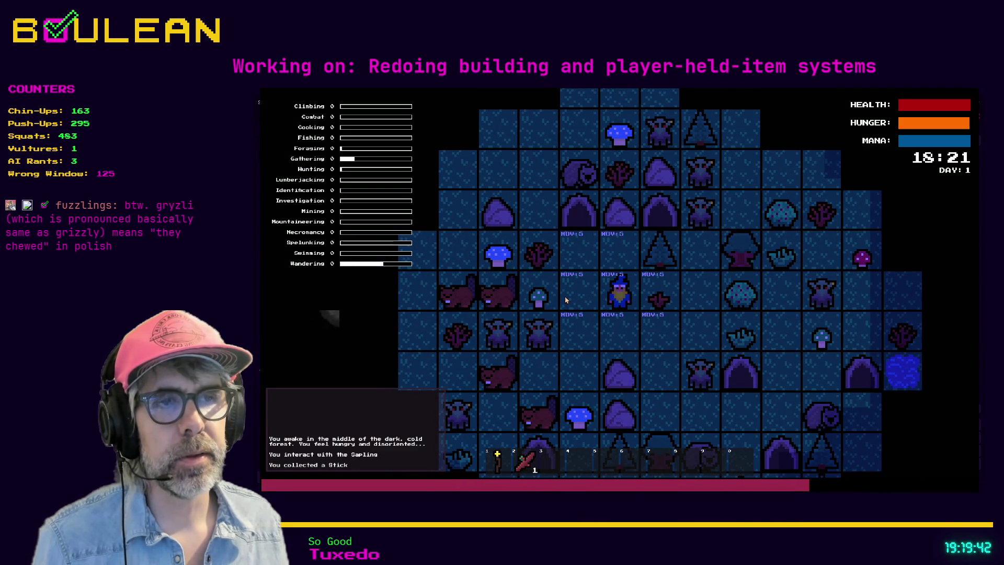
pyautogui.click(566, 299)
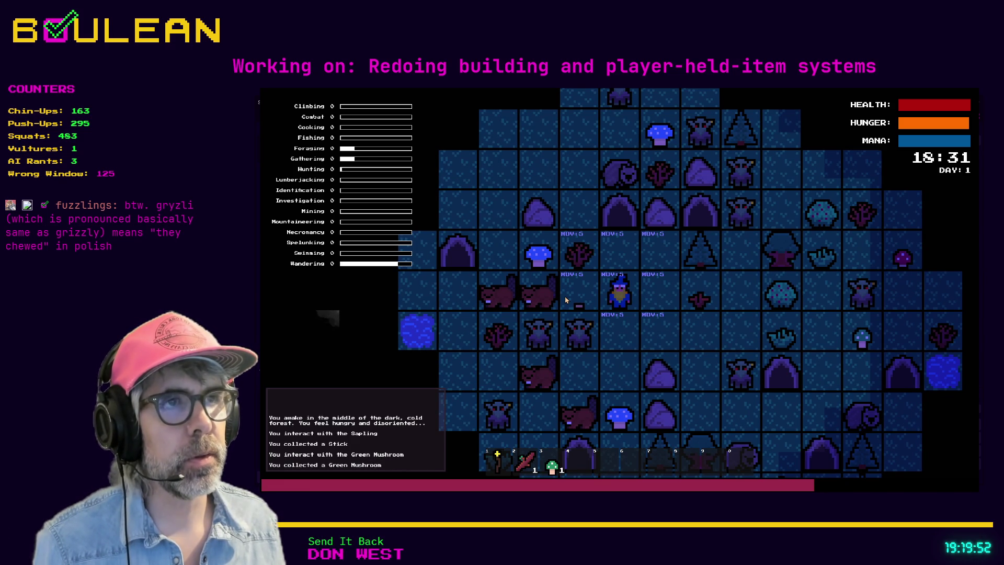
# Step: Switch to investigate mode and investigate the Berry Bush to the right three times
pyautogui.press('i')
pyautogui.press('Right')
pyautogui.press('Right')
pyautogui.press('Right')
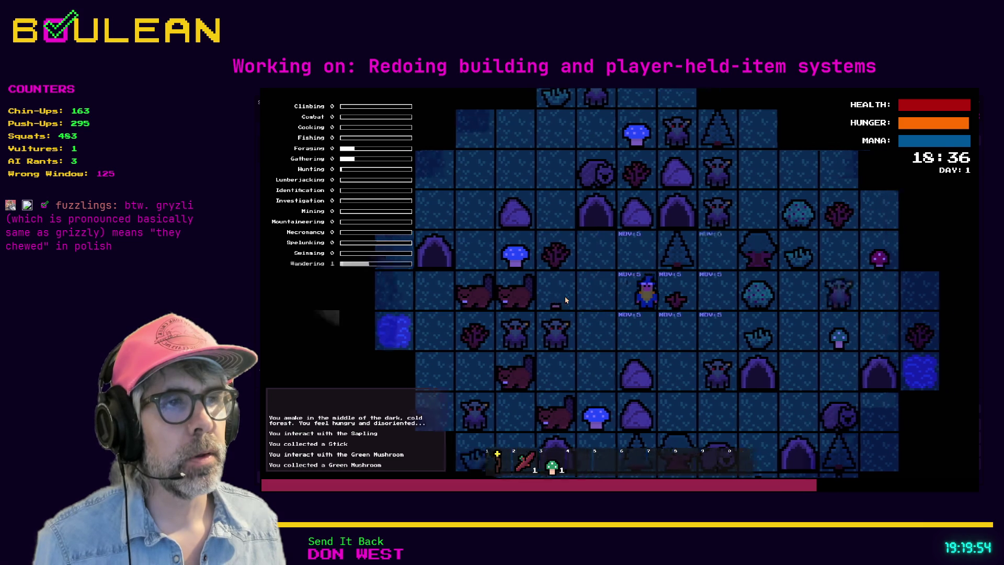
pyautogui.press('Right')
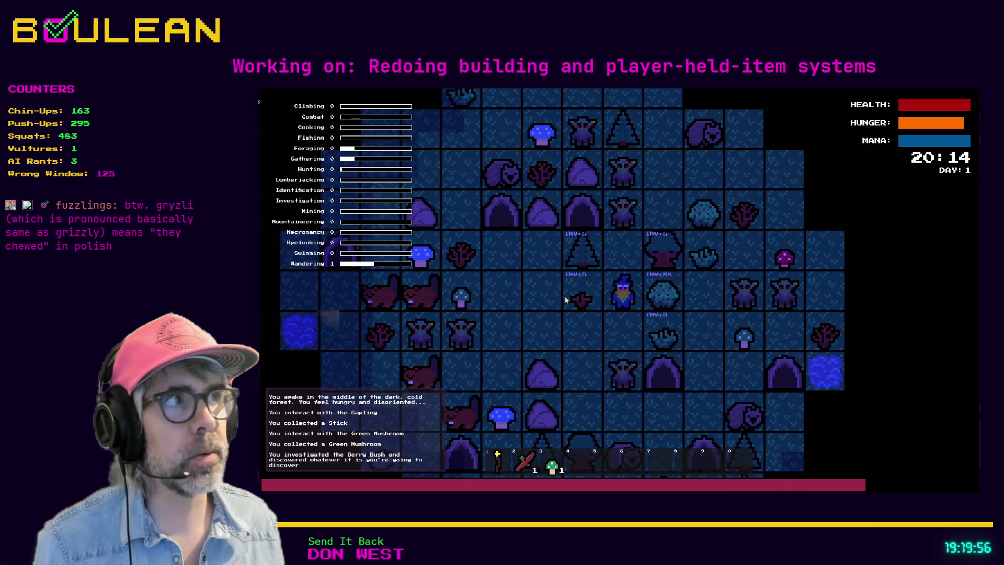
pyautogui.press('Right')
pyautogui.press('Right')
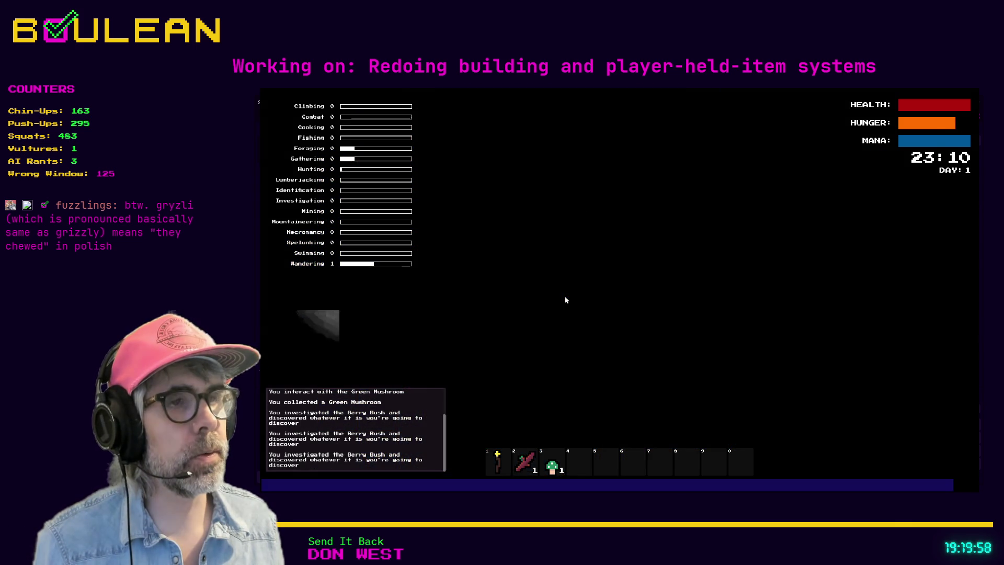
# Step: Eat the green mushroom, pick three berries from the Berry Bush and eat them, then step west
pyautogui.press('e')
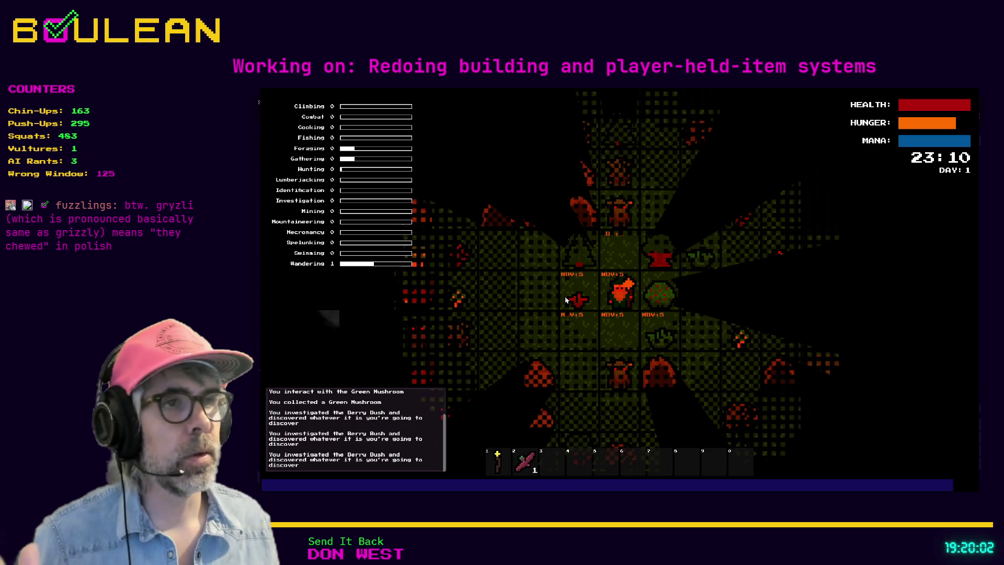
pyautogui.press('e')
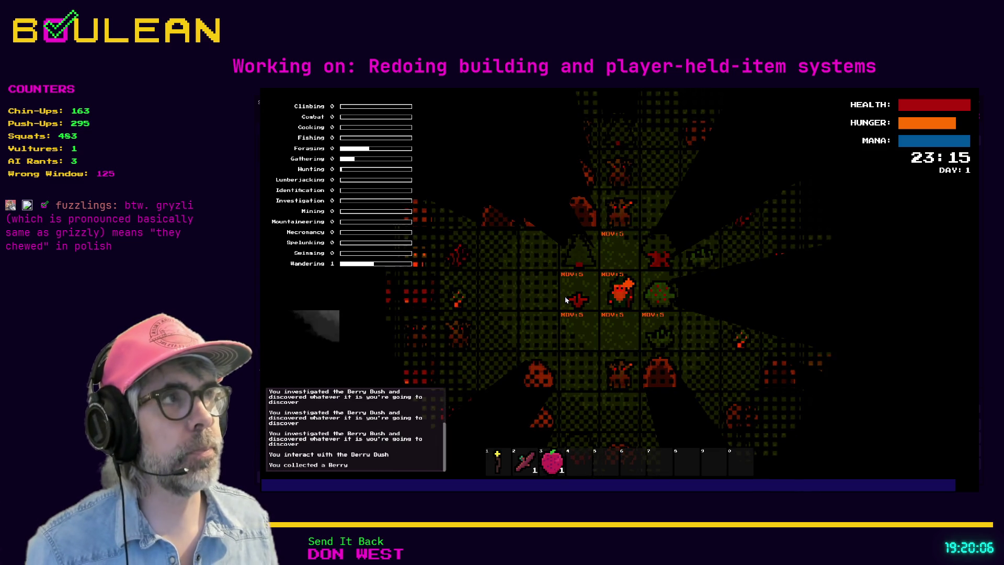
pyautogui.press('3')
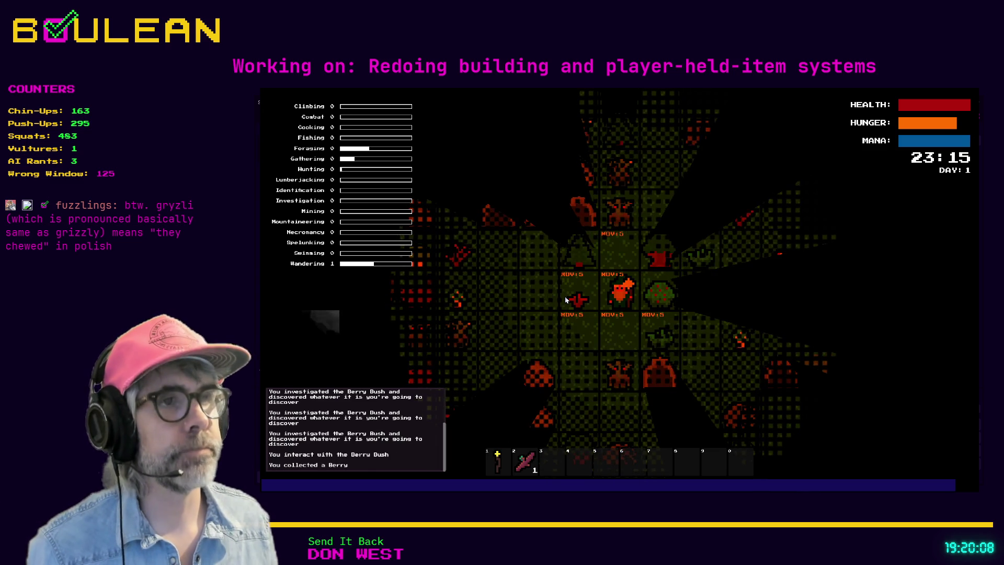
pyautogui.press('e')
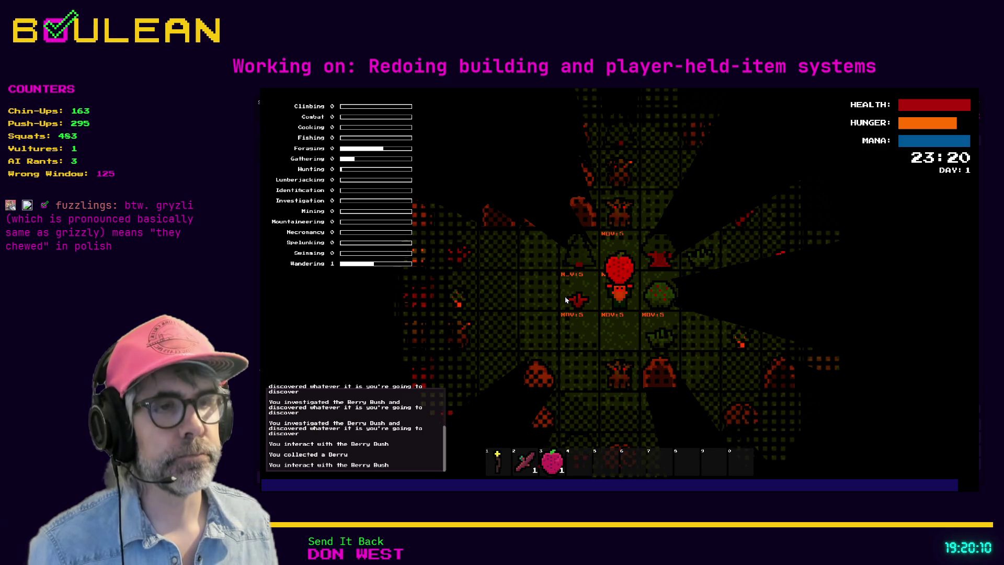
pyautogui.press('e')
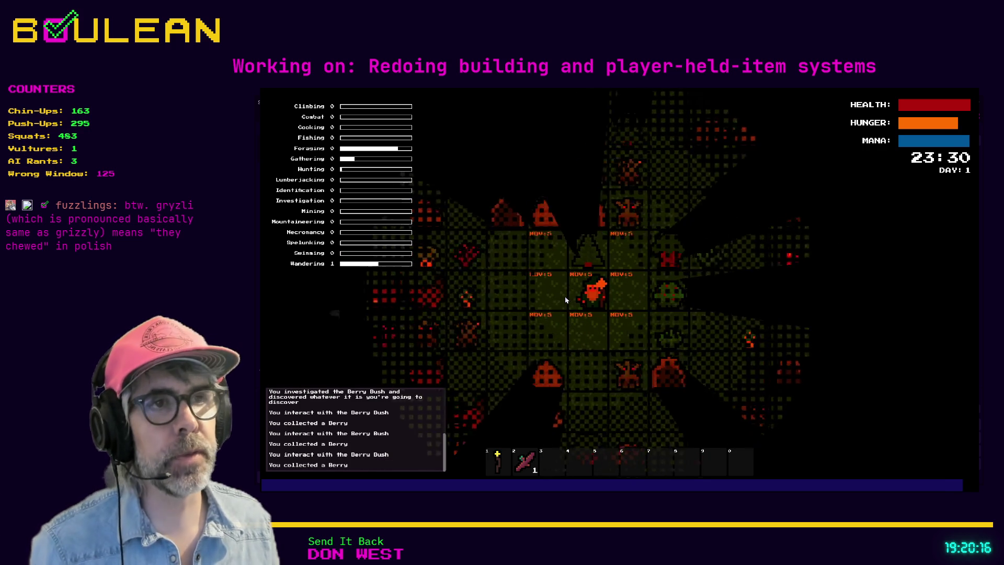
pyautogui.press('a')
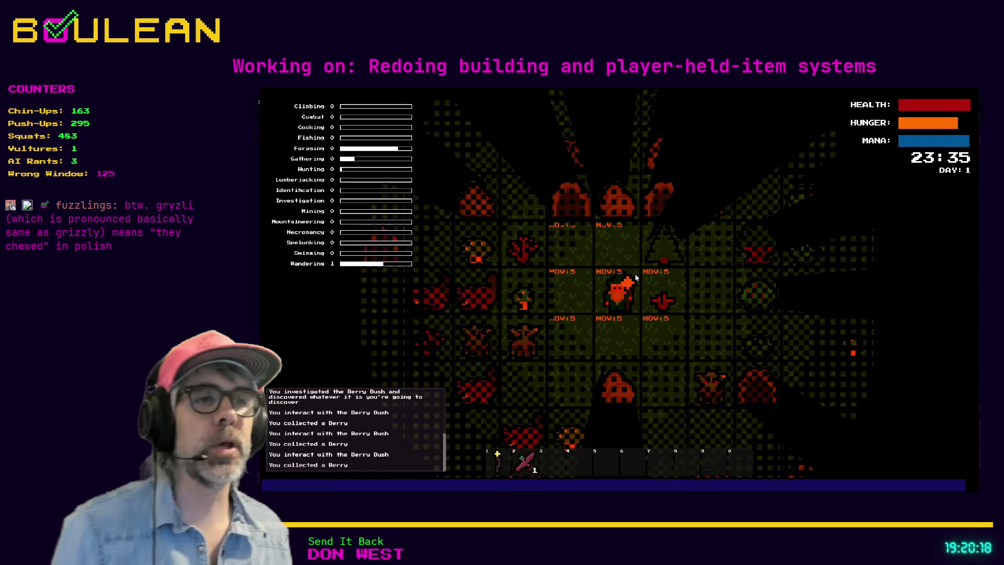
pyautogui.scroll(3, 635, 277)
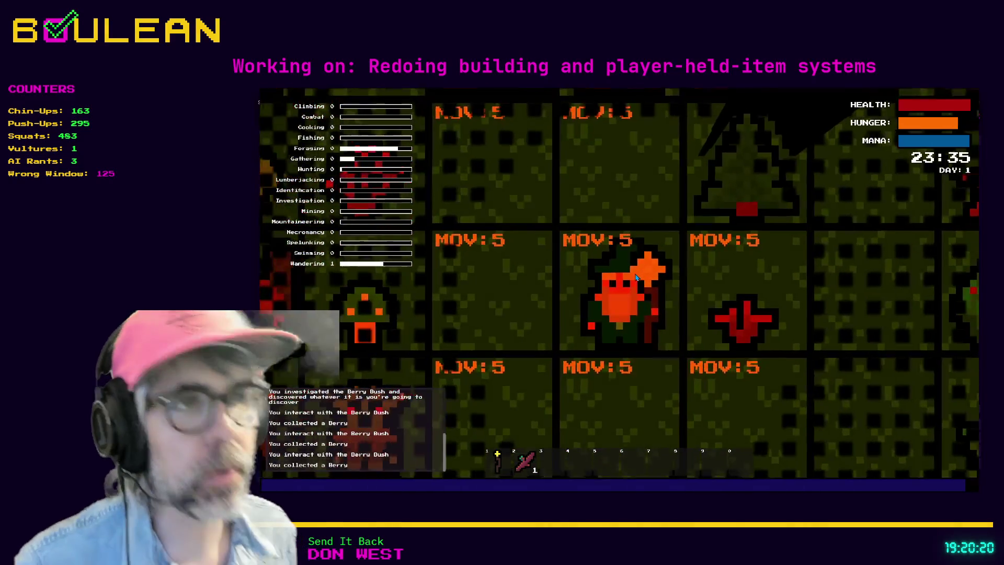
pyautogui.scroll(2, 637, 277)
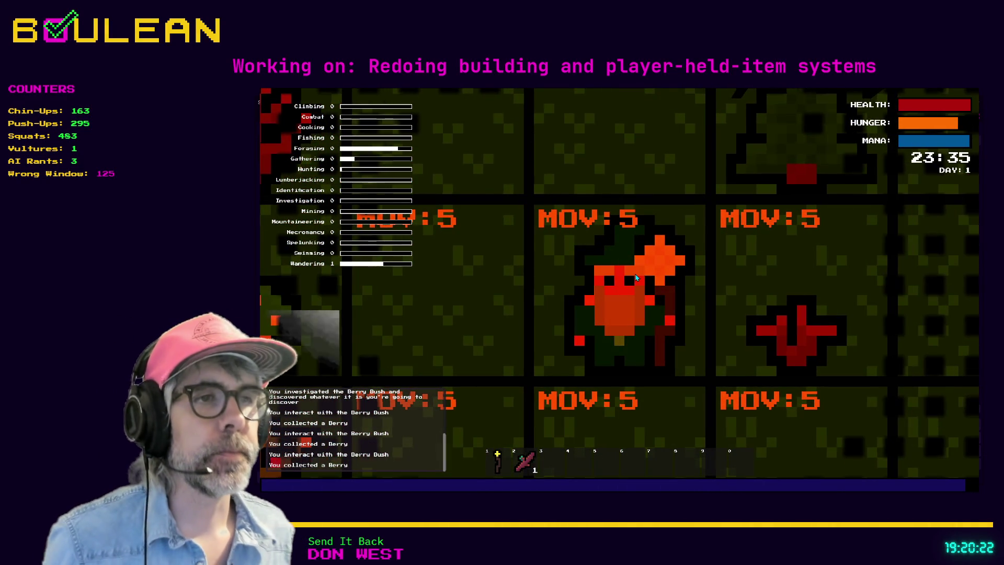
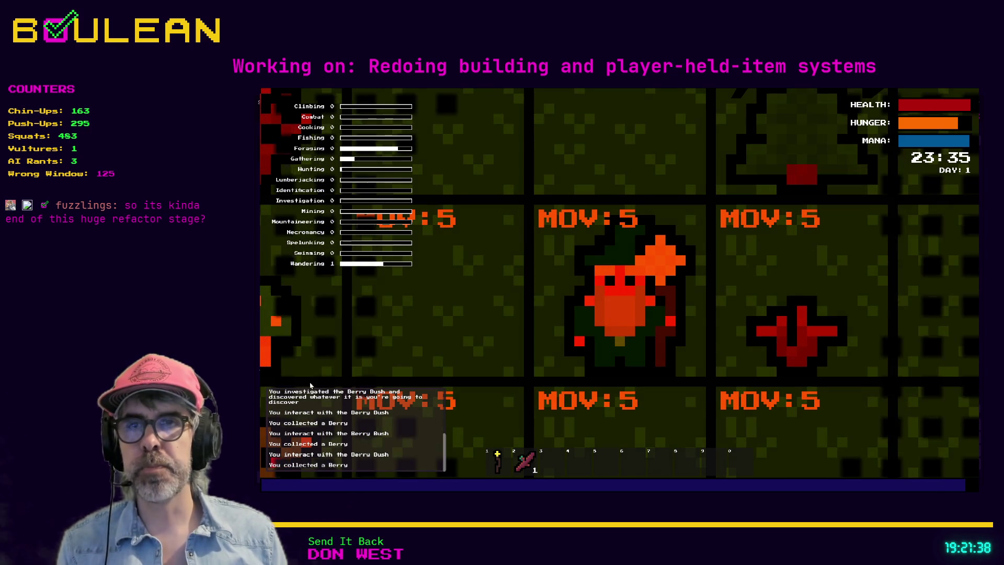
# Step: Stop the running playtest with F8 and switch to player.gd from the script list
pyautogui.press('F8')
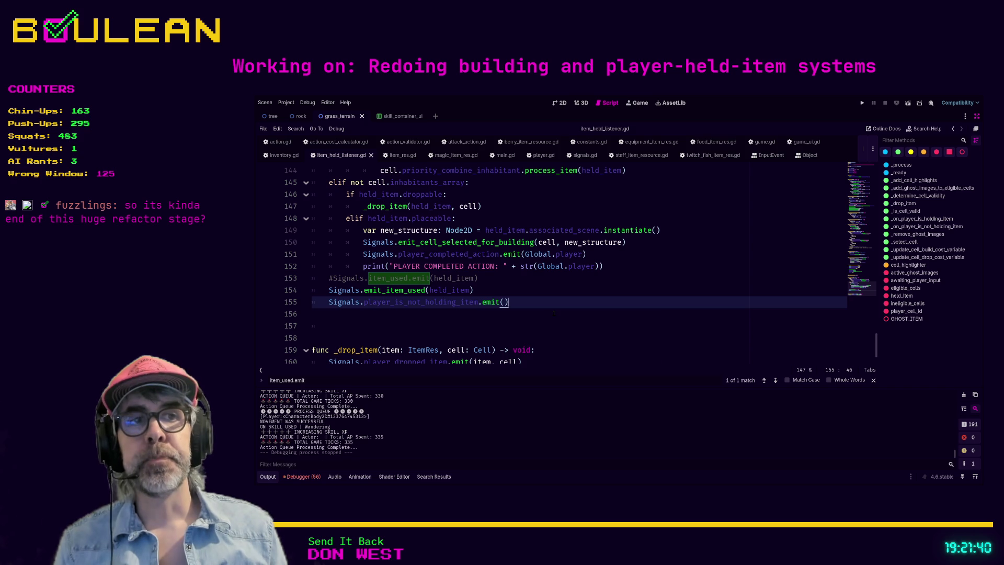
pyautogui.click(518, 318)
pyautogui.click(344, 265)
pyautogui.hotkey('alt', 'Left')
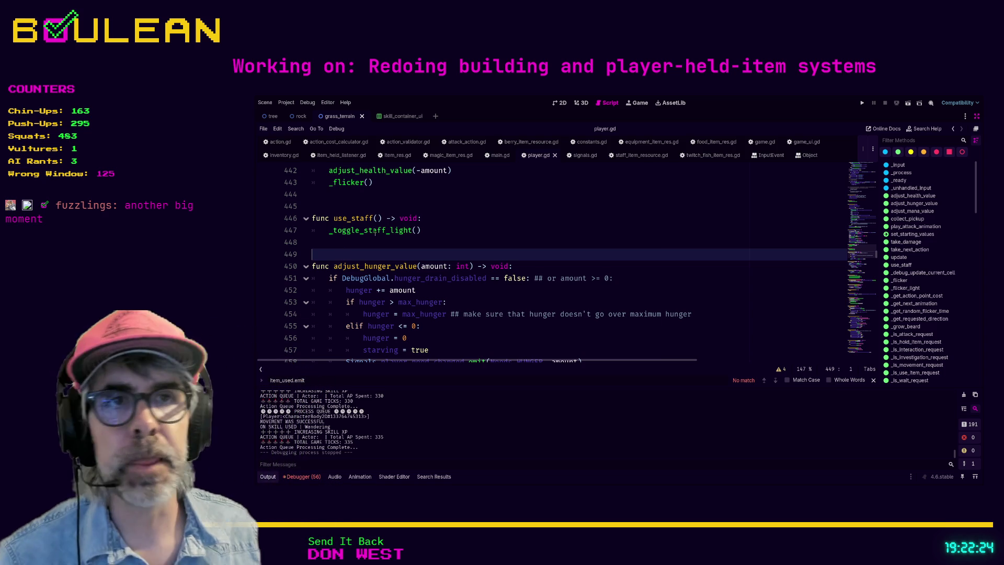
# Step: Close the find bar and go to the use_item_request hotkey checks in _input near line 249
pyautogui.scroll(-1, 444, 231)
pyautogui.click(471, 307)
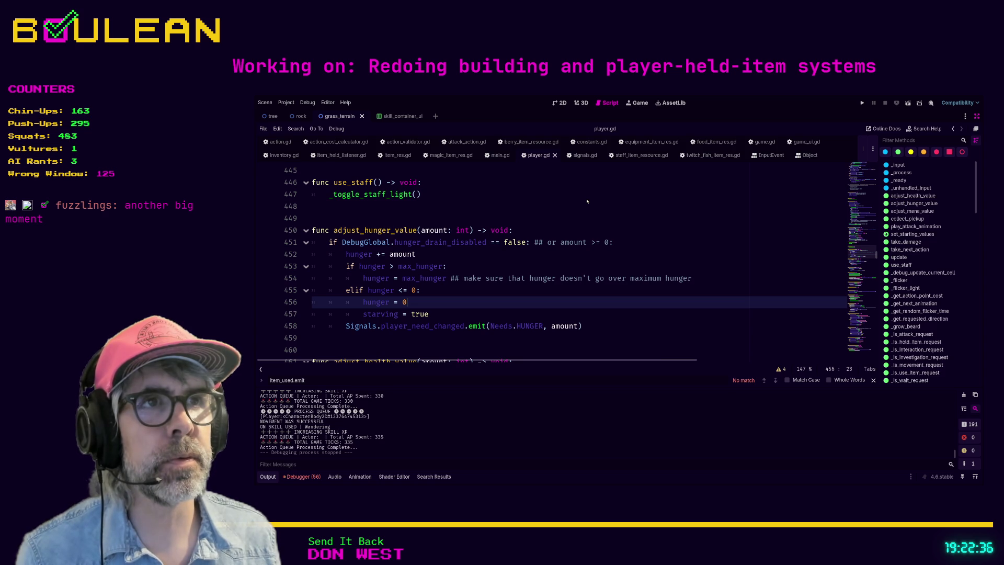
pyautogui.press('Escape')
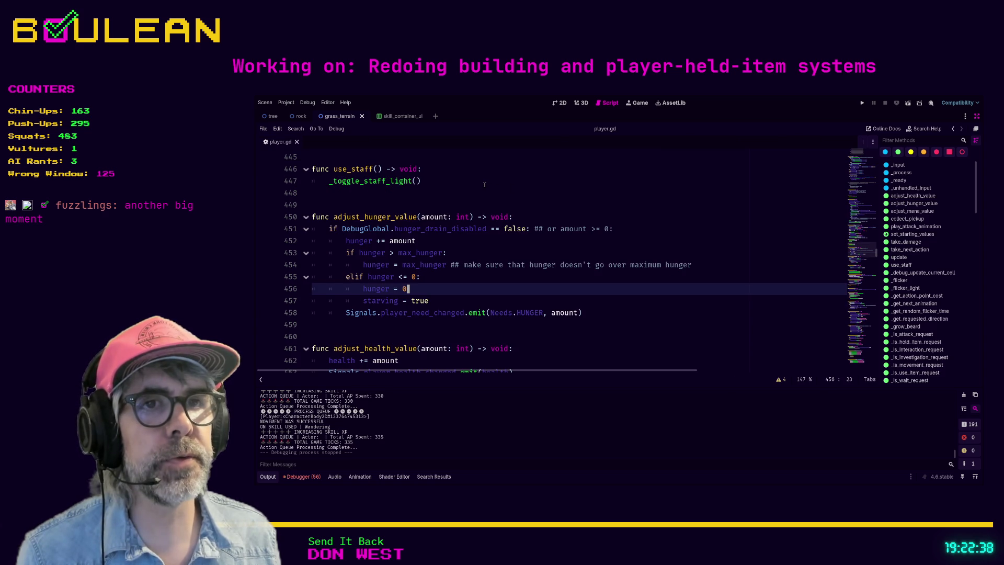
pyautogui.scroll(-11, 484, 184)
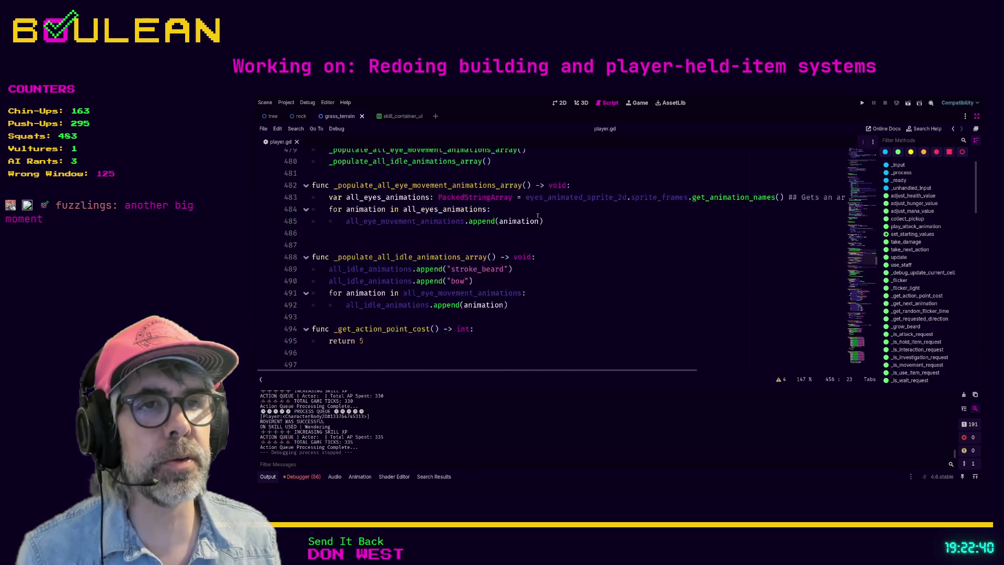
pyautogui.scroll(-9, 538, 215)
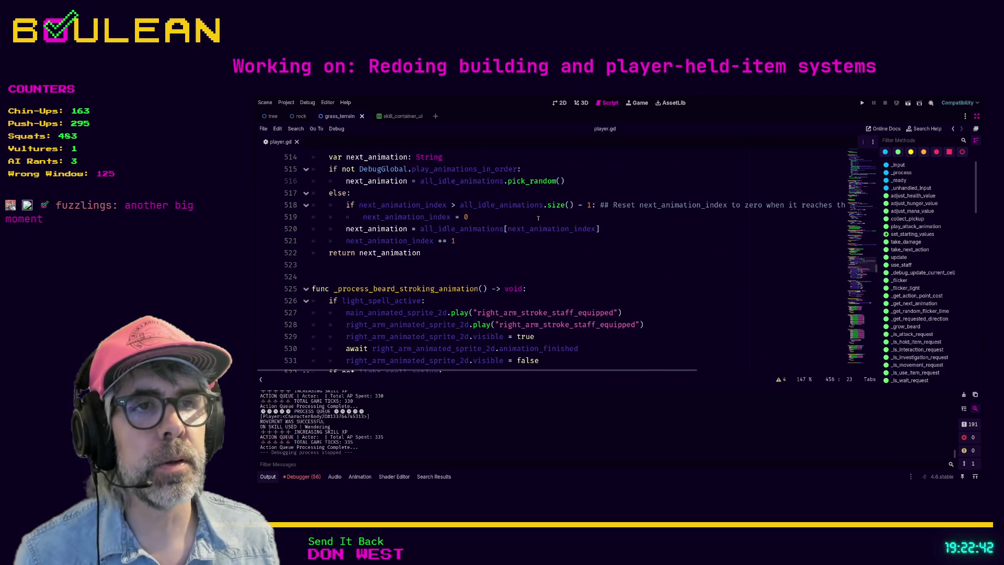
pyautogui.scroll(-3, 538, 218)
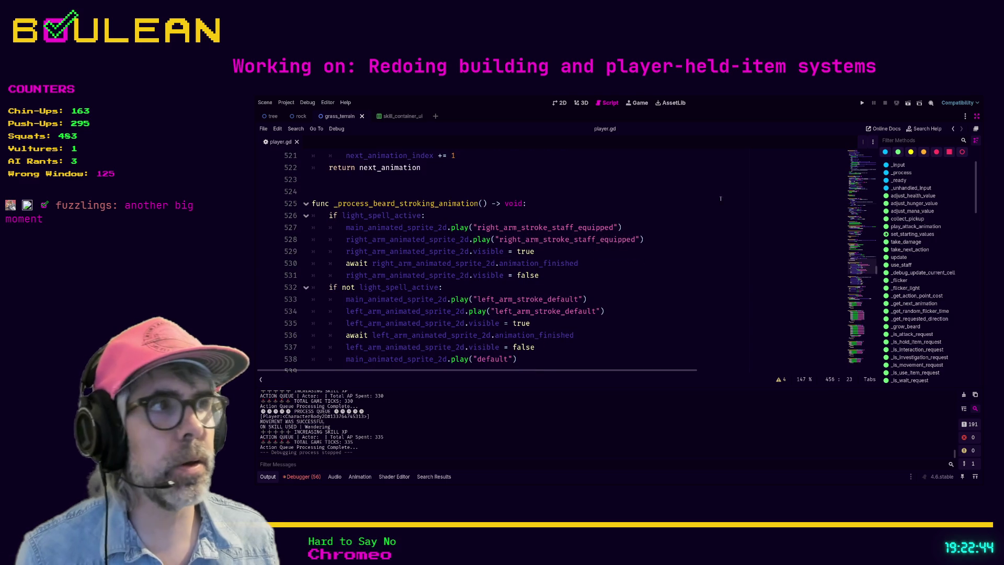
pyautogui.click(898, 164)
pyautogui.scroll(-5, 687, 218)
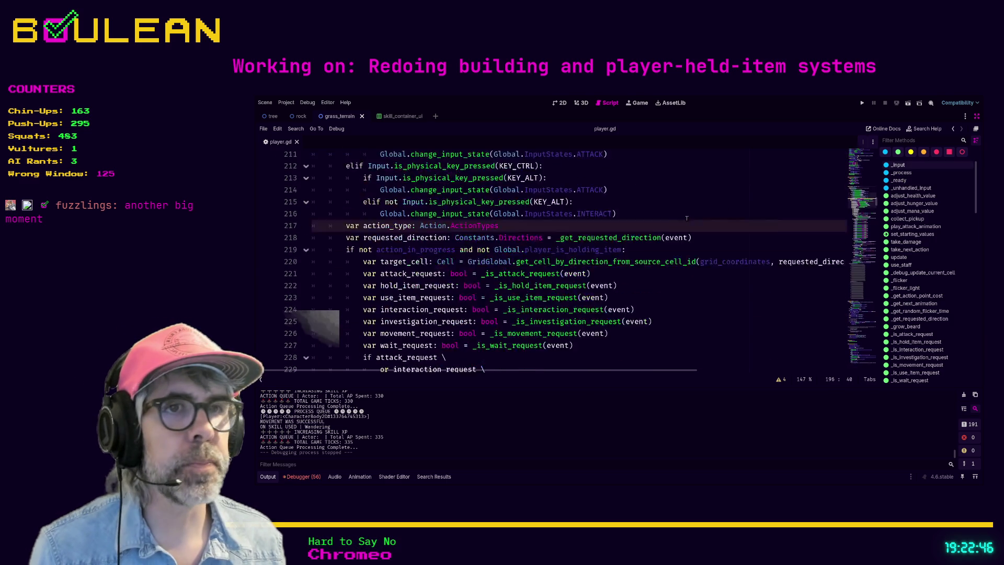
pyautogui.scroll(-6, 686, 218)
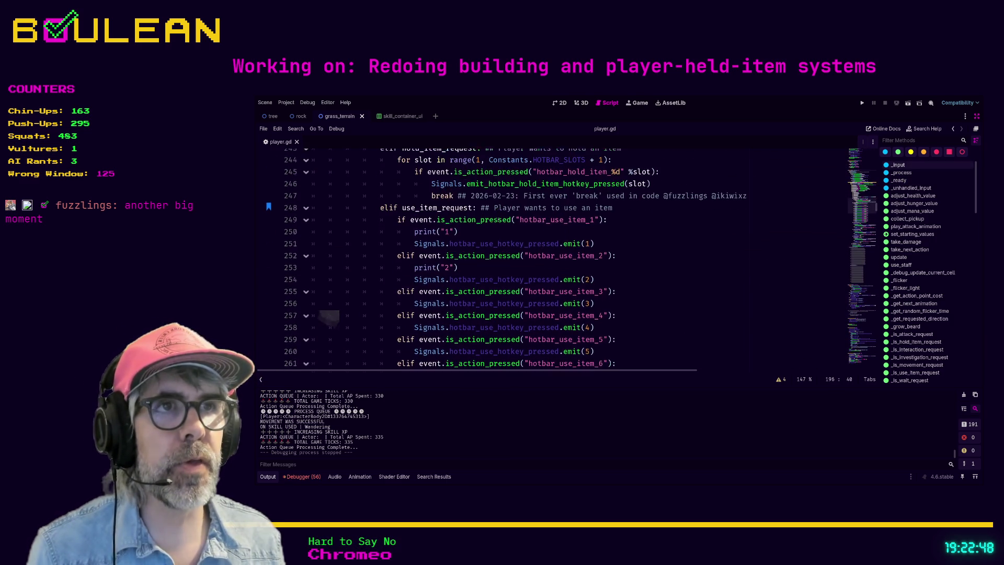
pyautogui.scroll(4, 497, 219)
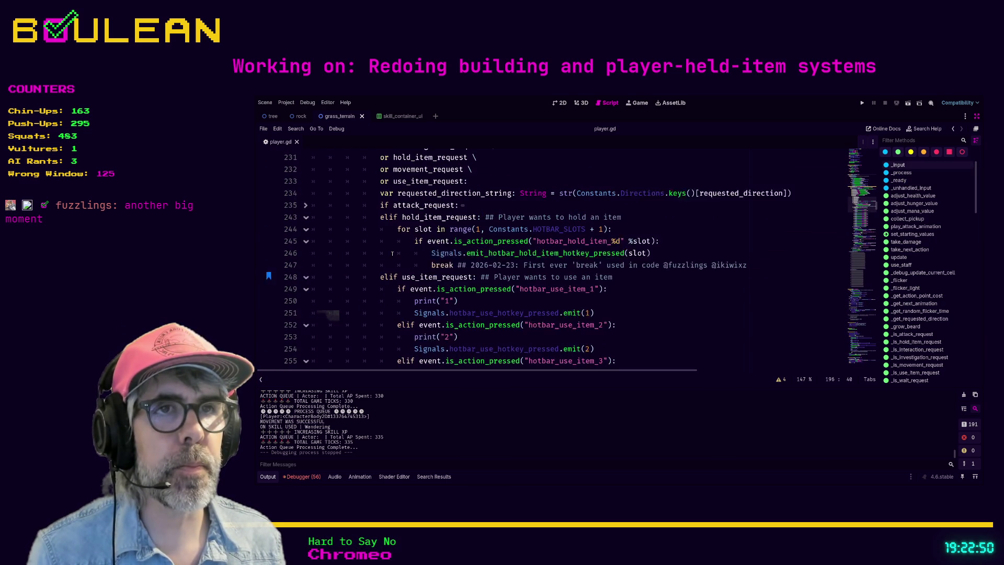
pyautogui.click(397, 300)
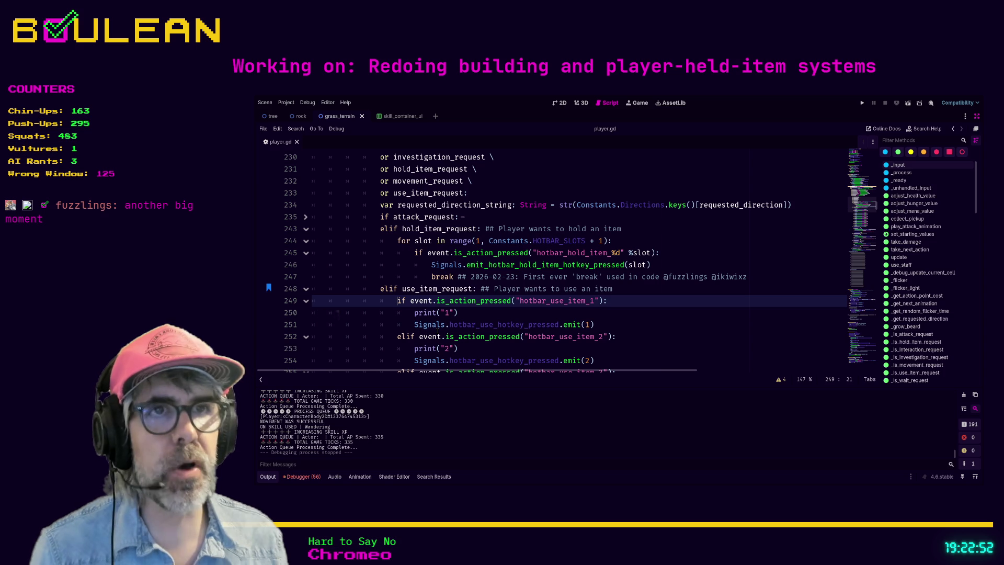
# Step: Insert a 'for slot in range(1, Contants.HOTBAR_SLOTS + 1):' loop above the use-item hotkey checks
pyautogui.press('Return')
pyautogui.press('Return')
pyautogui.press('Return')
pyautogui.press('Up')
pyautogui.press('Up')
pyautogui.press('Up')
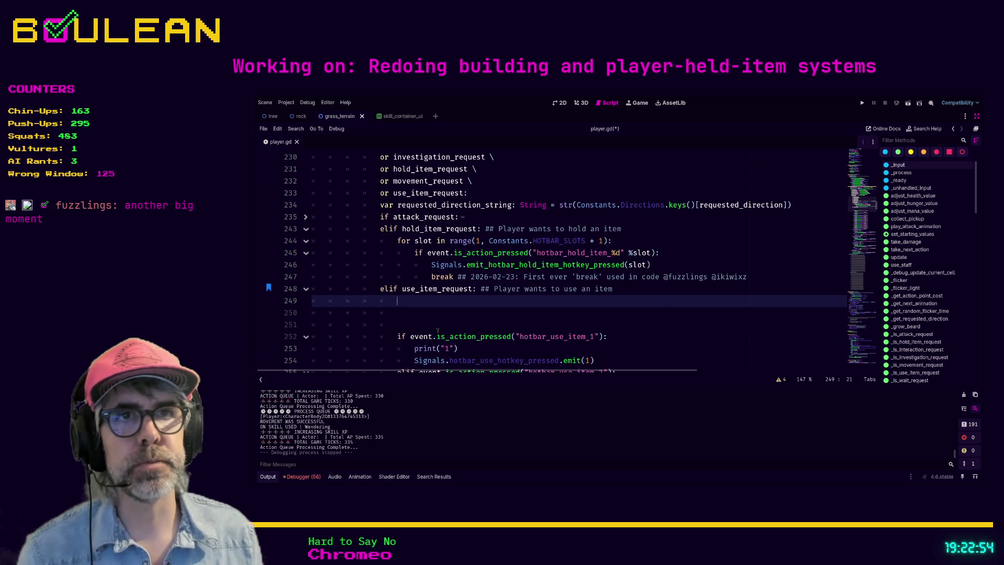
pyautogui.write('for slot i')
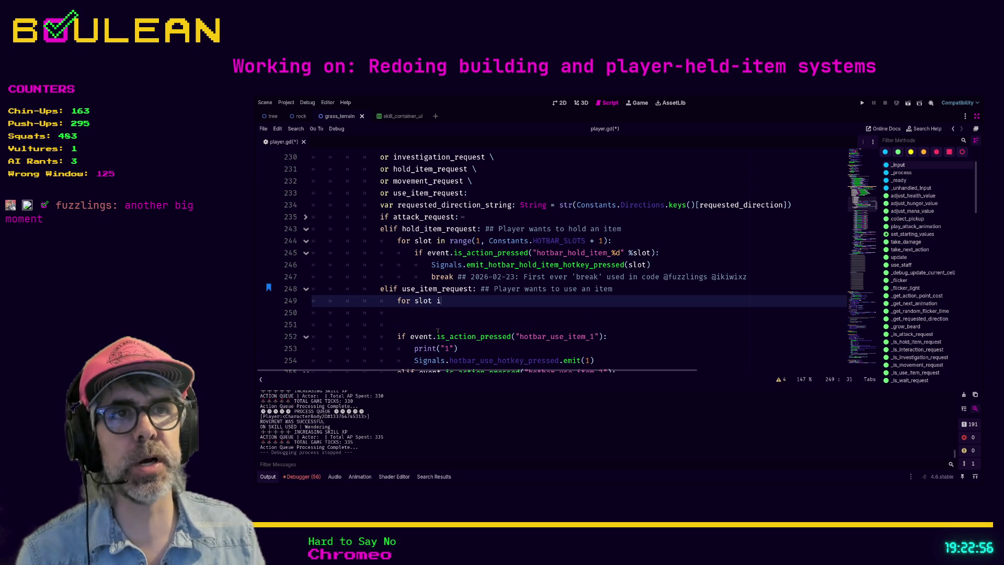
pyautogui.write('n range(1')
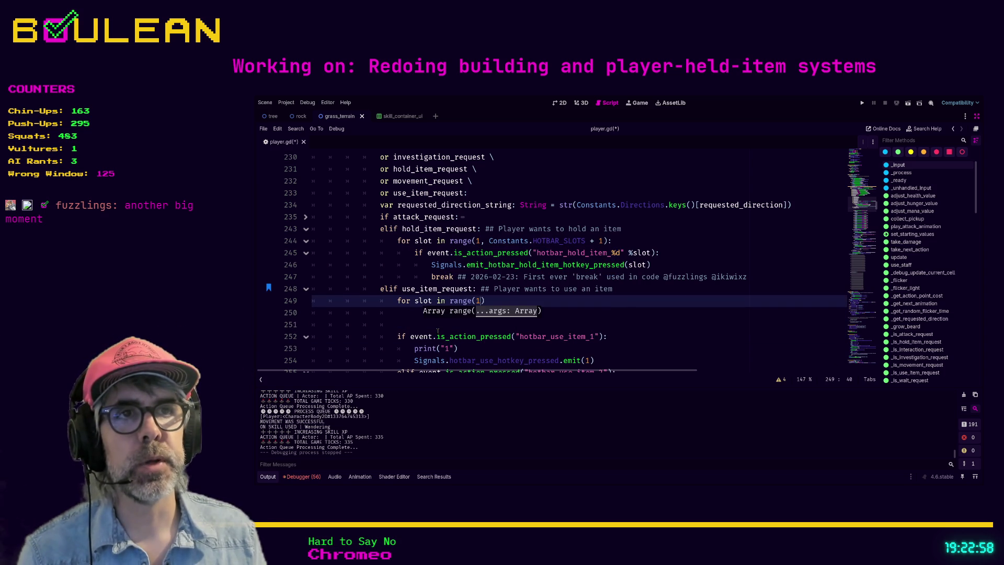
pyautogui.write(', Contants.H')
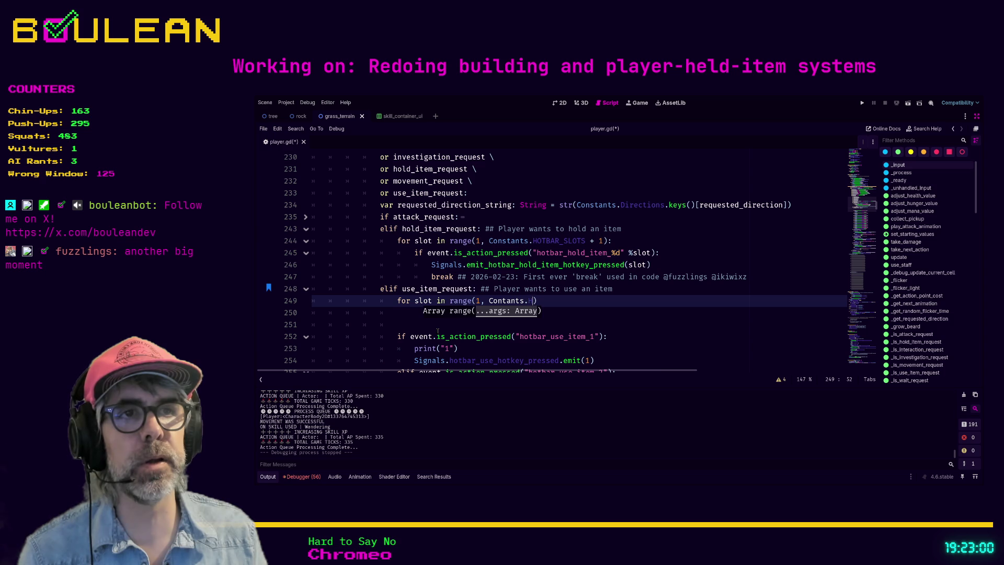
pyautogui.write('OTBAR_')
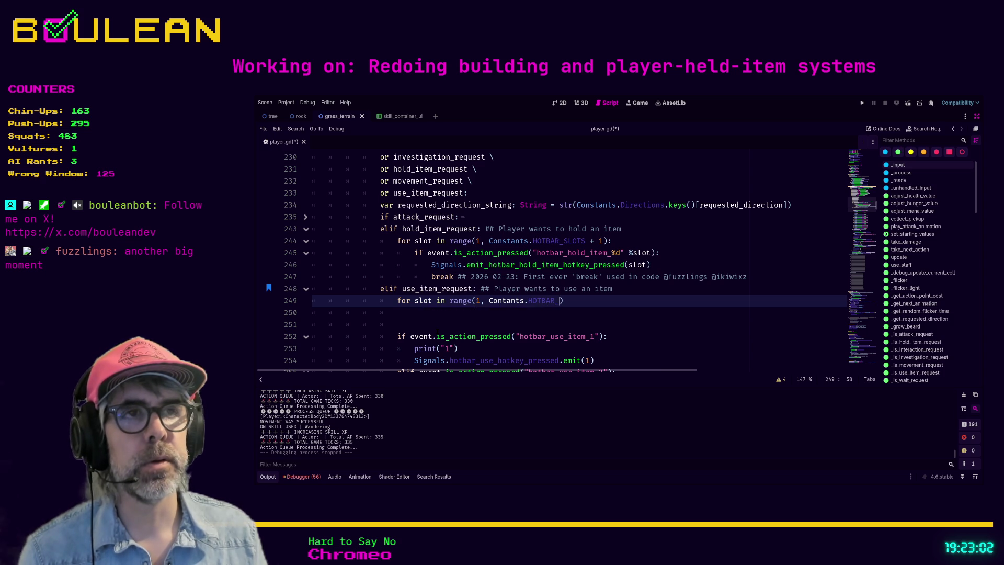
pyautogui.write('SLOTS +1')
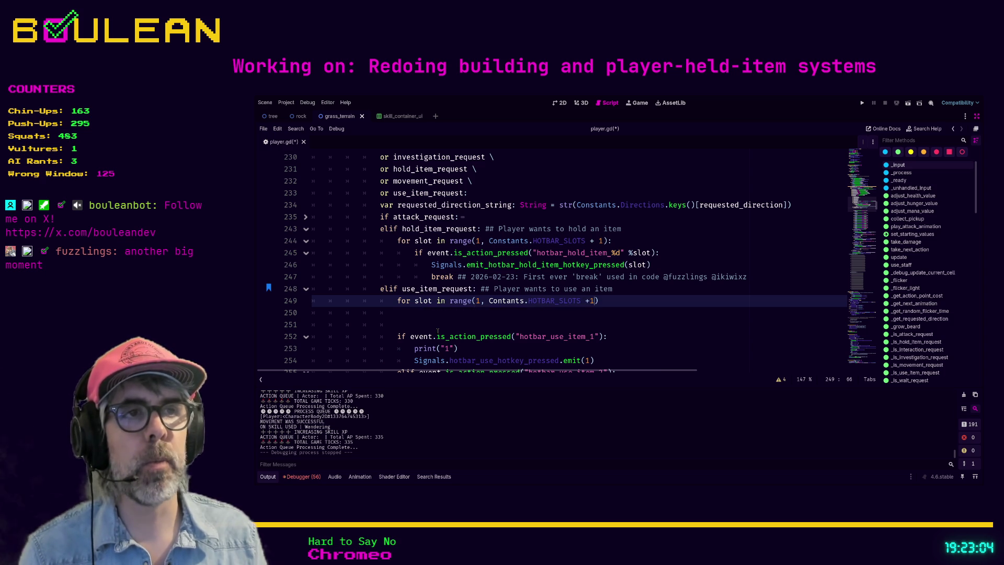
pyautogui.press('BackSpace')
pyautogui.write('1')
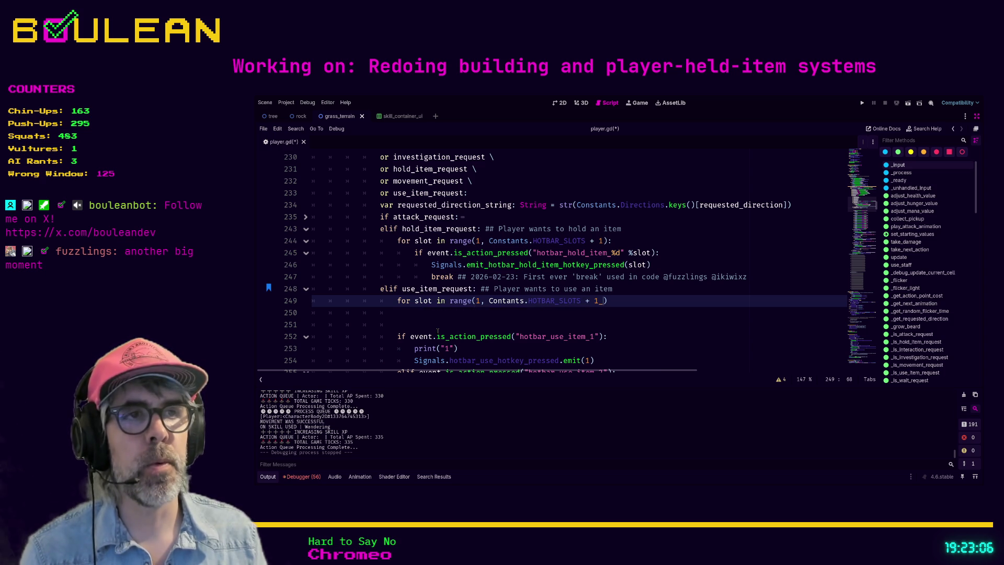
pyautogui.press('BackSpace')
pyautogui.write('):')
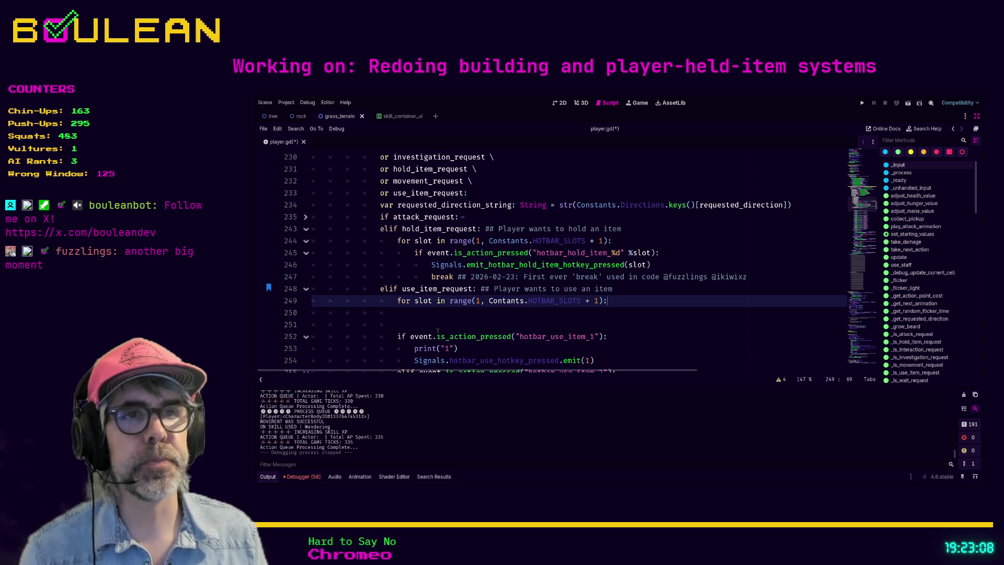
pyautogui.press('Return')
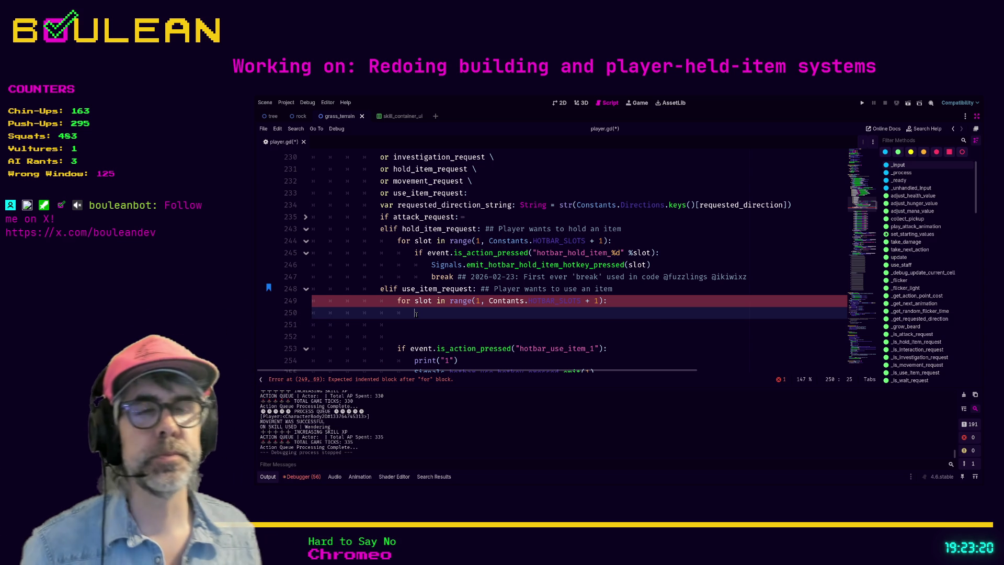
# Step: Inside the loop, test event.is_action_pressed("hotbar_use_item_%d" % slot) and begin typing Signals.emit_hotbar_use
pyautogui.scroll(-1, 553, 279)
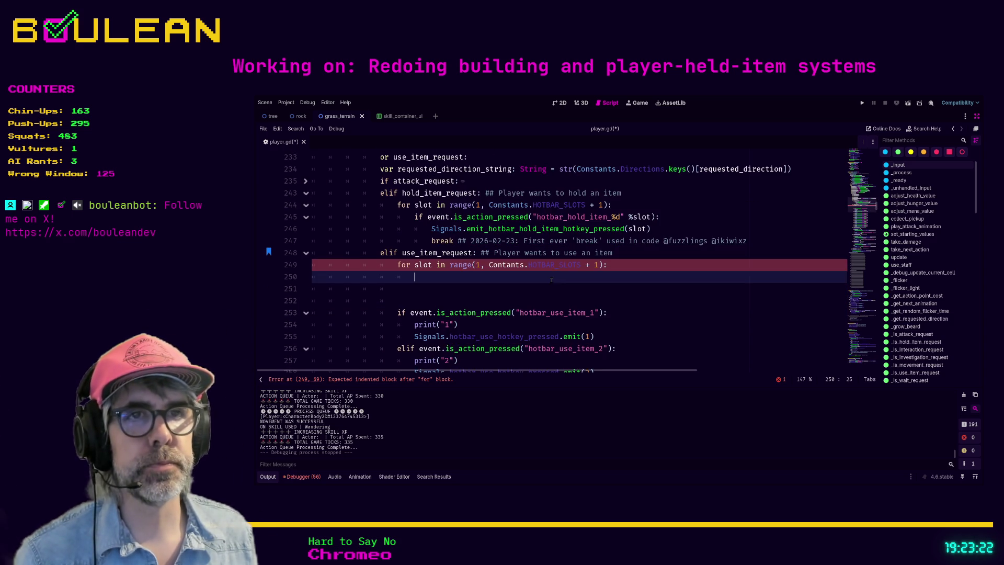
pyautogui.scroll(1, 554, 279)
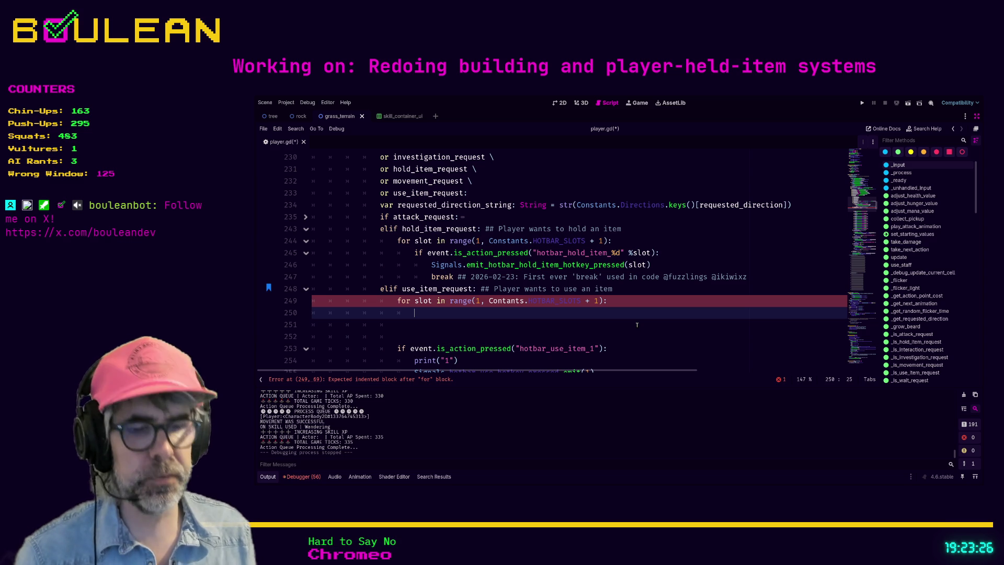
pyautogui.write('if event')
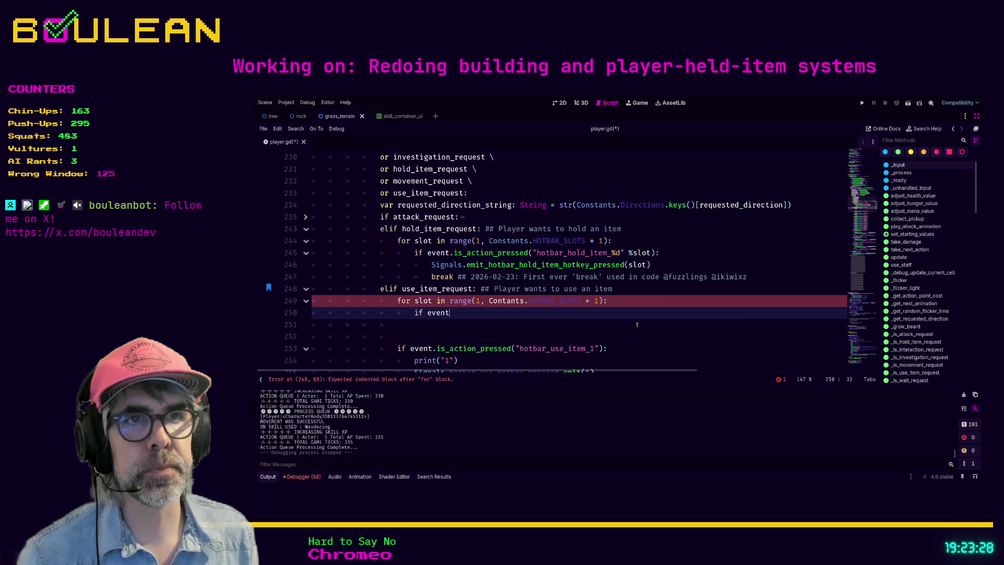
pyautogui.write('.is_ac')
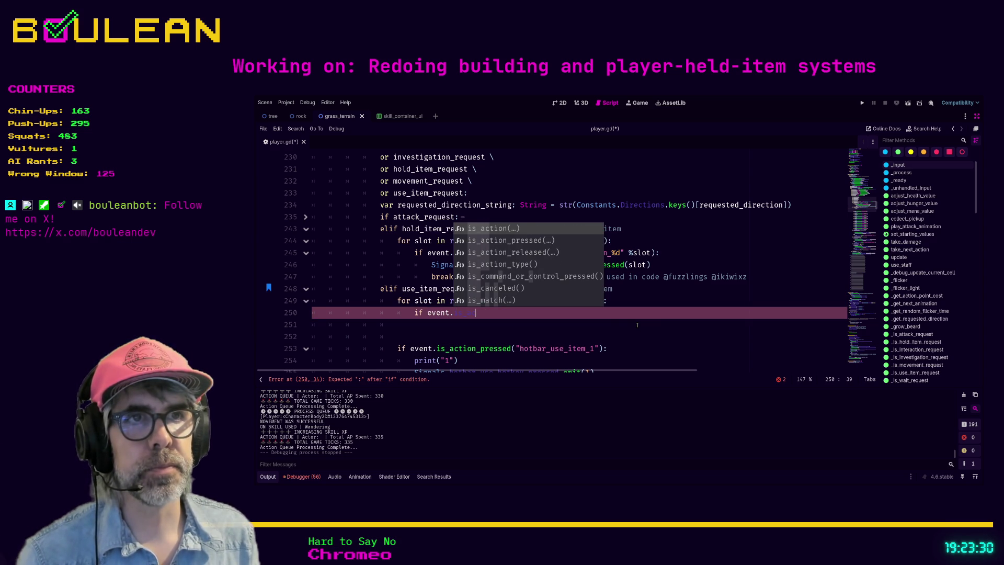
pyautogui.press('Down')
pyautogui.press('Return')
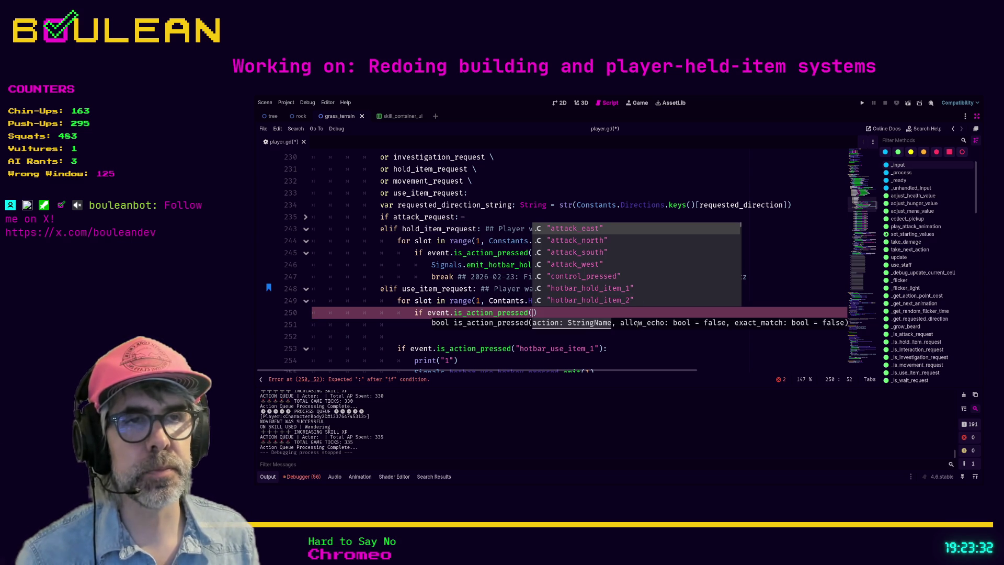
pyautogui.press('Right')
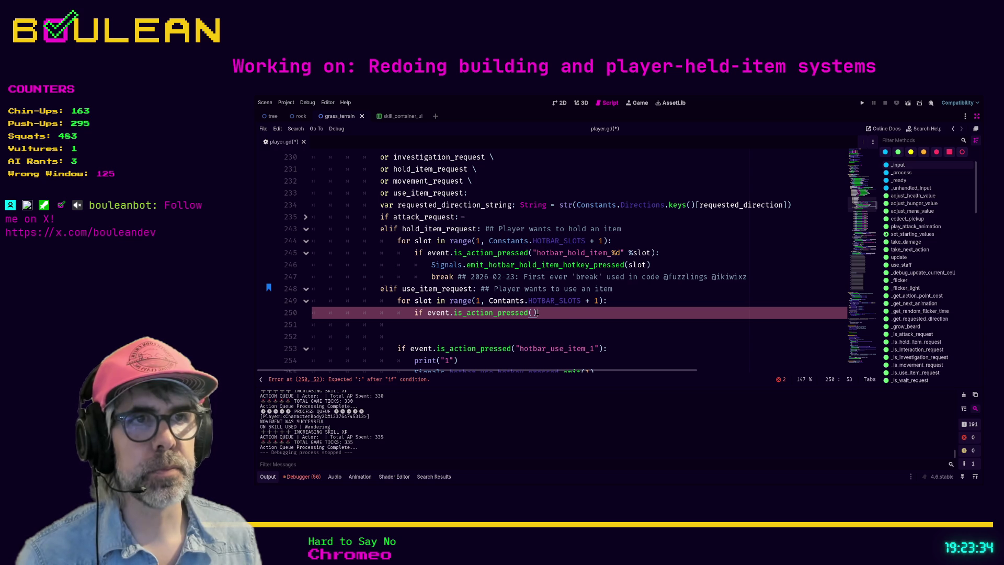
pyautogui.press('Left')
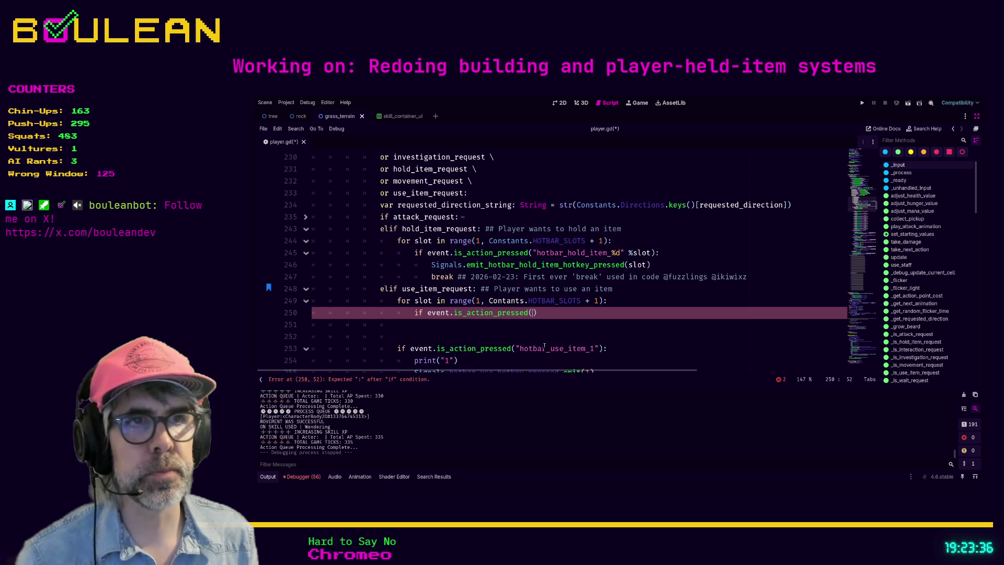
pyautogui.write('"hotbar')
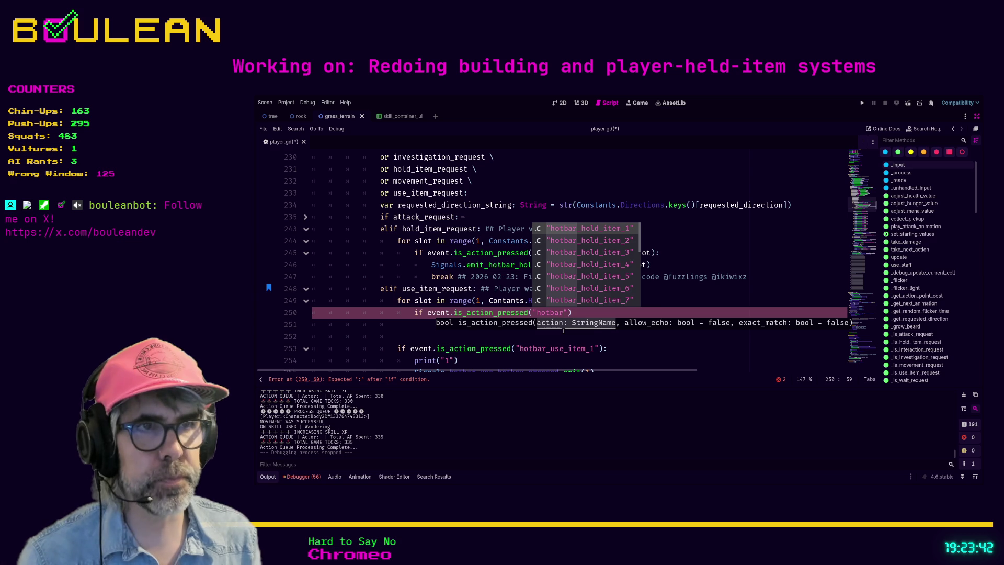
pyautogui.write('_use_it')
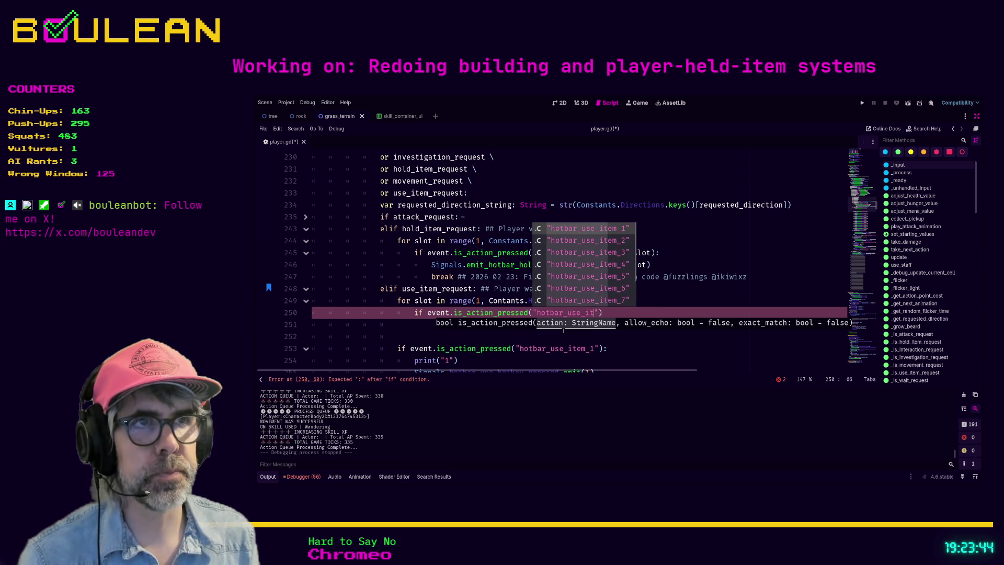
pyautogui.write('em')
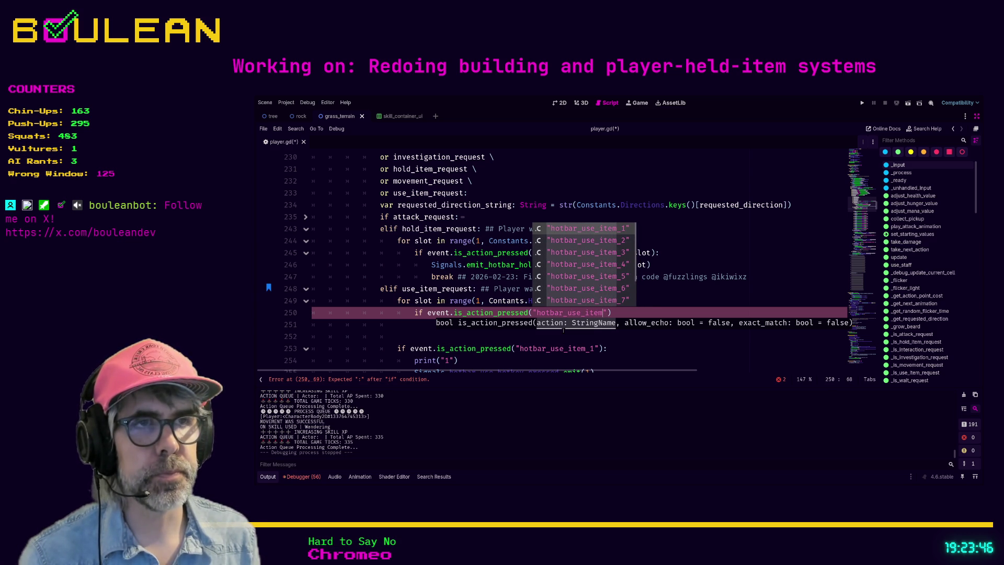
pyautogui.write('_')
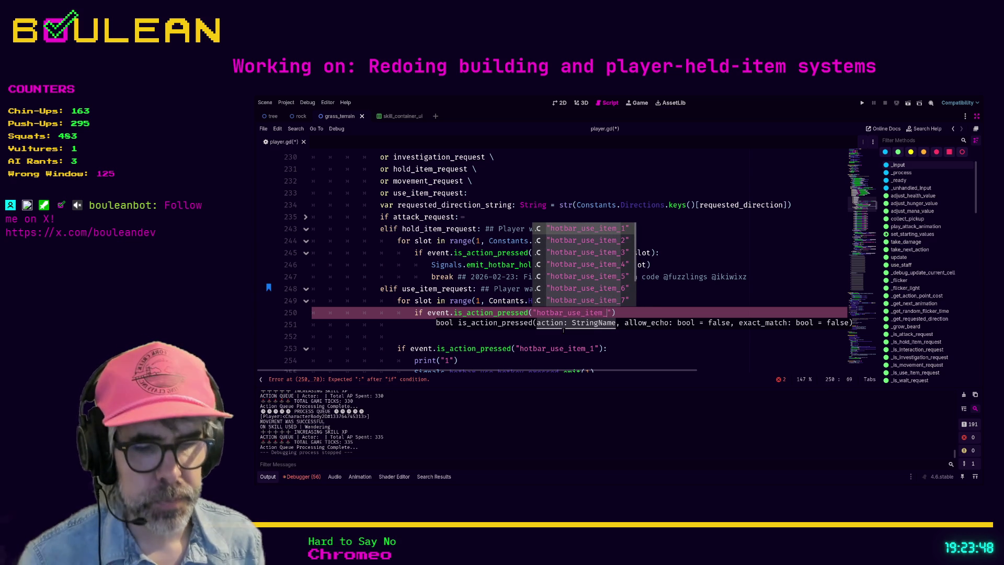
pyautogui.write('%d"')
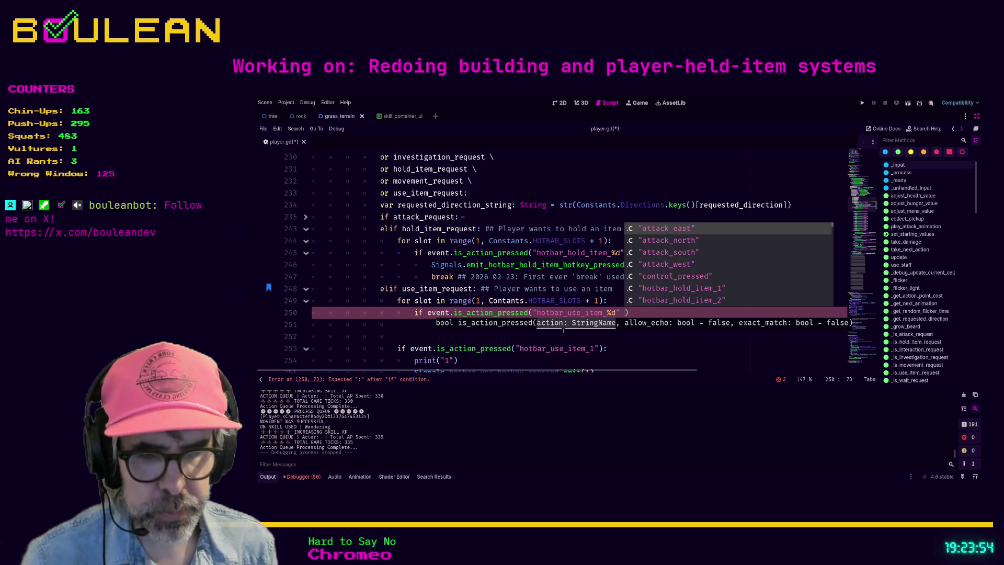
pyautogui.write(' %slot')
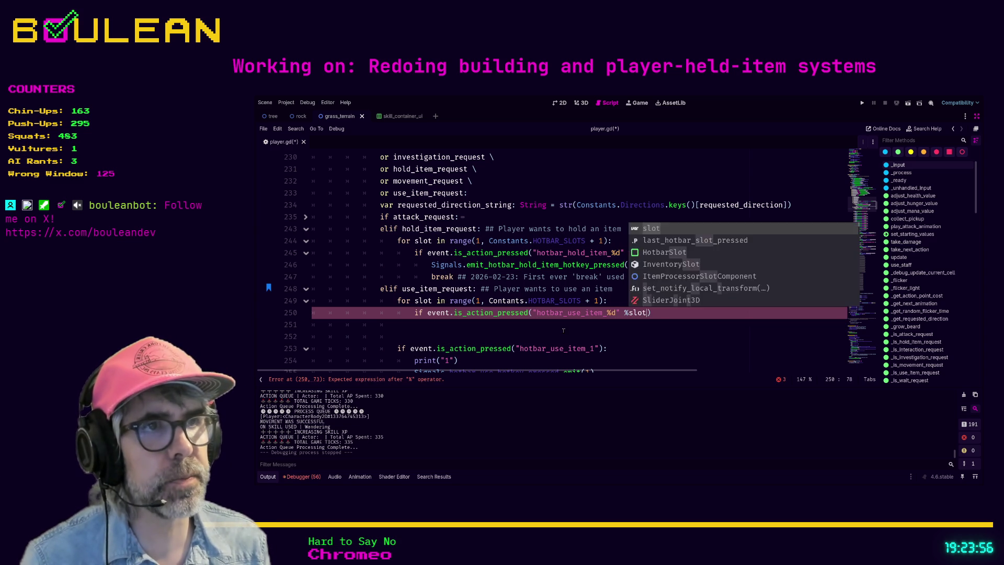
pyautogui.write(')')
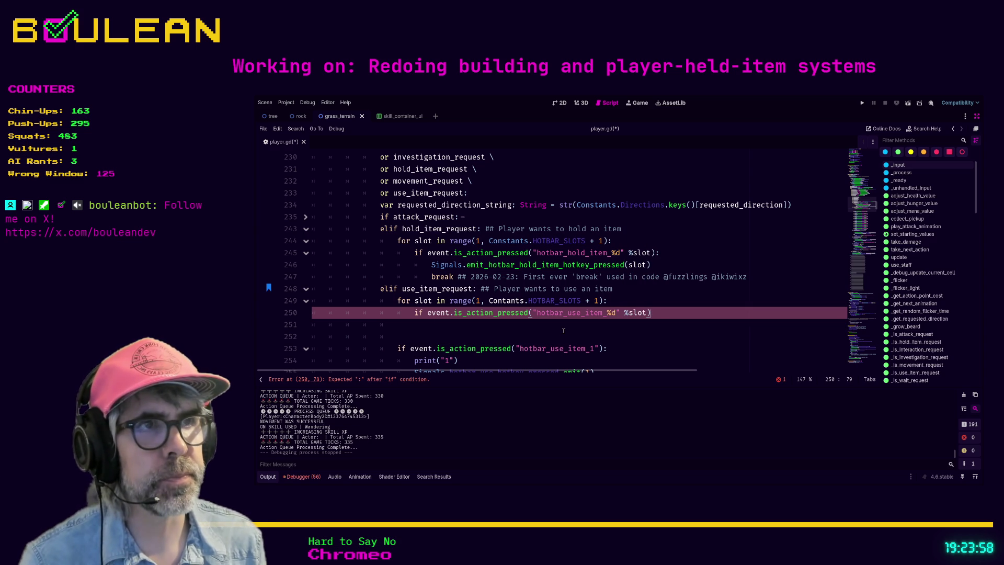
pyautogui.write(':')
pyautogui.press('Return')
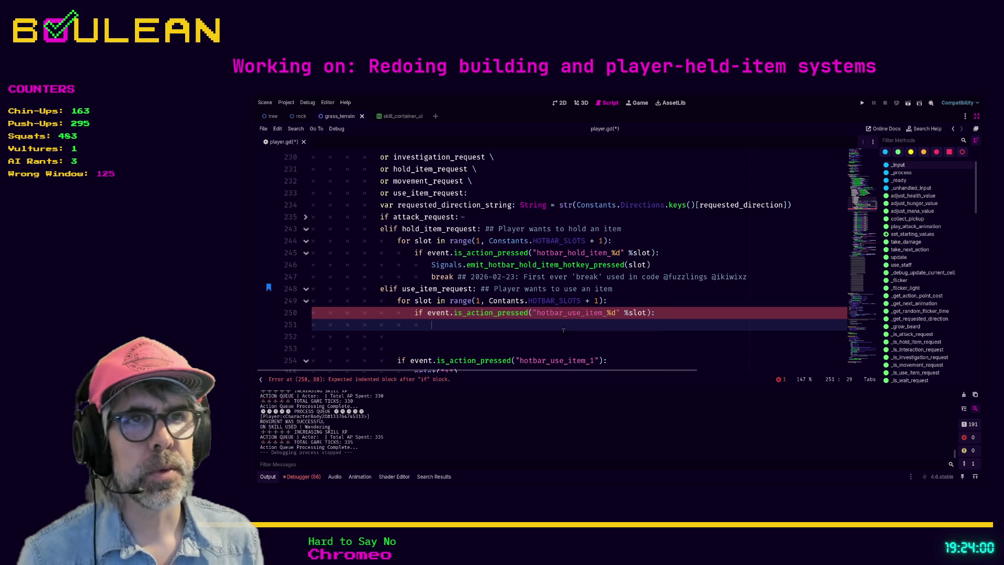
pyautogui.write('Signals.emi')
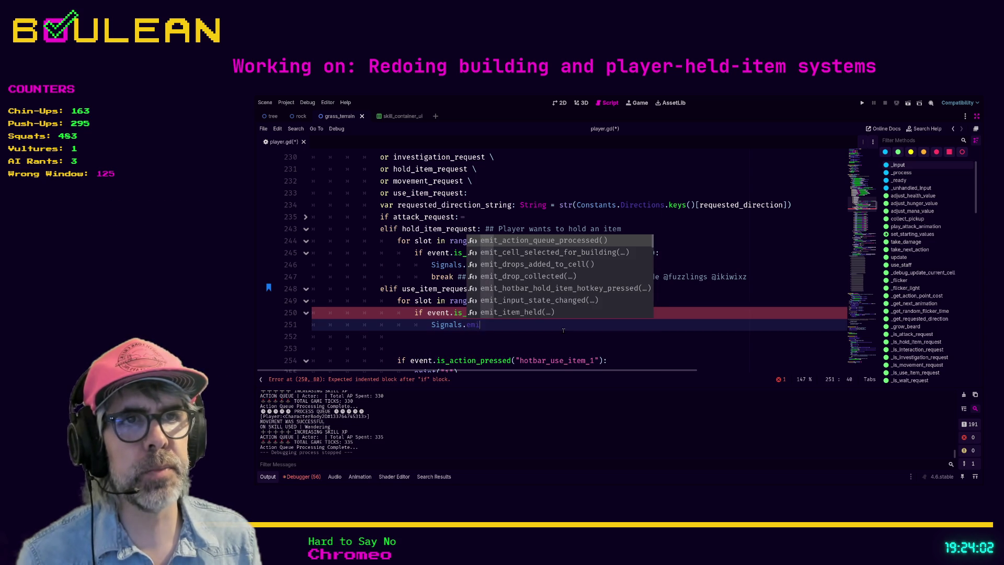
pyautogui.write('t_hot')
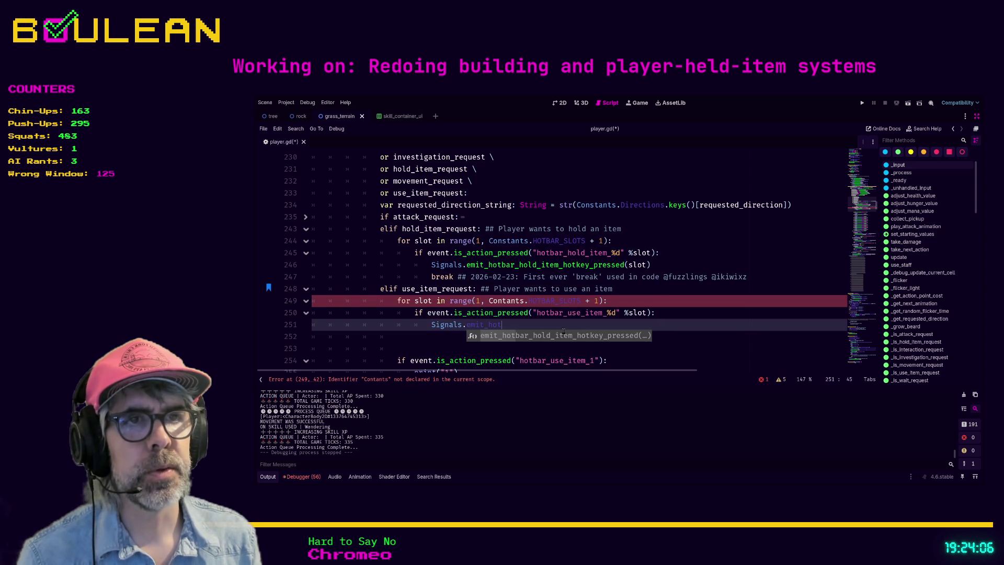
pyautogui.write('bar_use')
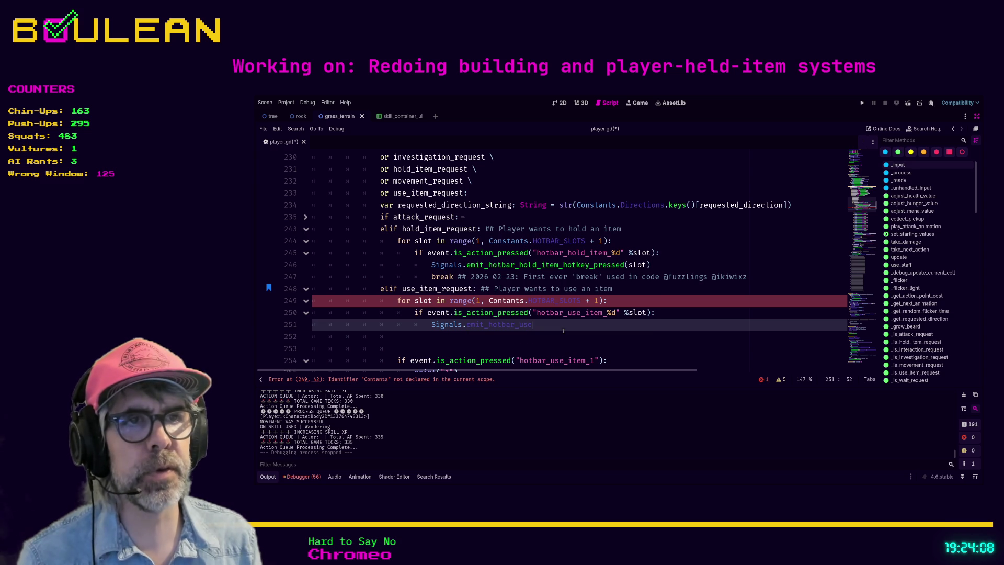
pyautogui.scroll(-1, 563, 329)
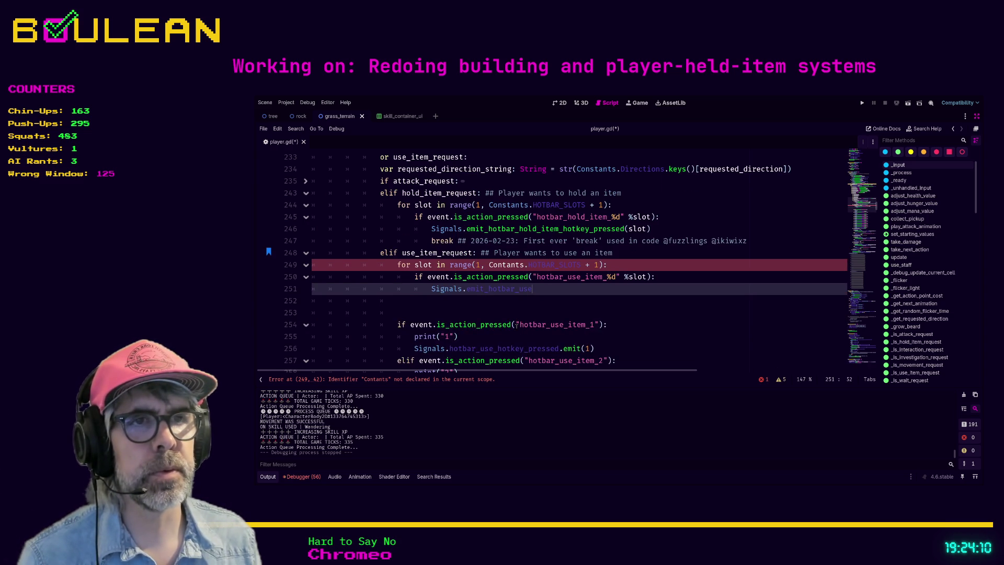
# Step: Jump to the hotbar_use_hotkey_pressed signal in signals.gd and copy its signature
pyautogui.keyDown('ctrl'); pyautogui.click(497, 351); pyautogui.keyUp('ctrl')
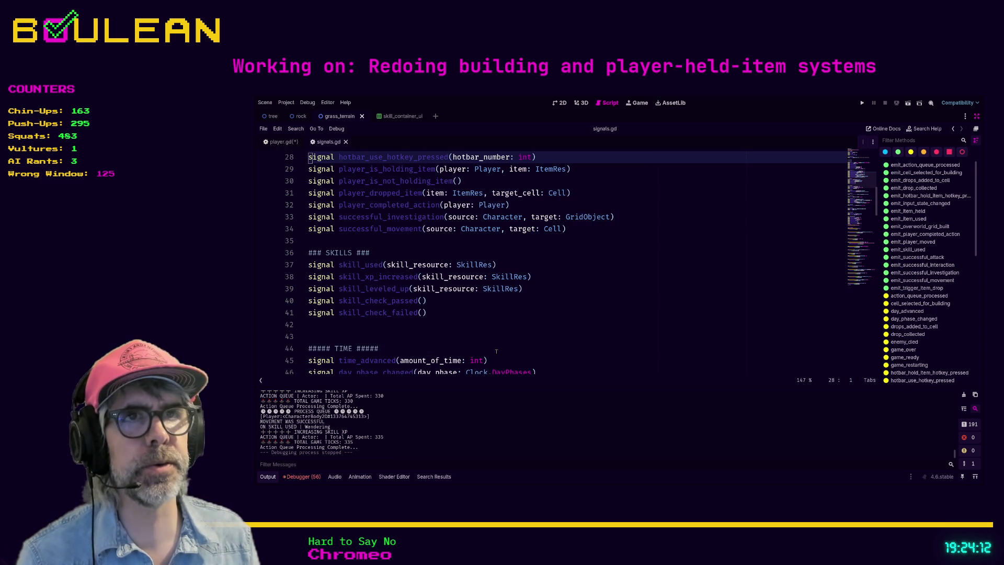
pyautogui.moveTo(538, 157); pyautogui.dragTo(342, 157)
pyautogui.hotkey('ctrl', 'c')
pyautogui.scroll(-8, 550, 301)
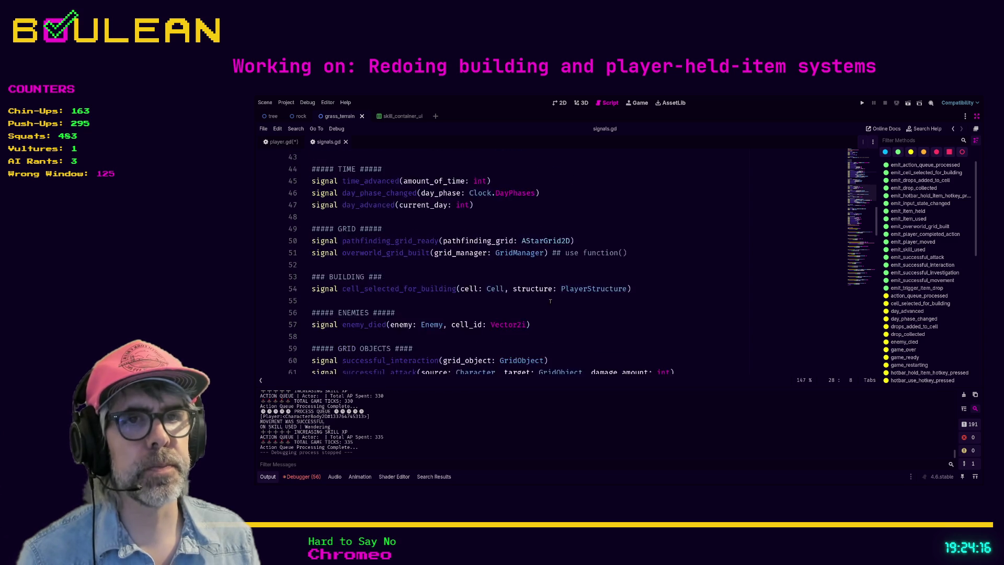
pyautogui.scroll(-20, 550, 300)
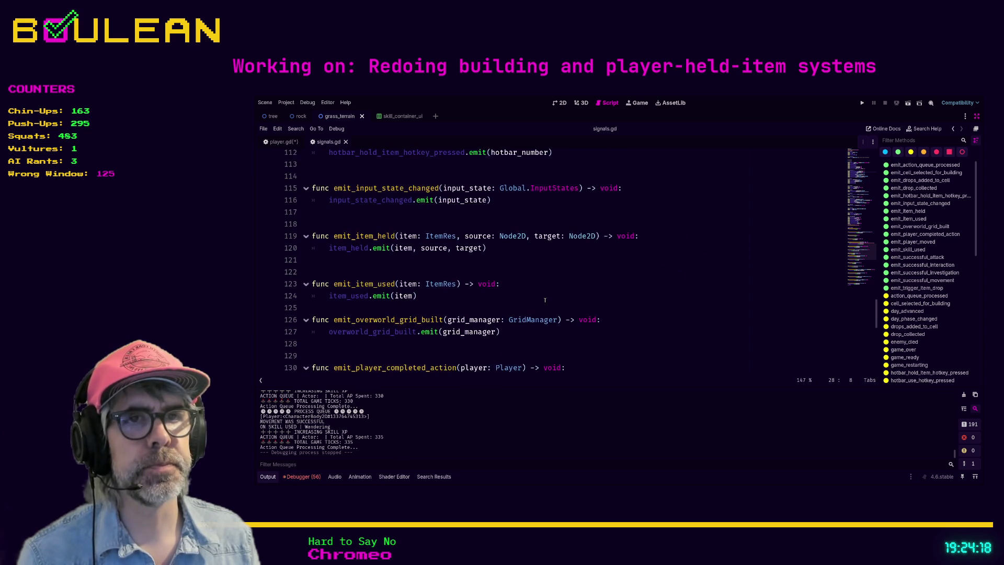
pyautogui.scroll(-7, 545, 300)
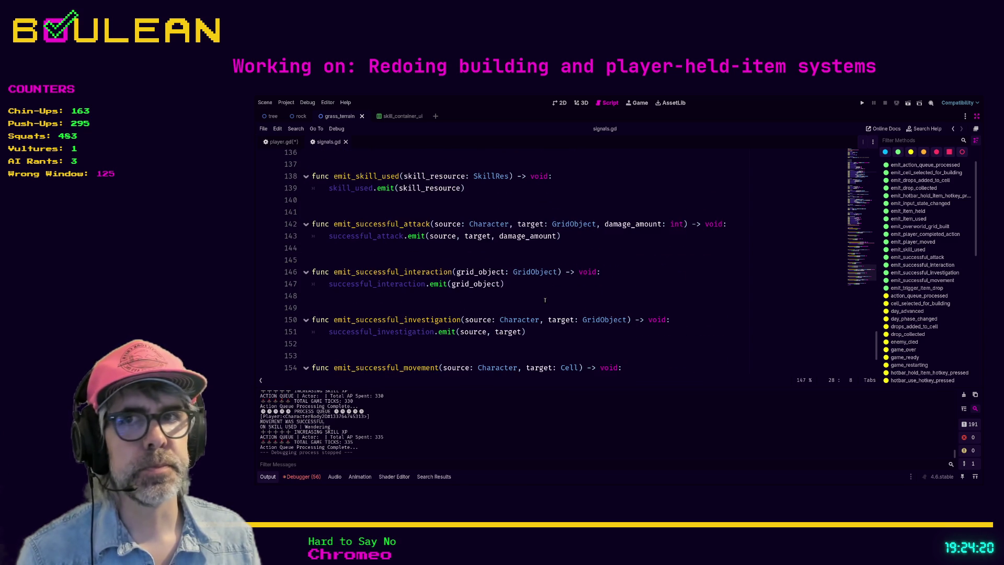
pyautogui.scroll(-2, 545, 299)
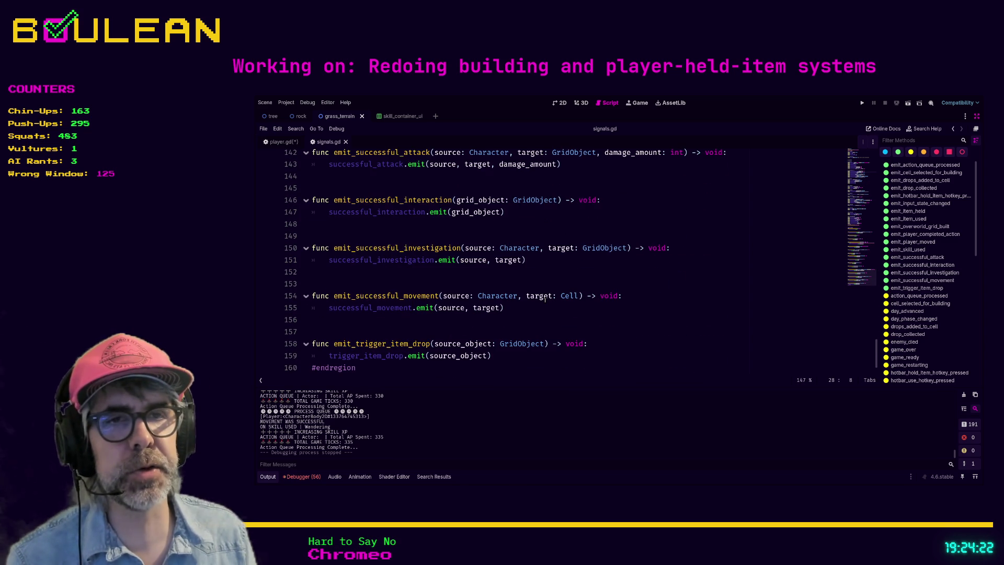
pyautogui.scroll(-1, 545, 299)
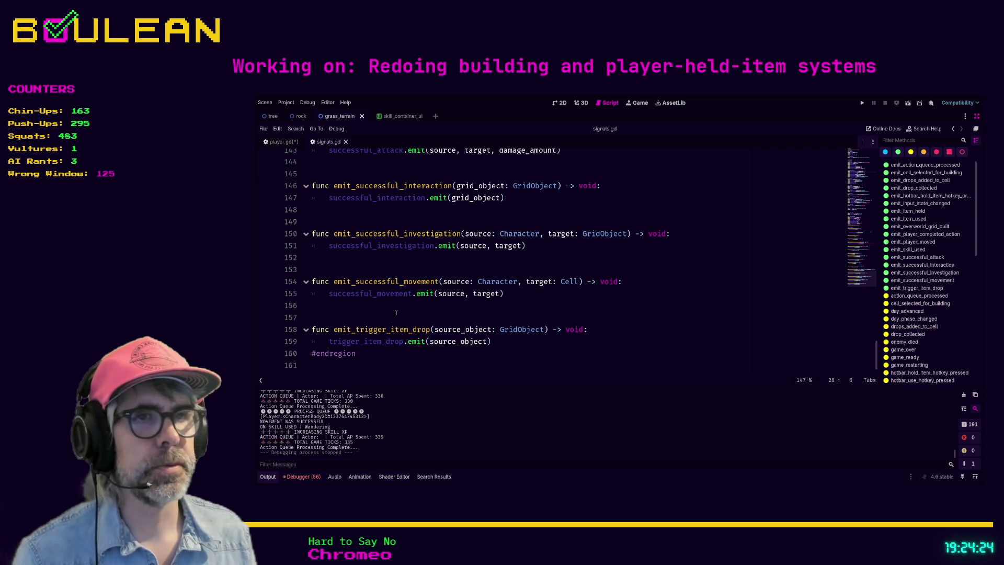
pyautogui.click(323, 319)
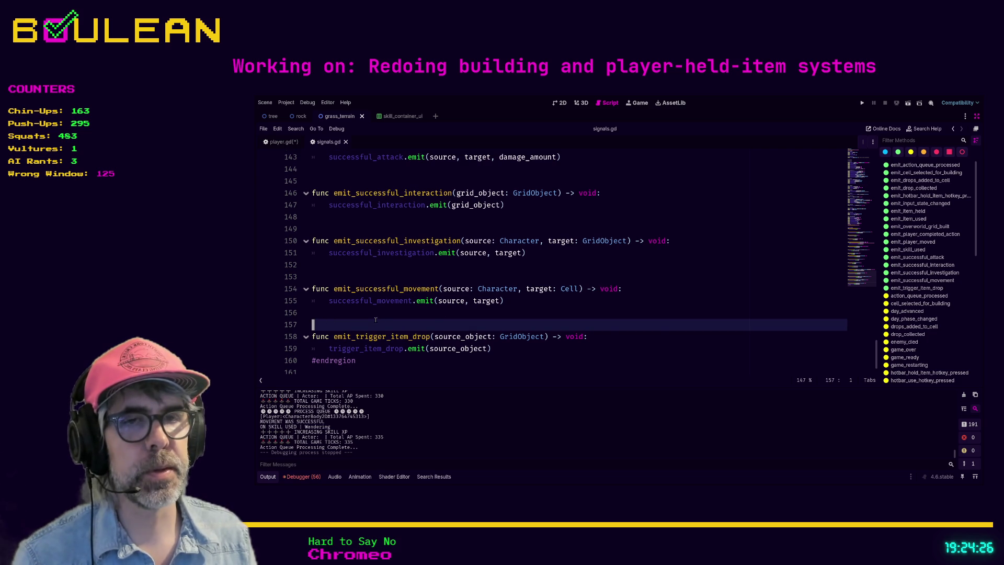
# Step: Add blank lines after emit_item_used for a new emitter, pasting then undoing the copied signature
pyautogui.scroll(4, 376, 319)
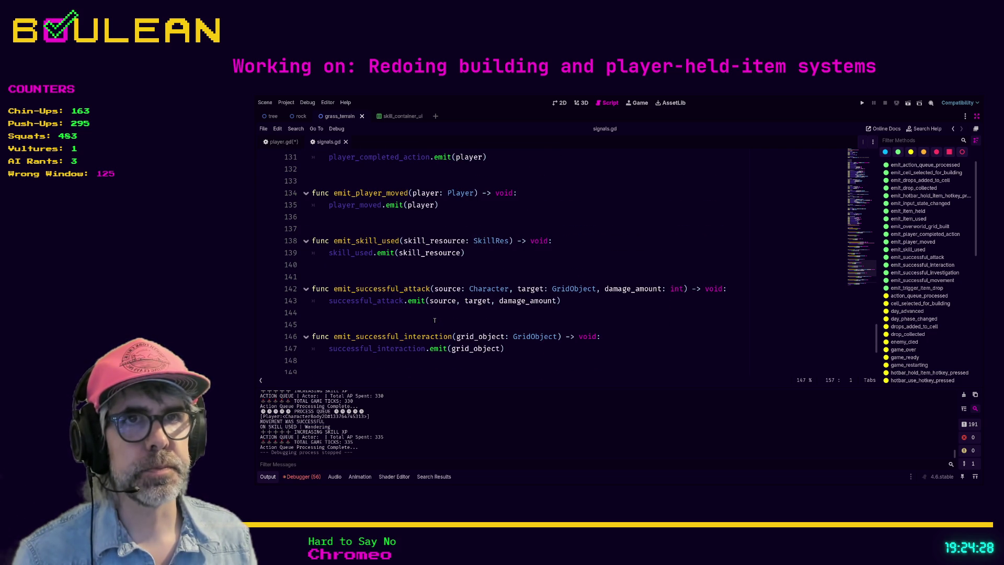
pyautogui.scroll(5, 359, 279)
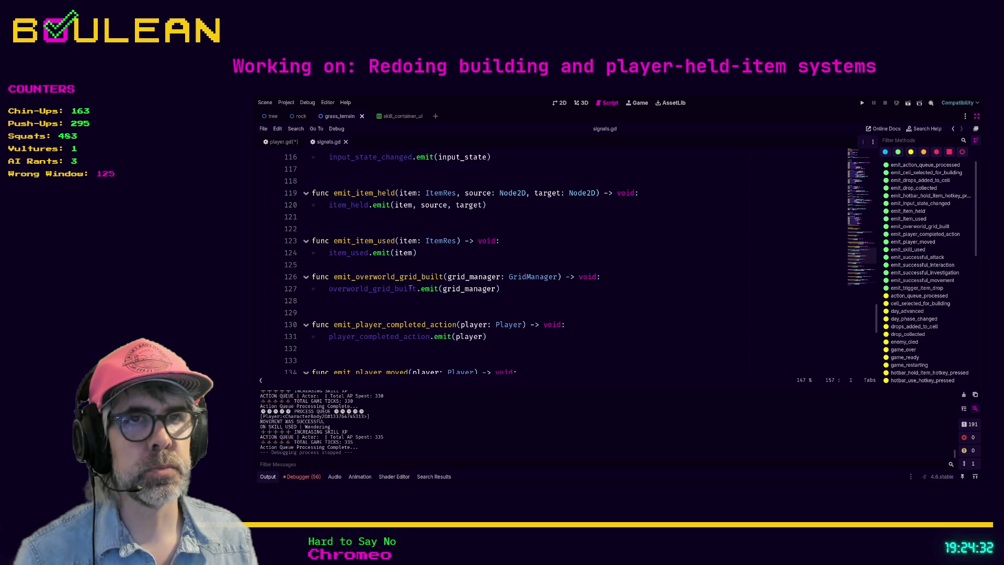
pyautogui.click(449, 265)
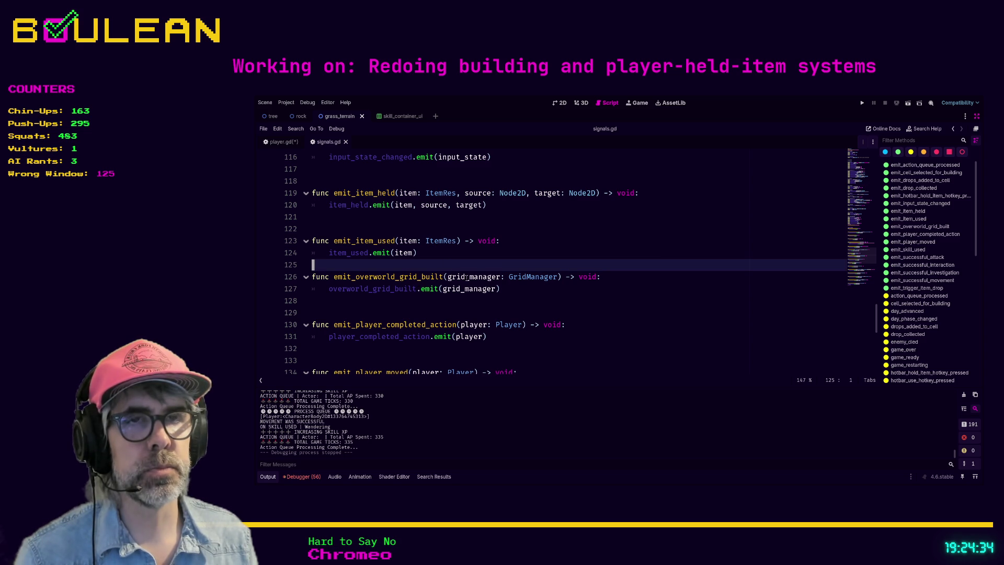
pyautogui.press('Return')
pyautogui.press('Return')
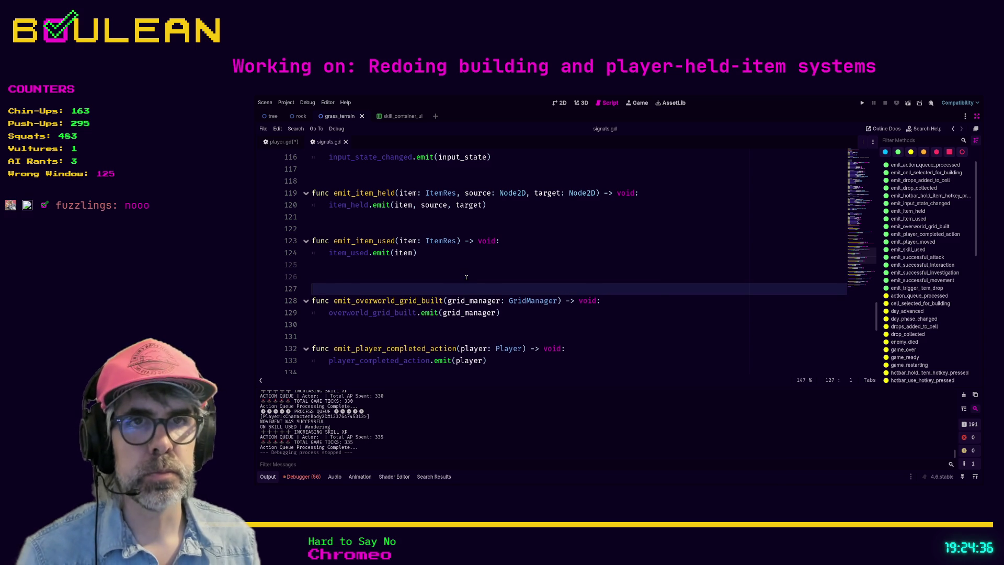
pyautogui.click(466, 277)
pyautogui.hotkey('ctrl', 'v')
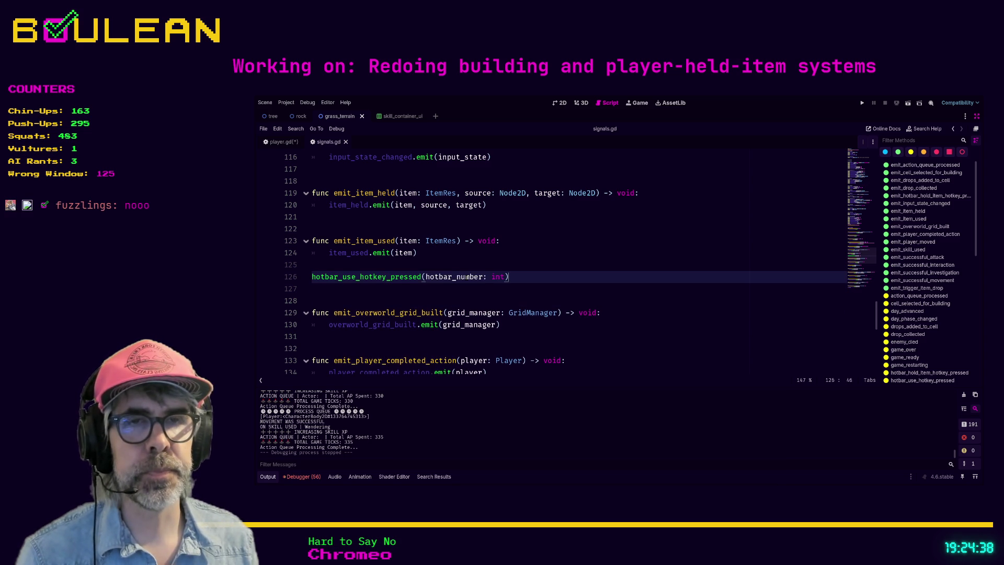
pyautogui.hotkey('ctrl', 'z')
pyautogui.scroll(-2, 467, 276)
pyautogui.scroll(5, 467, 277)
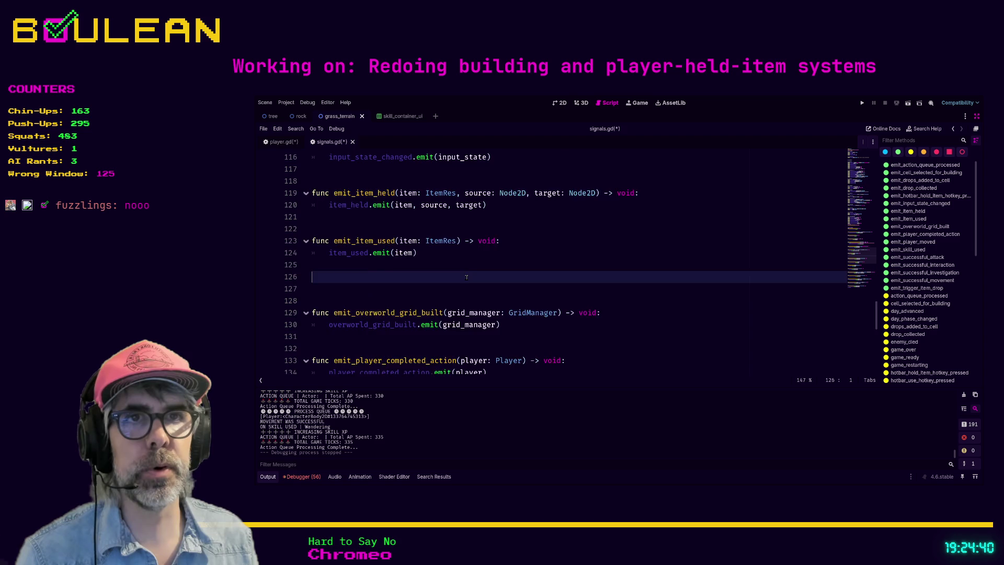
# Step: Add a 'func emit_hotbar_use_hotkey_pressed(hotbar_number: int) -> void:' header after the hold-item emitter
pyautogui.click(351, 239)
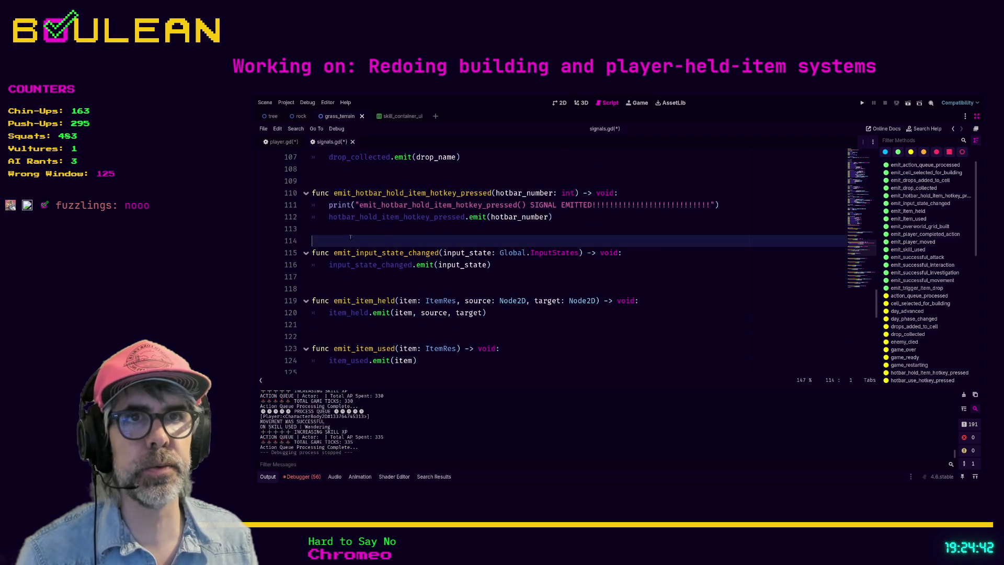
pyautogui.press('Return')
pyautogui.press('Return')
pyautogui.press('Return')
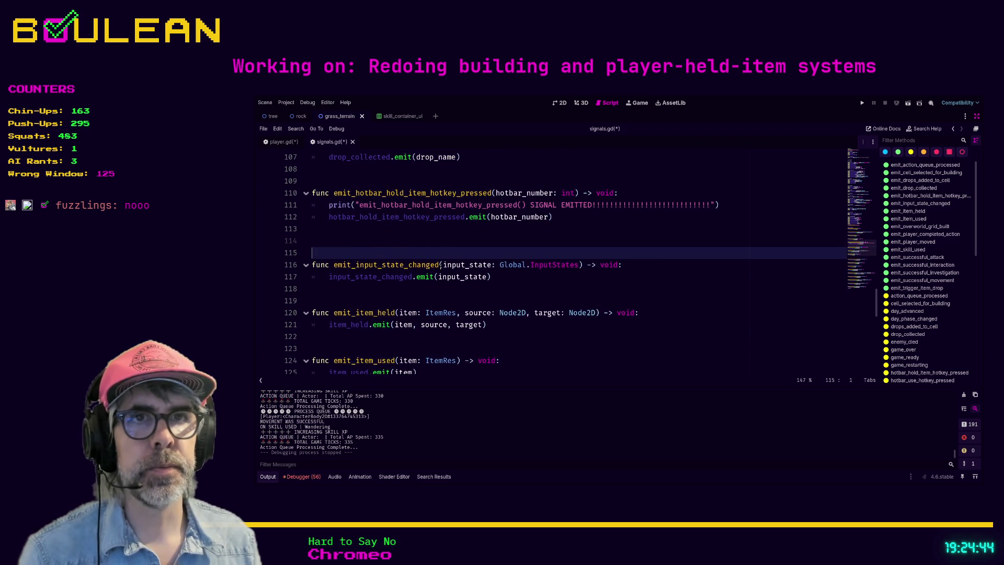
pyautogui.press('Up')
pyautogui.press('Up')
pyautogui.write('func emit_hotbar_use_hotkey_pressed(hotbar_number: int)')
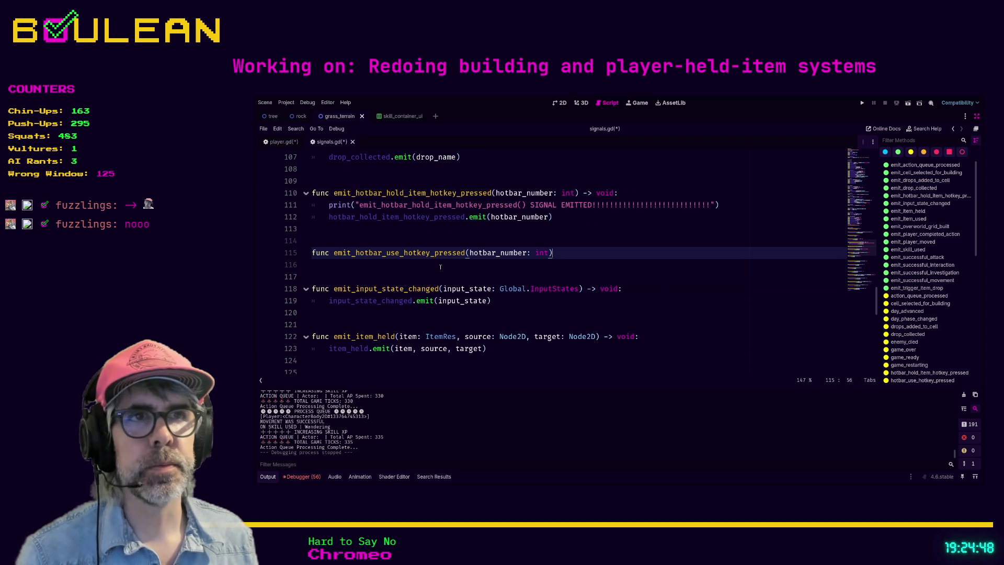
pyautogui.write(' -> void:')
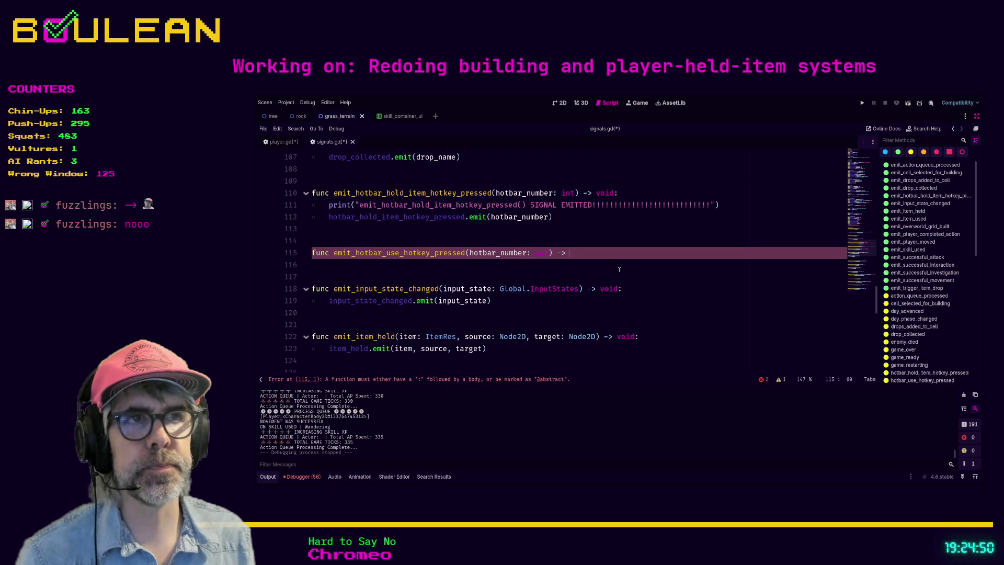
pyautogui.press('Return')
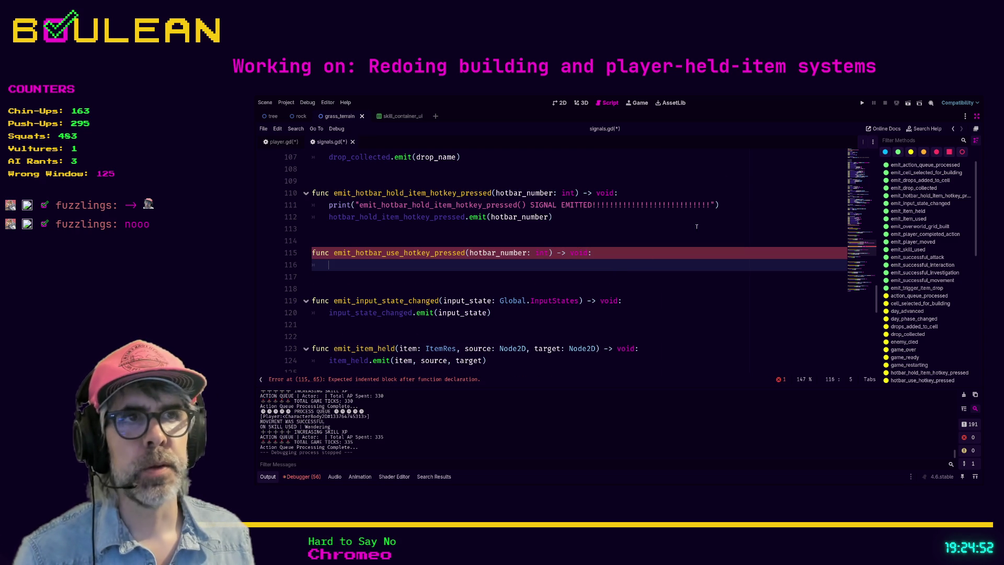
# Step: Delete the hold emitter's debug print and give the new function hotbar_use_item_hotkey_pressed.emit(hotbar_number)
pyautogui.click(729, 206)
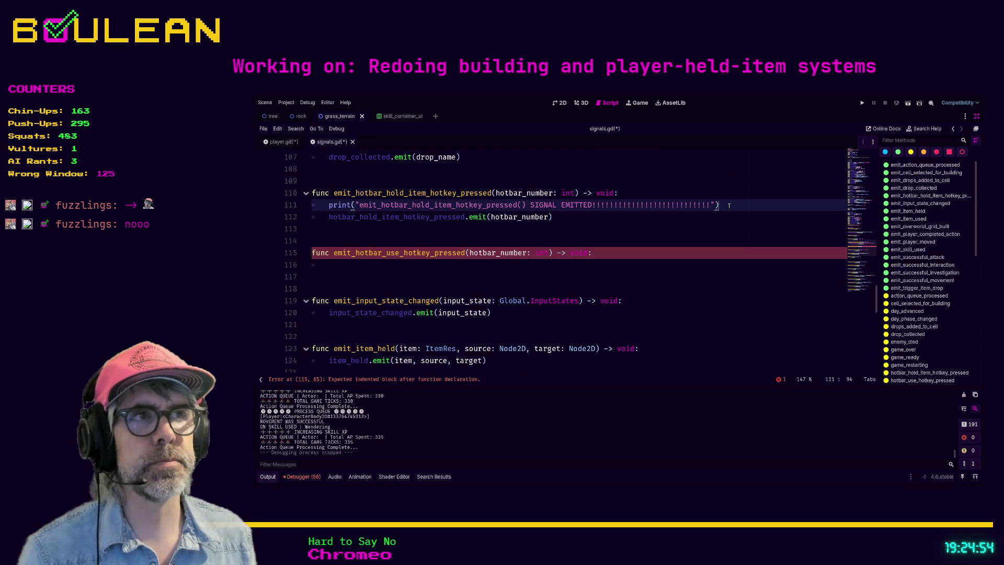
pyautogui.hotkey('ctrl', 'shift', 'k')
pyautogui.click(467, 252)
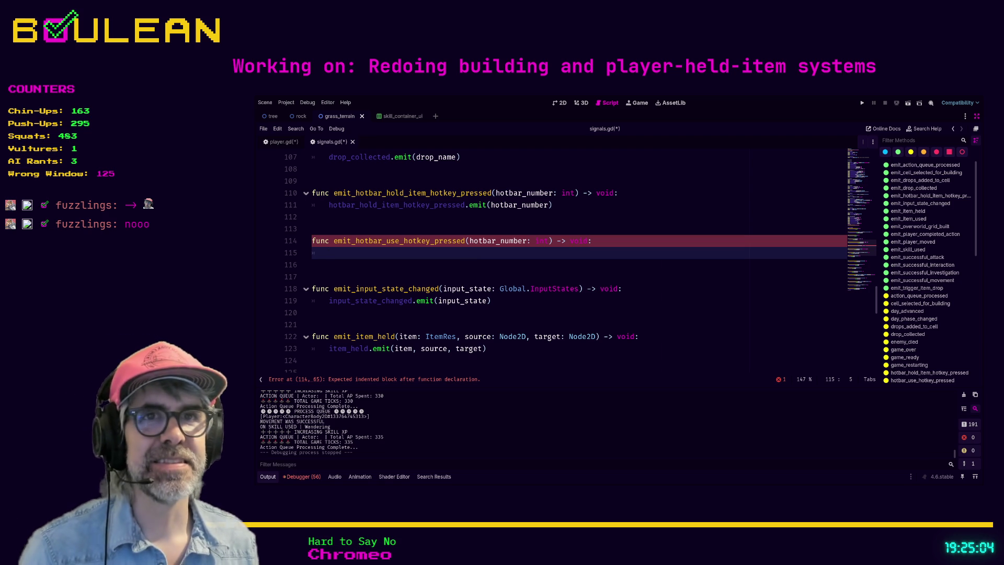
pyautogui.write('hotb')
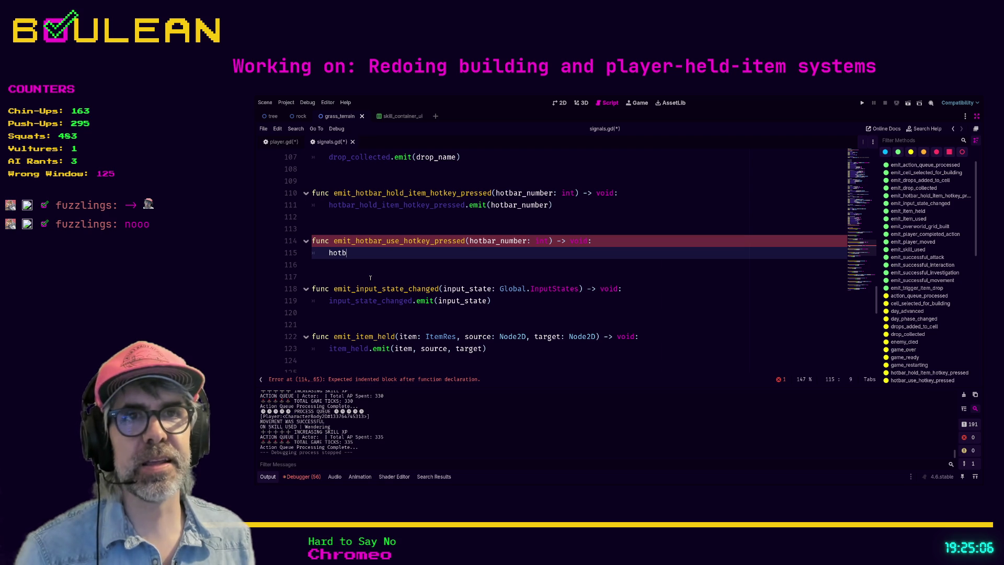
pyautogui.write('ar_use_item')
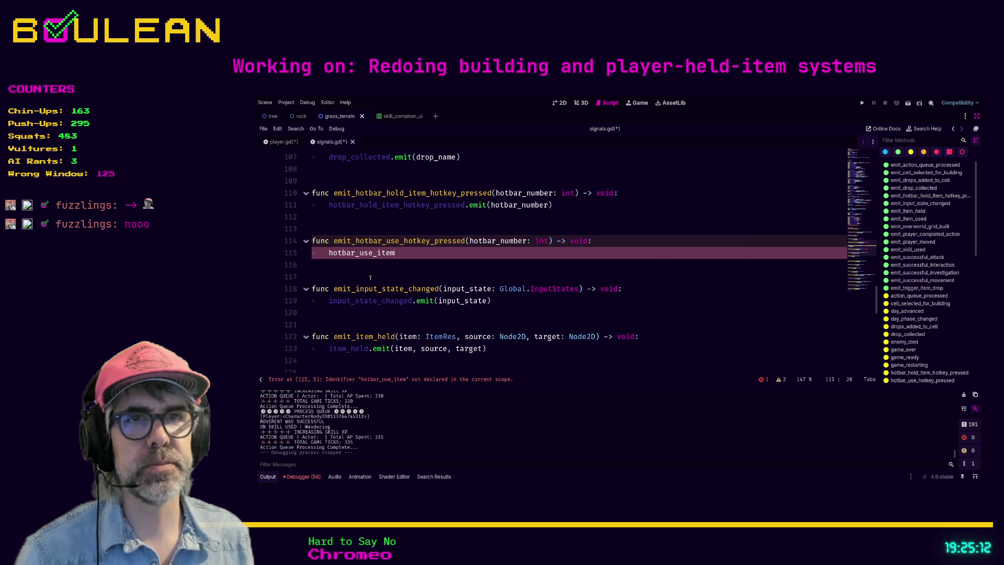
pyautogui.write('_ho')
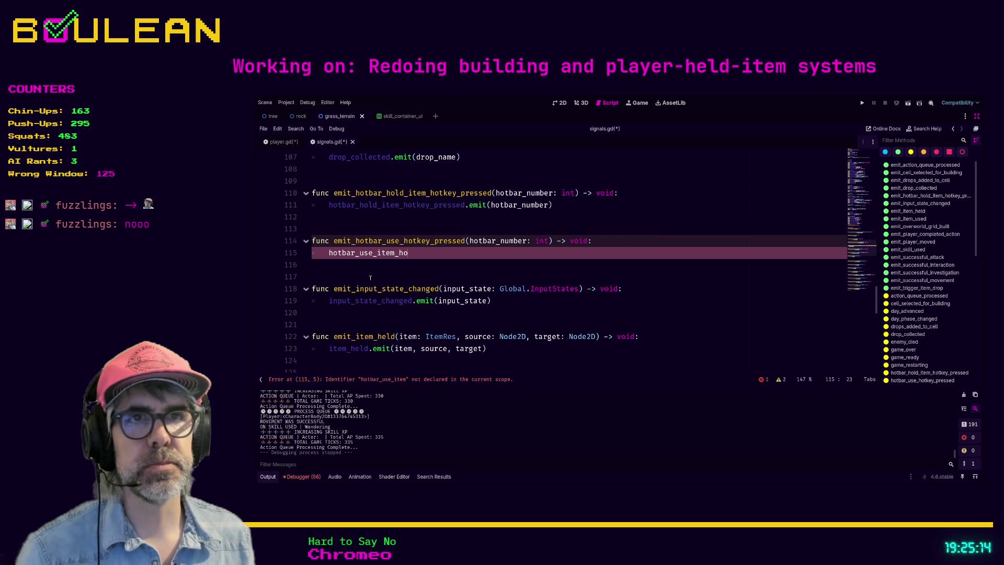
pyautogui.write('tkey_pressed')
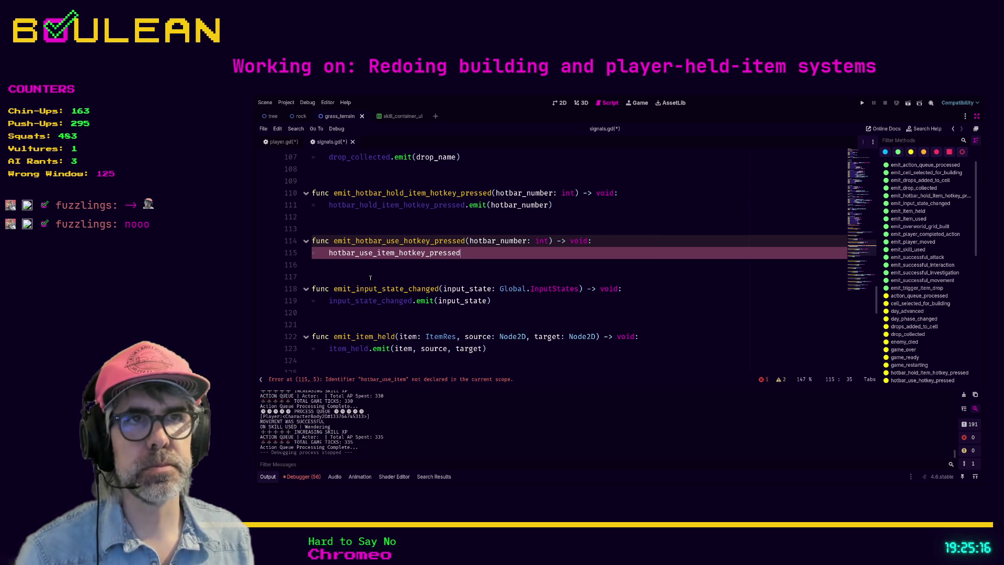
pyautogui.write('.emit(hotbar_number')
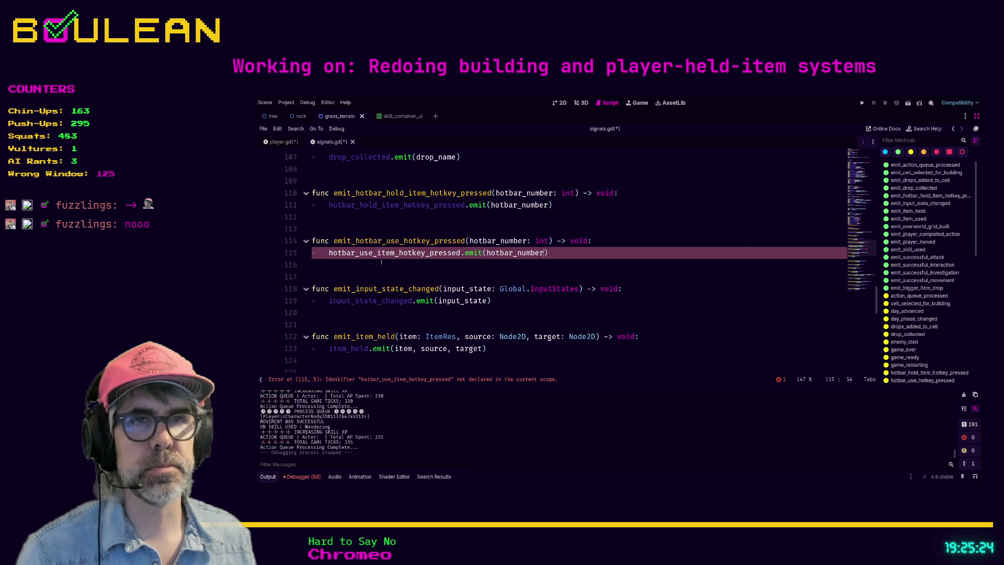
pyautogui.doubleClick(420, 253)
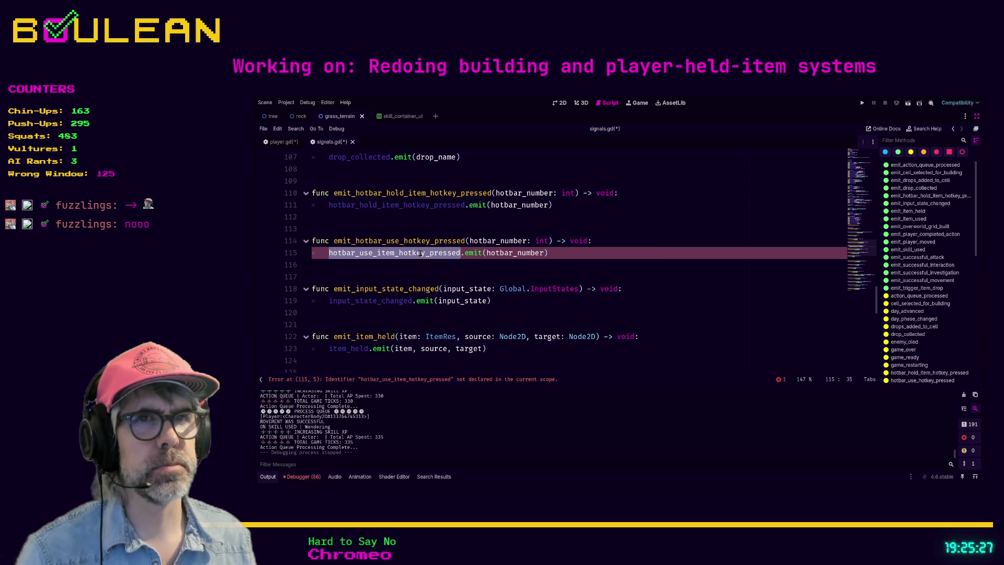
pyautogui.click(441, 270)
pyautogui.write('ho')
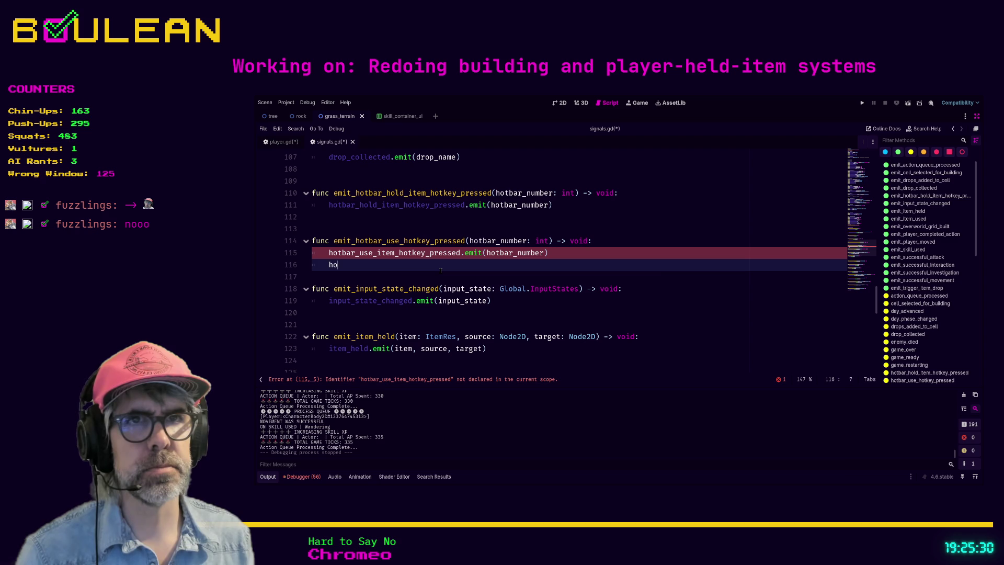
pyautogui.write('tbar_')
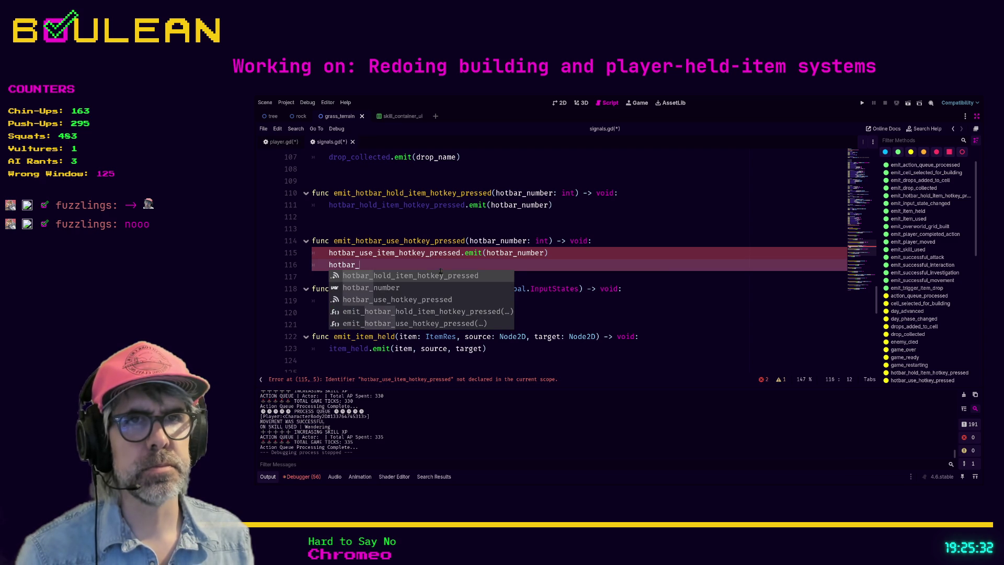
pyautogui.write('u')
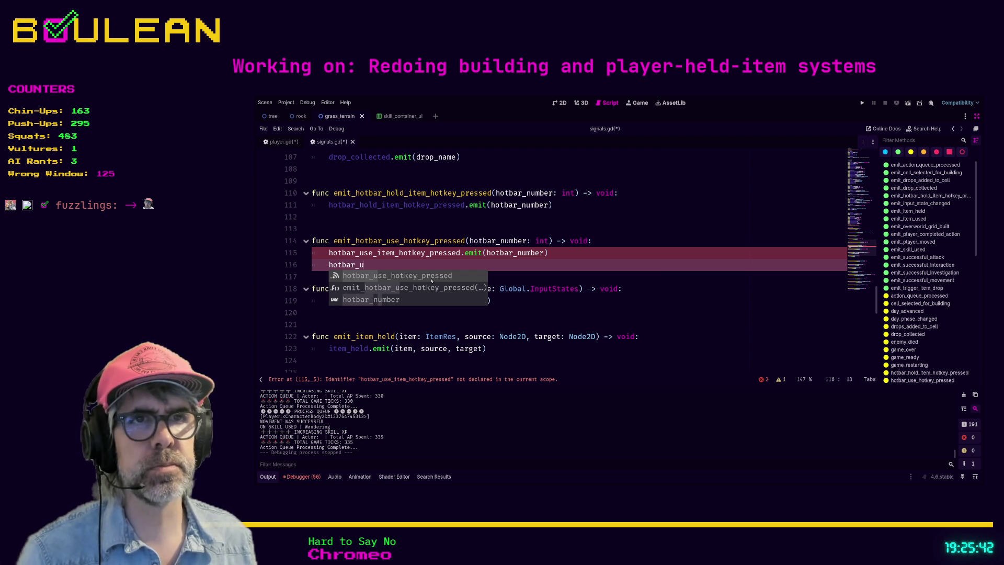
pyautogui.write('se')
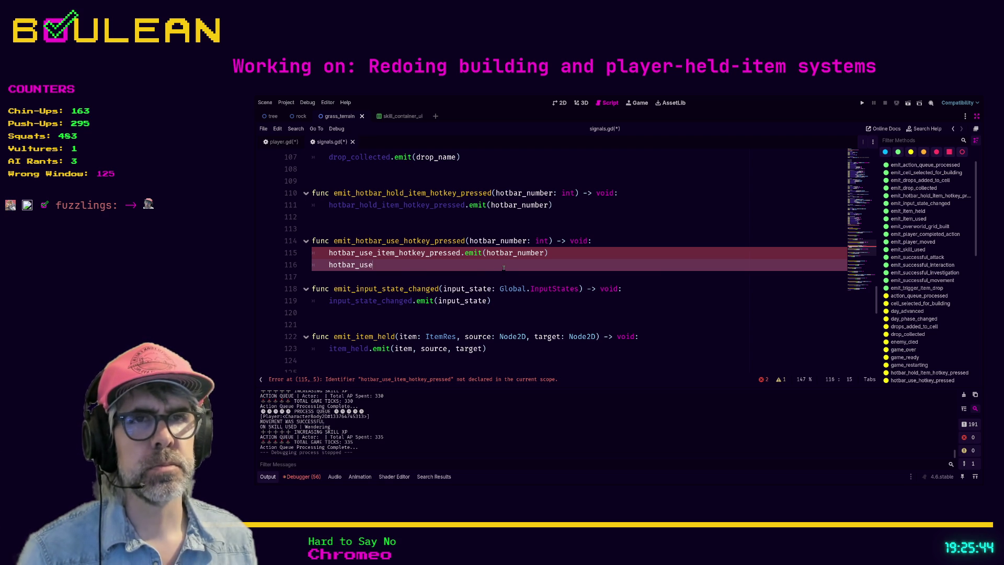
pyautogui.hotkey('ctrl', 'z')
pyautogui.hotkey('ctrl', 'z')
pyautogui.hotkey('ctrl', 'z')
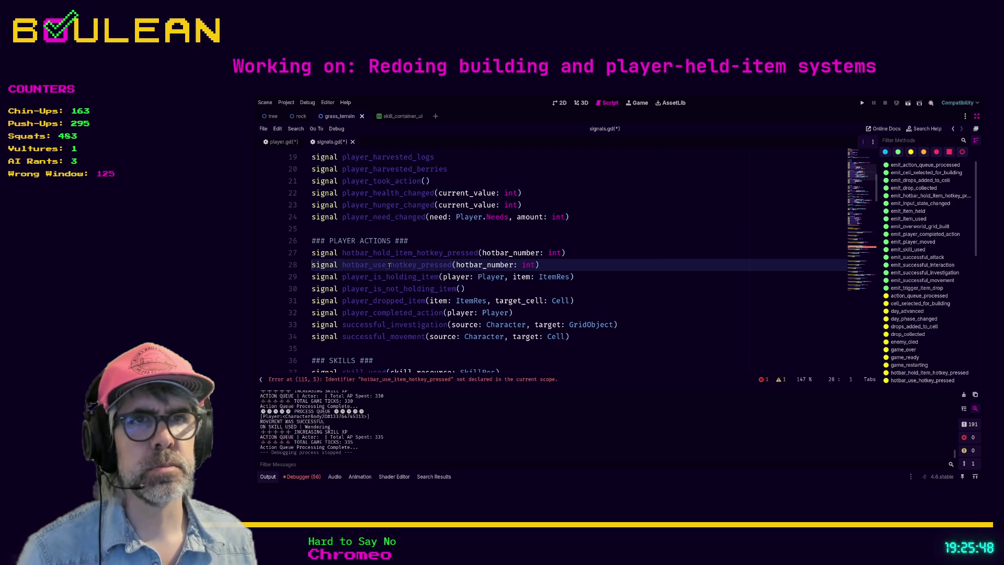
# Step: Rename the signal declaration on line 28 to hotbar_use_item_hotkey_pressed
pyautogui.click(390, 265)
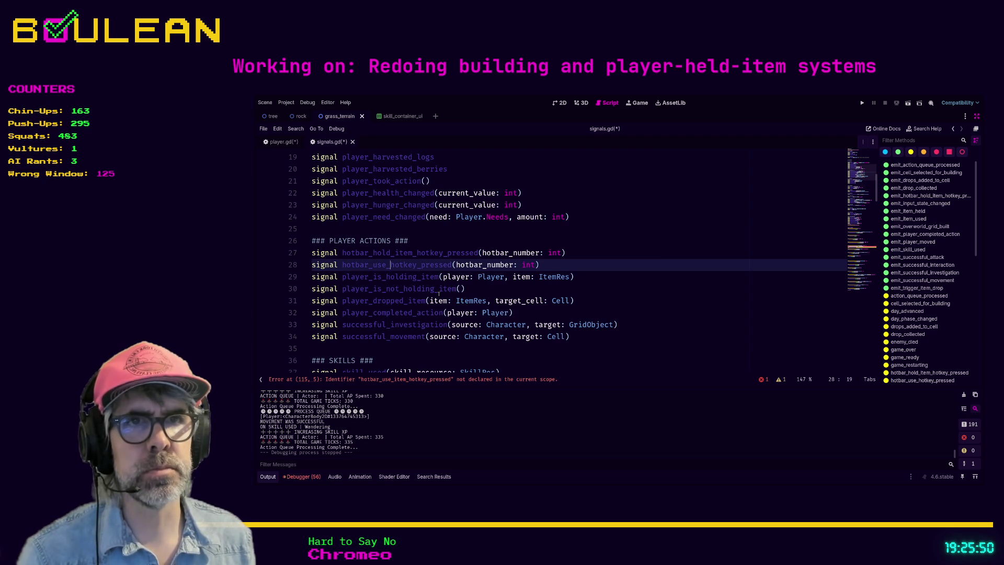
pyautogui.write('it')
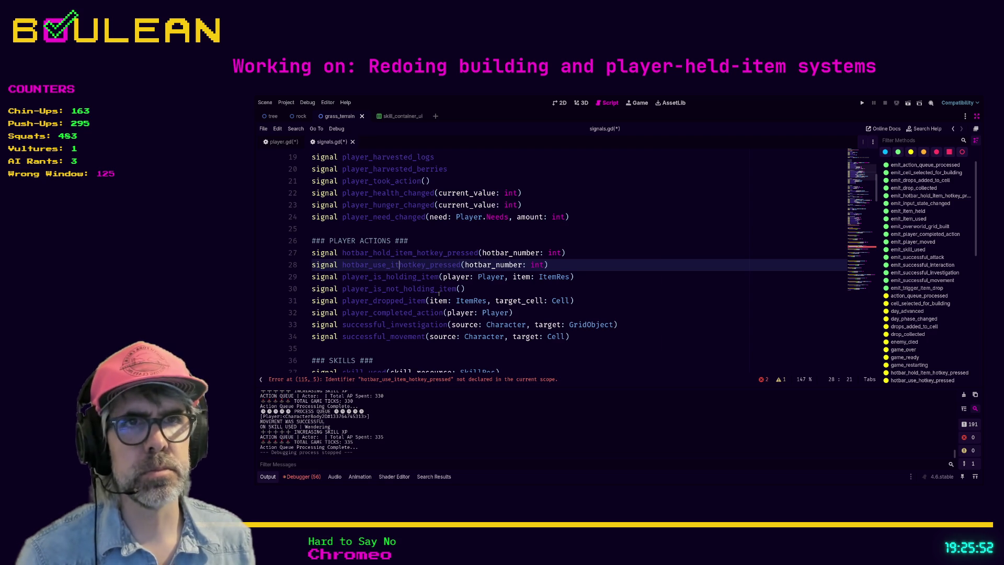
pyautogui.write('em+')
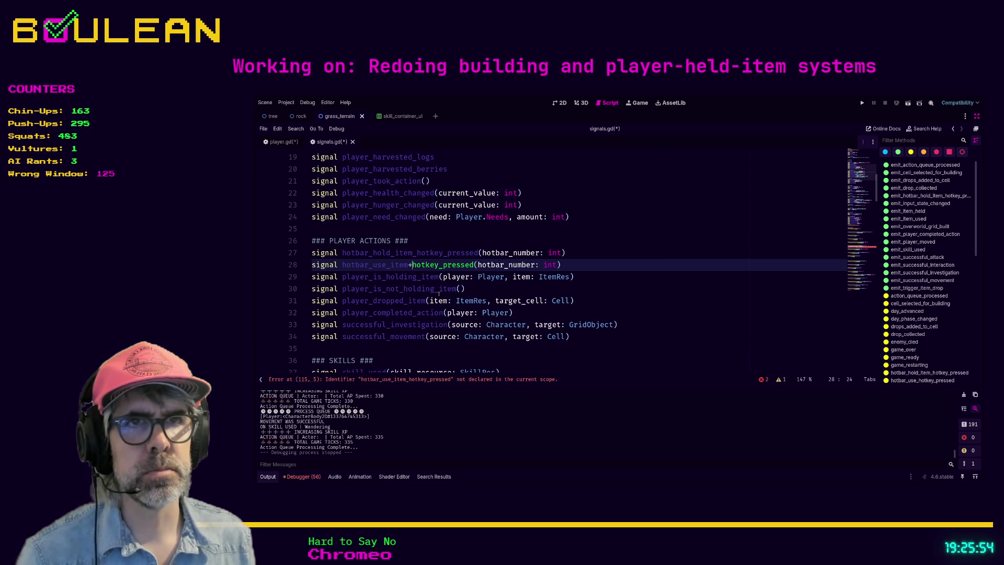
pyautogui.press('BackSpace')
pyautogui.write('_')
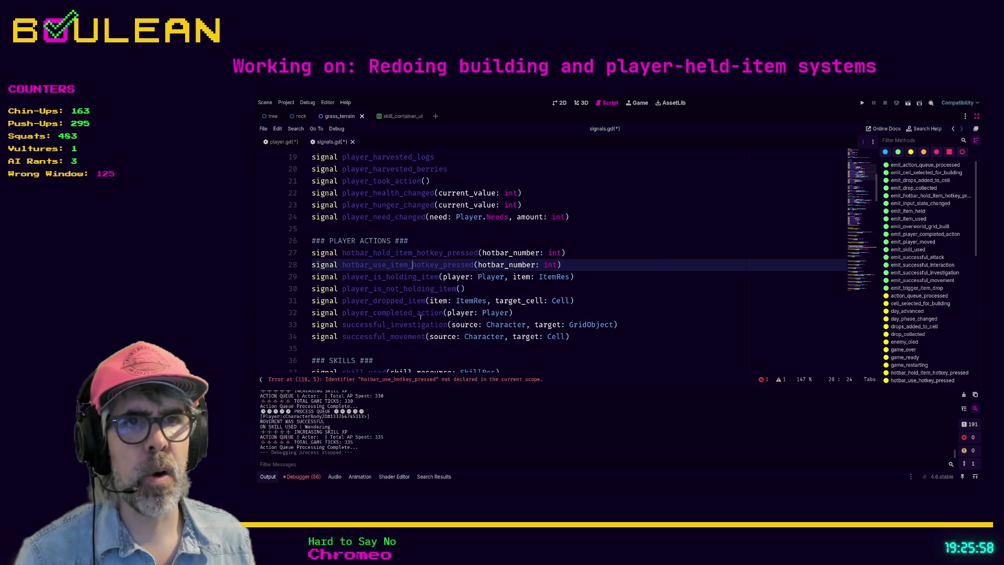
# Step: Remove the stray duplicate emit line 116, save the scripts, and open player.gd at its error
pyautogui.click(388, 380)
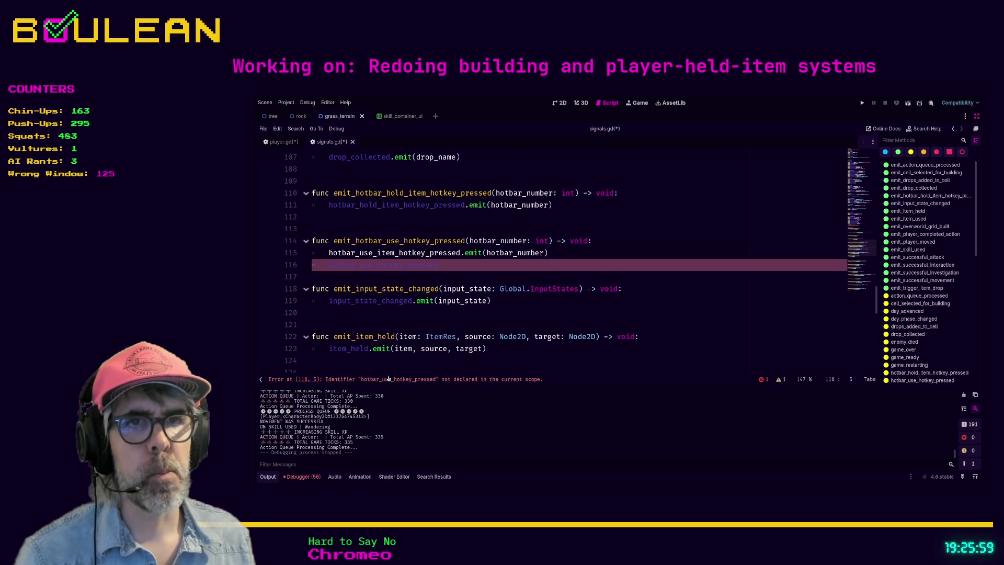
pyautogui.click(366, 277)
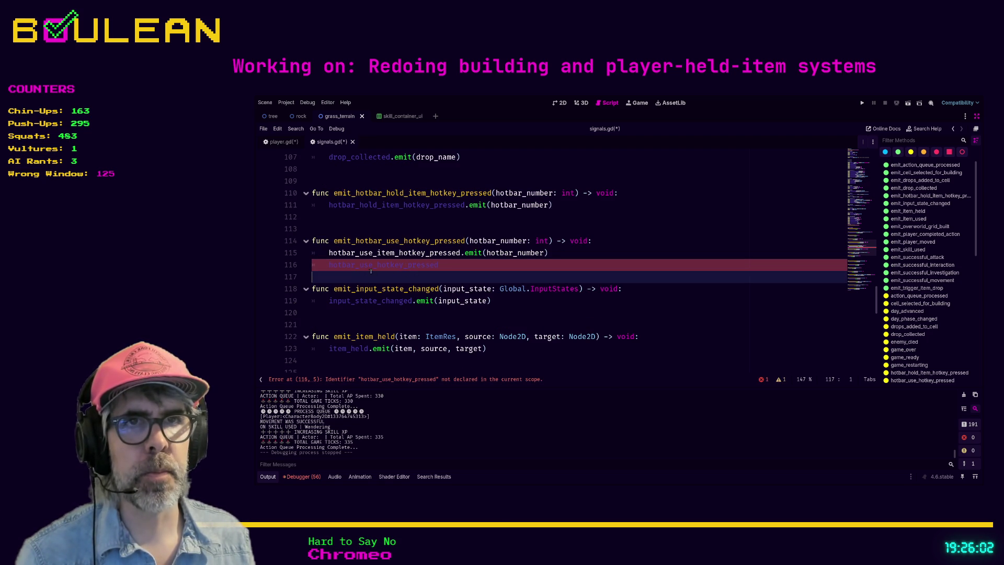
pyautogui.click(378, 266)
pyautogui.write('itme_')
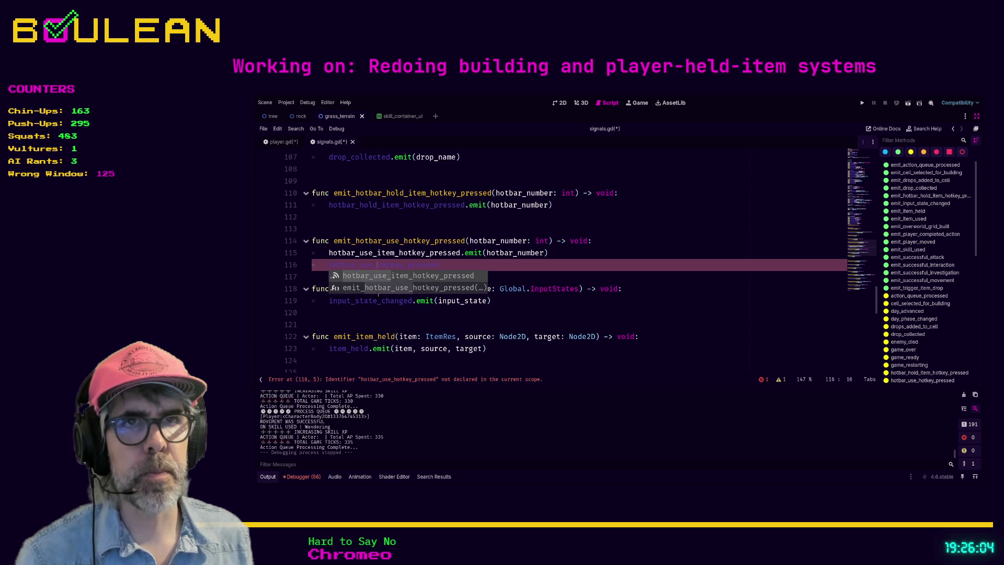
pyautogui.press('BackSpace')
pyautogui.press('BackSpace')
pyautogui.press('BackSpace')
pyautogui.write('tem_')
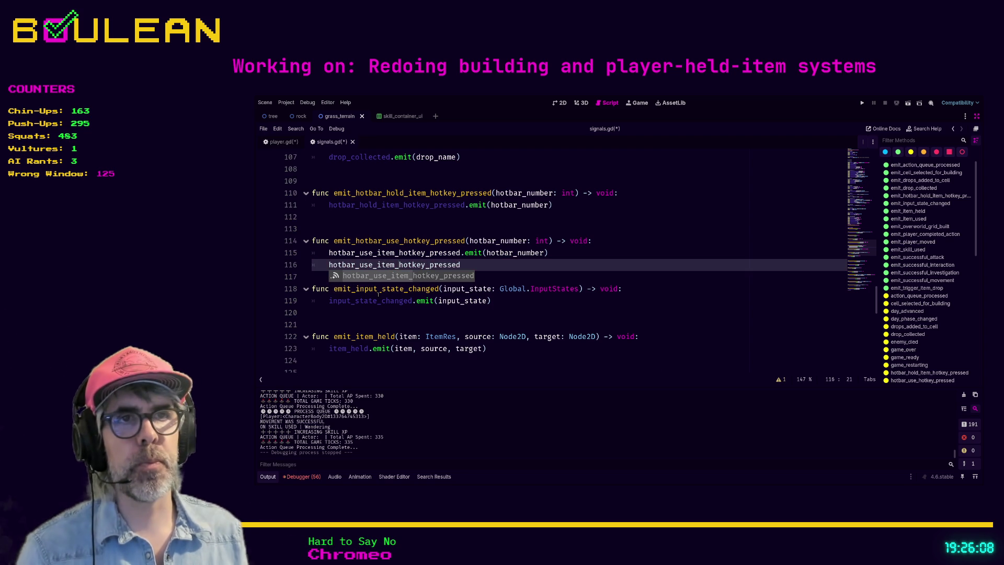
pyautogui.press('Return')
pyautogui.write('.emit(')
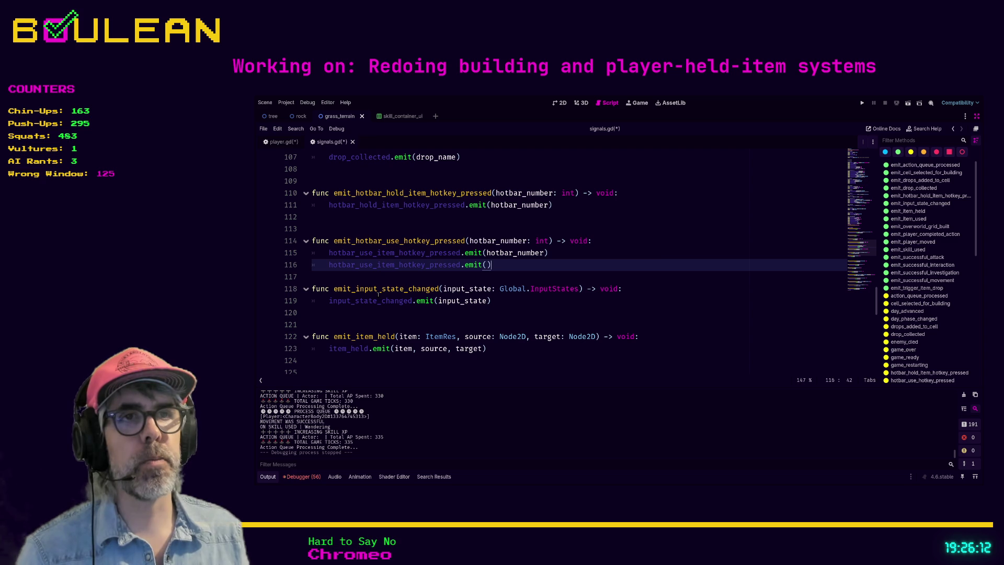
pyautogui.hotkey('shift', 'Home')
pyautogui.hotkey('shift', 'Home')
pyautogui.press('BackSpace')
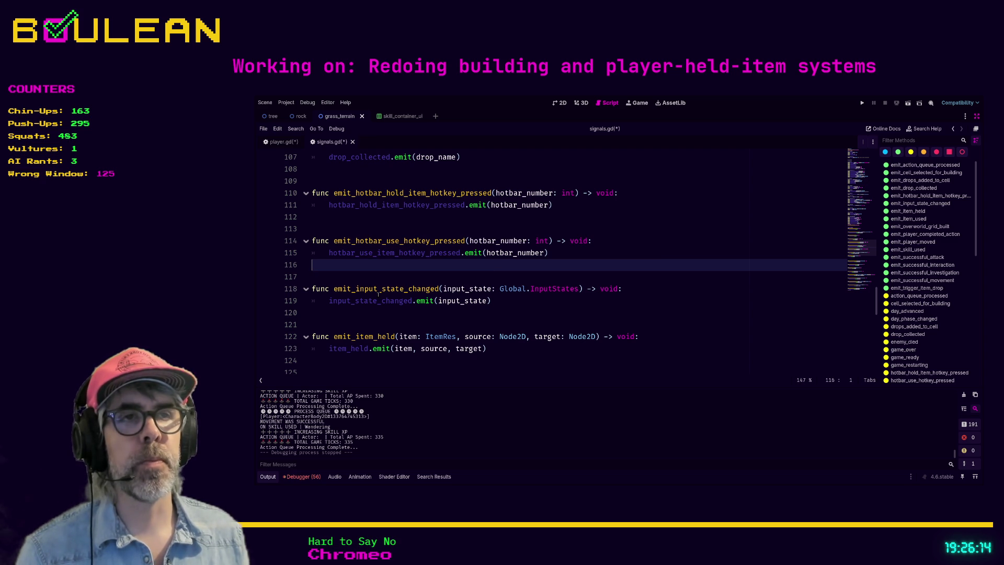
pyautogui.hotkey('ctrl', 's')
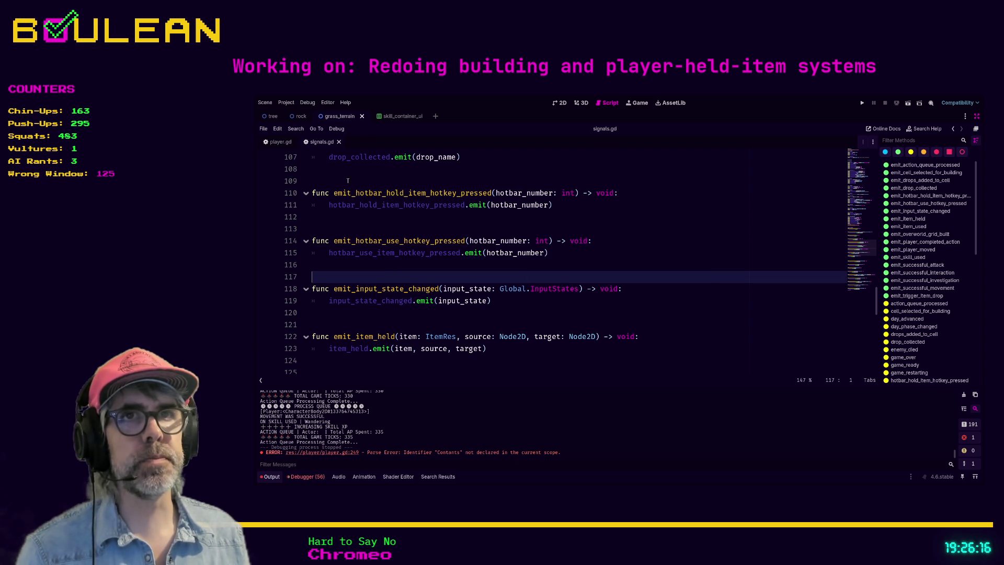
pyautogui.click(283, 144)
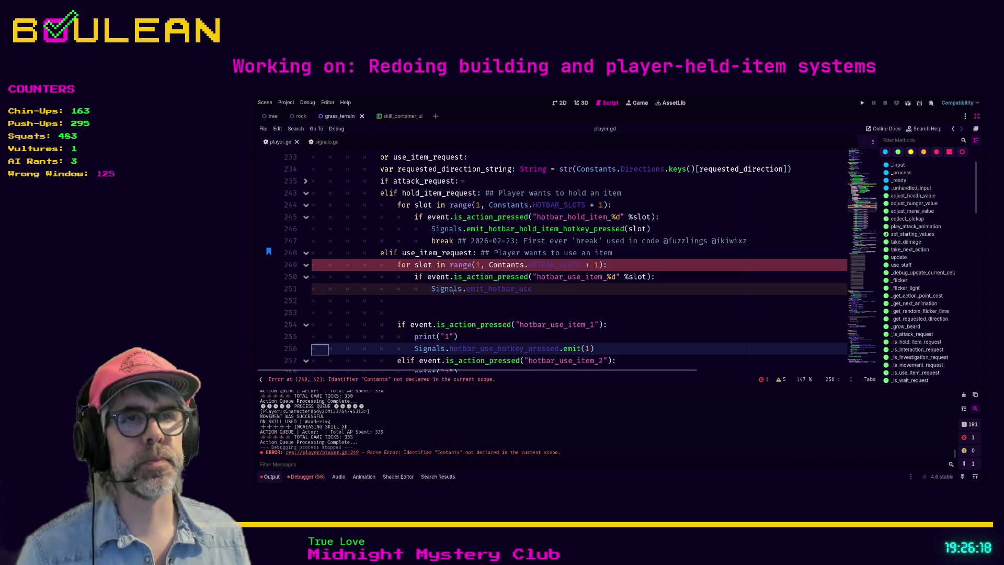
# Step: Complete line 251 as Signals.emit_hotbar_use_hotkey_pressed() via autocomplete
pyautogui.click(545, 293)
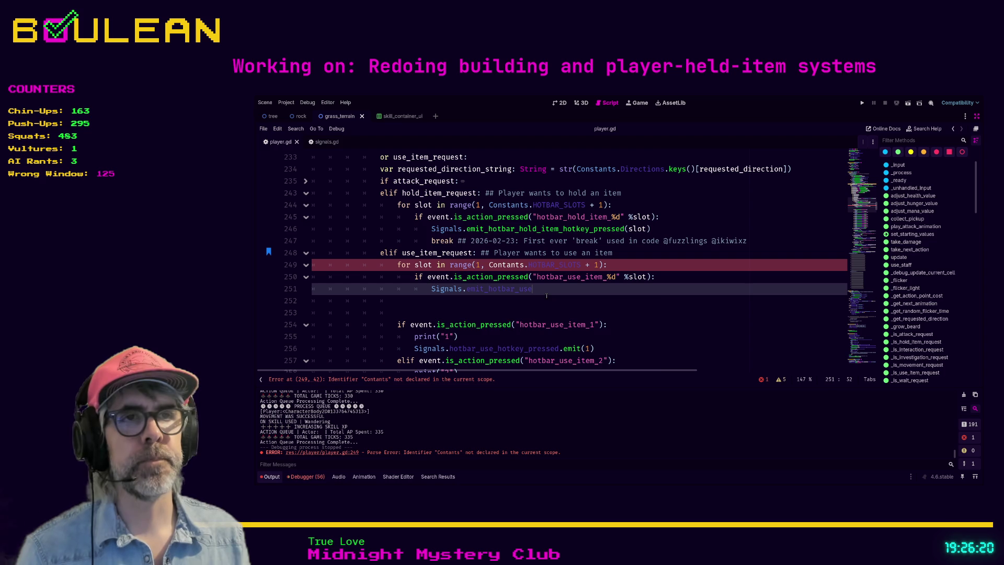
pyautogui.press('BackSpace')
pyautogui.press('BackSpace')
pyautogui.press('BackSpace')
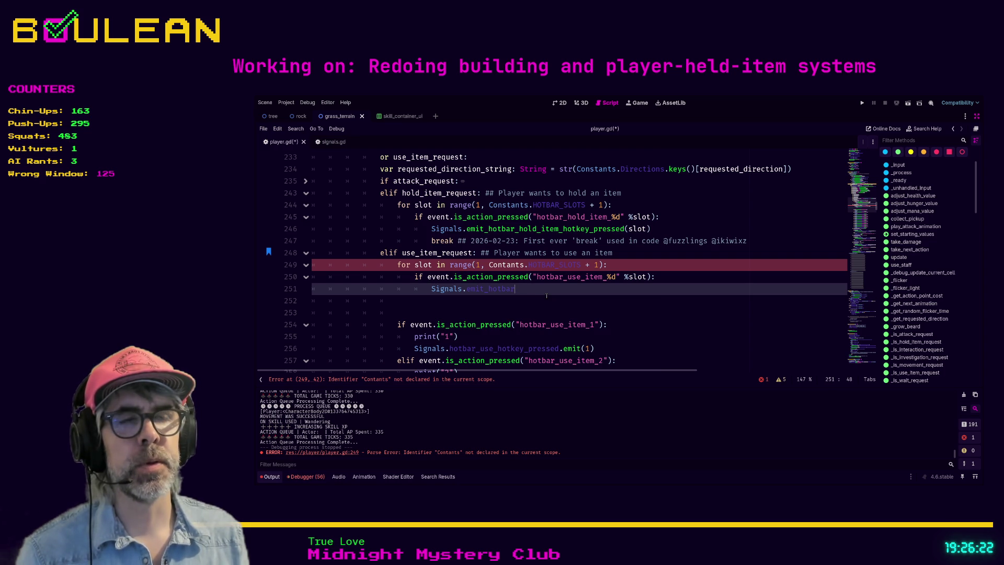
pyautogui.write('_')
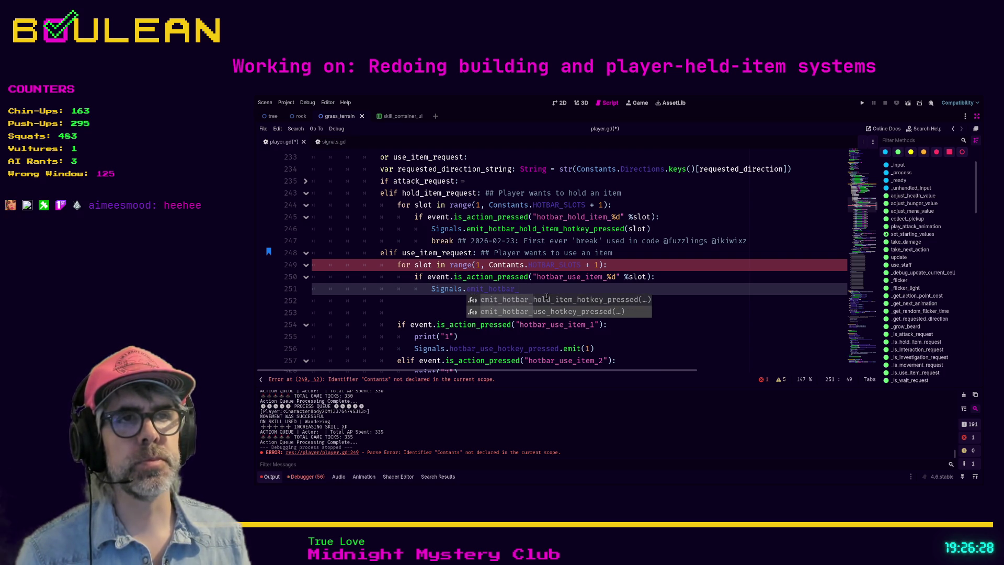
pyautogui.press('Down')
pyautogui.press('Return')
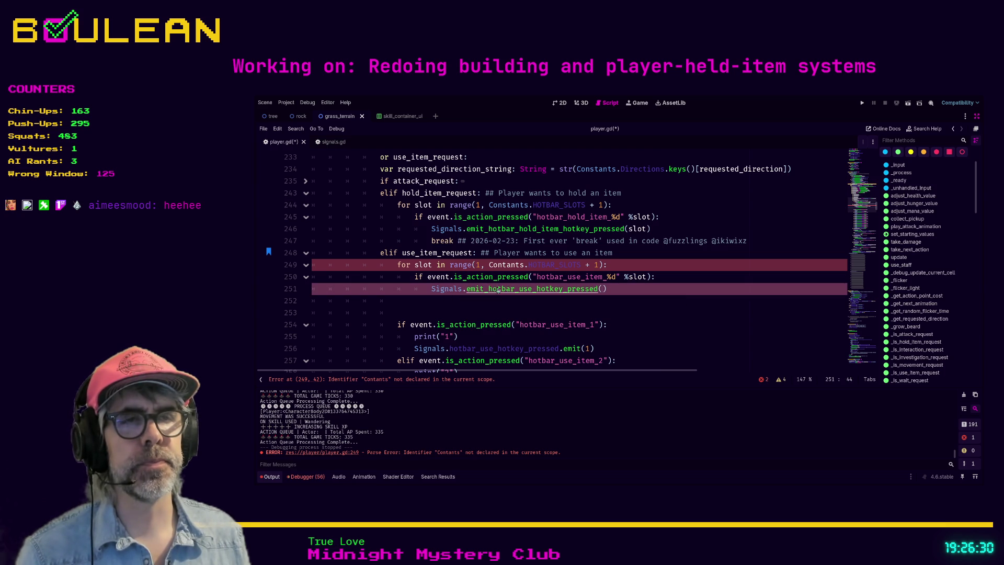
pyautogui.keyDown('ctrl'); pyautogui.click(498, 289); pyautogui.keyUp('ctrl')
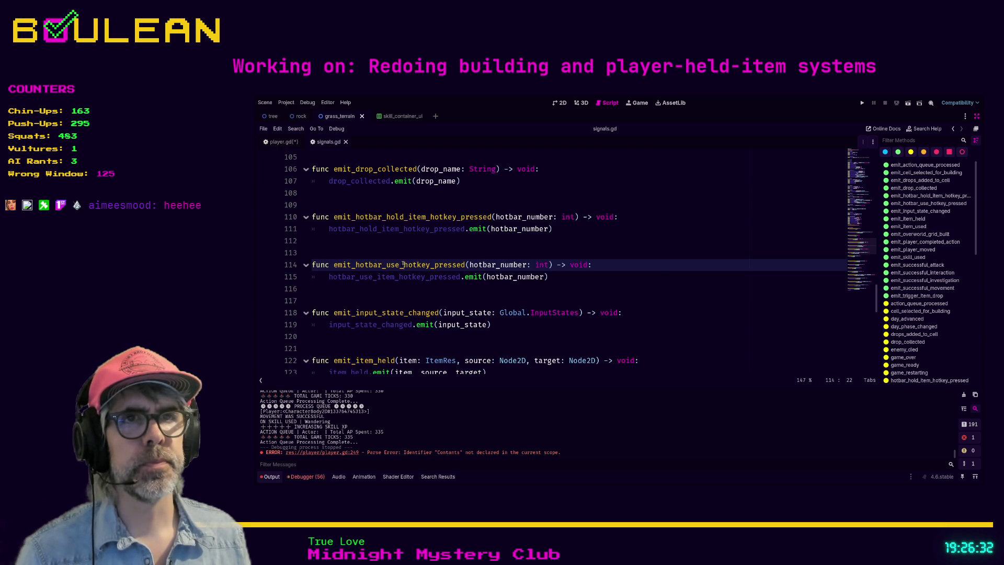
# Step: Rename the emitter to emit_hotbar_use_item_hotkey_pressed, save signals.gd, and return to player.gd
pyautogui.write('item_')
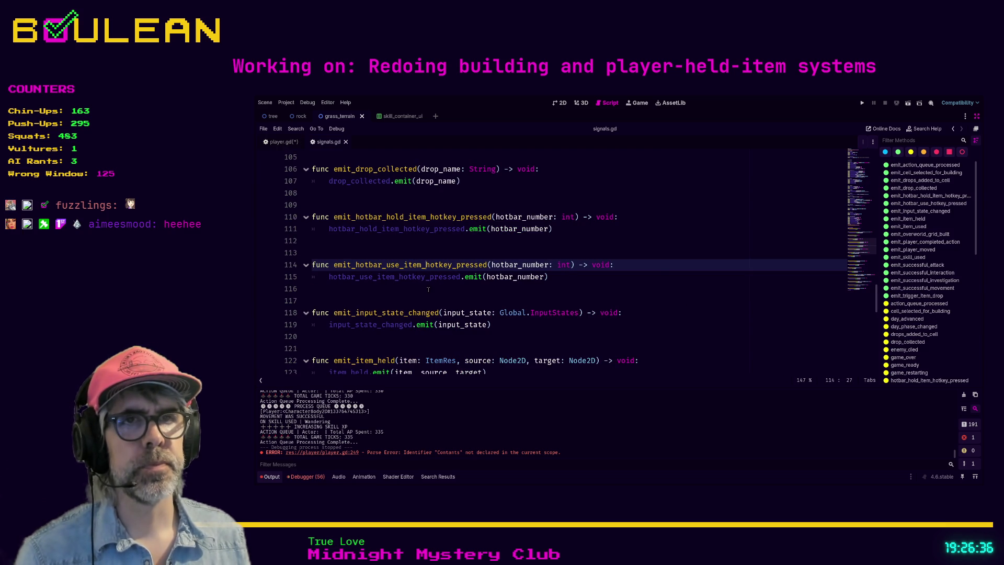
pyautogui.click(427, 289)
pyautogui.hotkey('ctrl', 's')
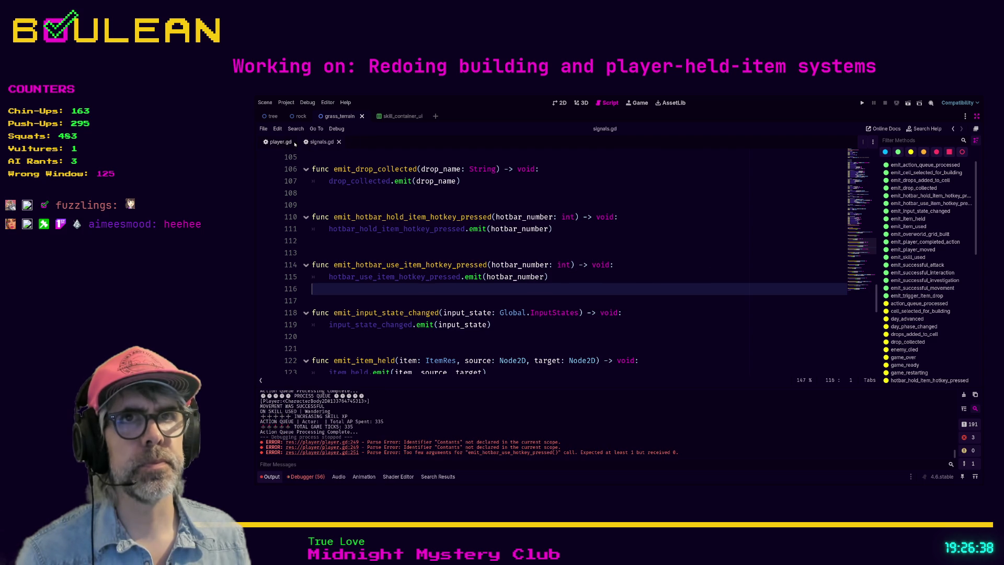
pyautogui.click(294, 144)
pyautogui.click(512, 296)
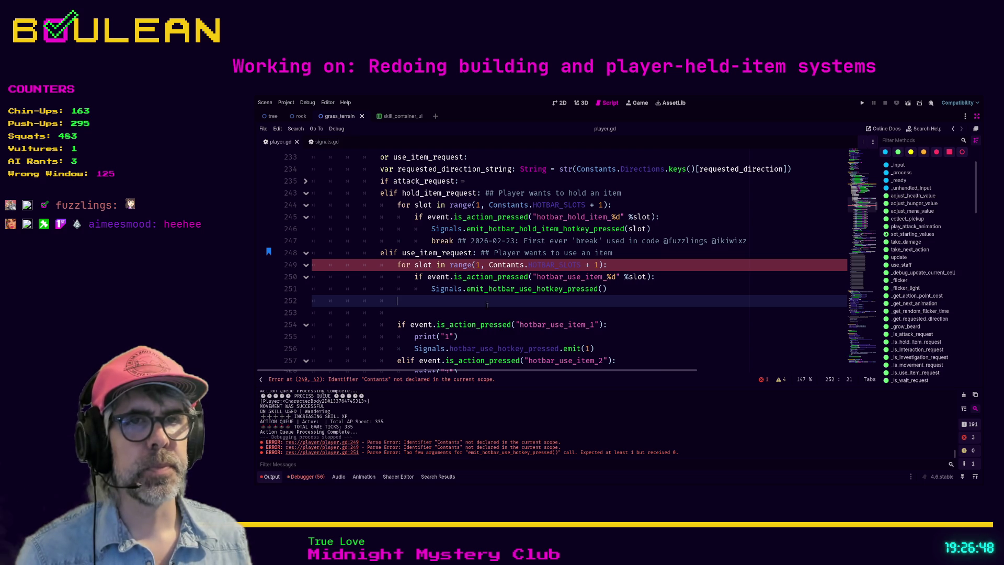
# Step: Correct Contants to Constants, pass slot to the emit call, and add 'break ## ANOTHER BIG MOMENT! 2026-02-23B'
pyautogui.doubleClick(513, 265)
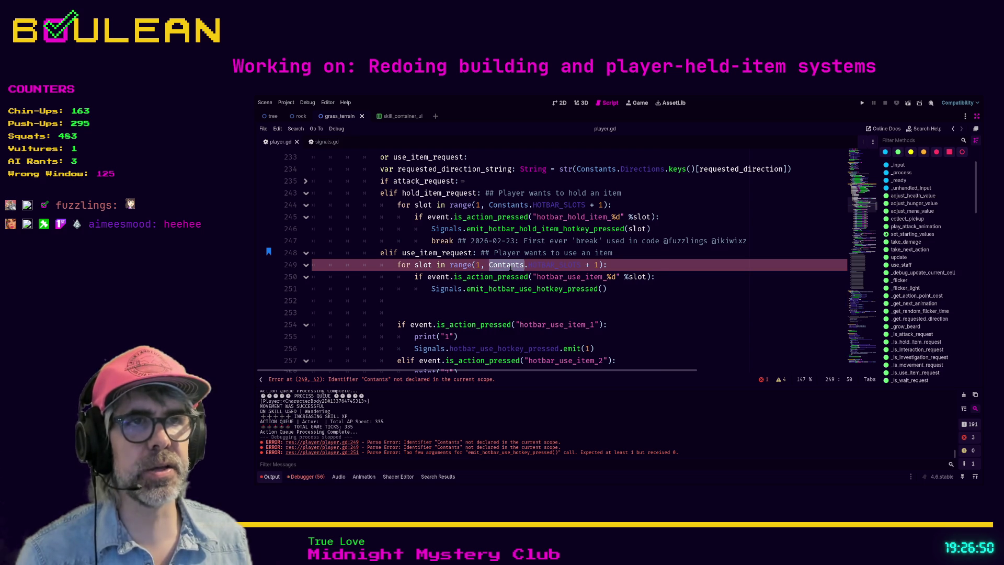
pyautogui.write('Cons')
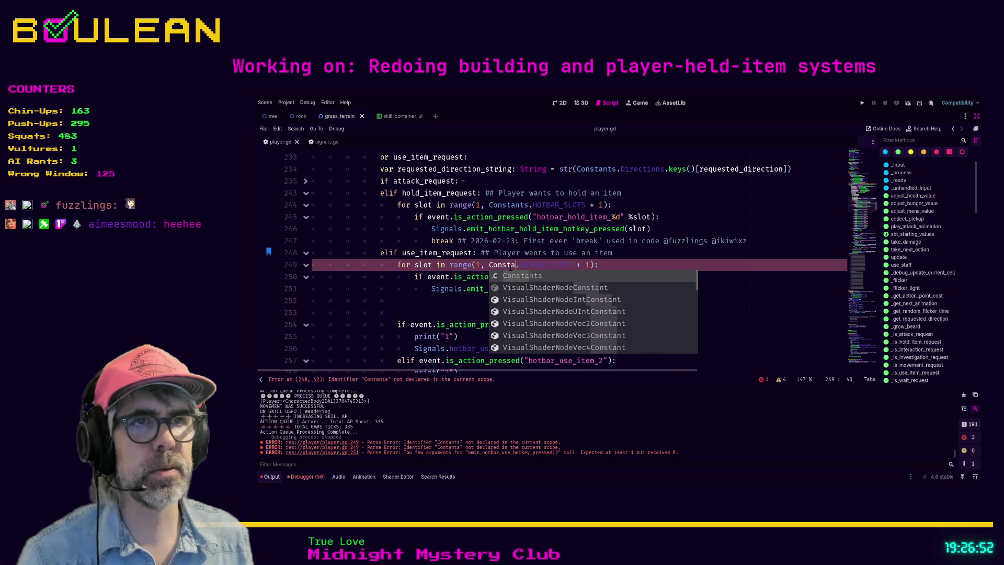
pyautogui.press('Return')
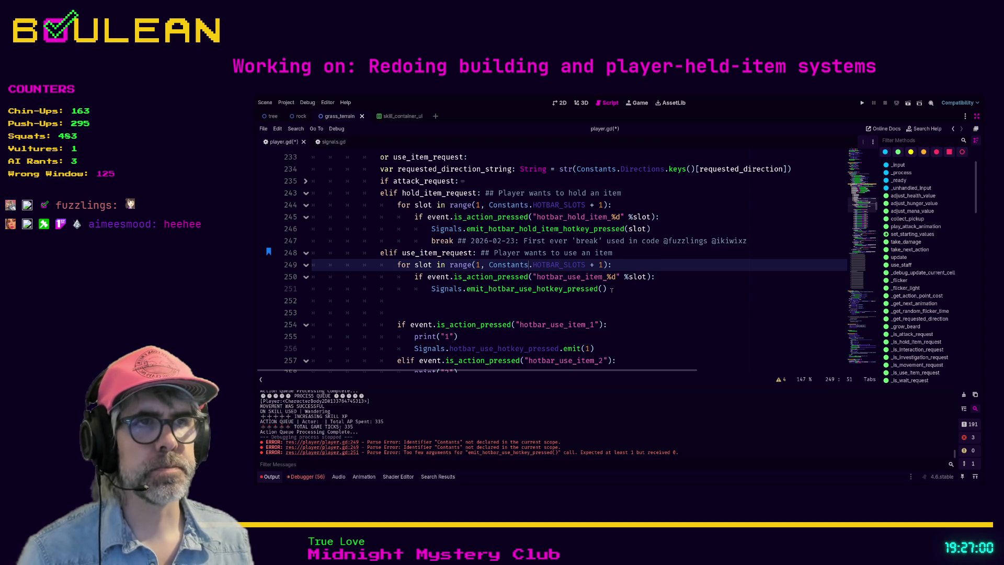
pyautogui.click(603, 289)
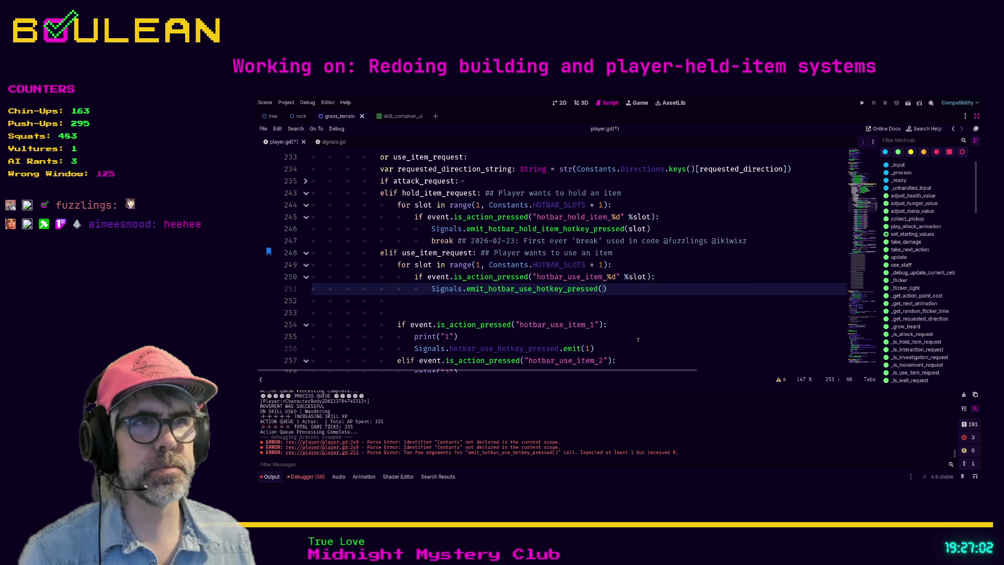
pyautogui.write('slot)')
pyautogui.press('Return')
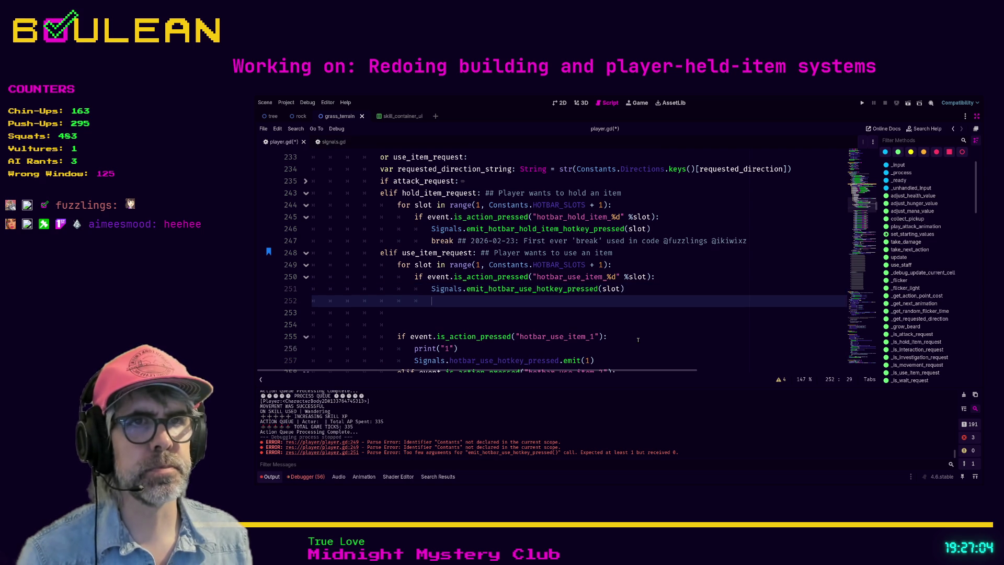
pyautogui.write('break #')
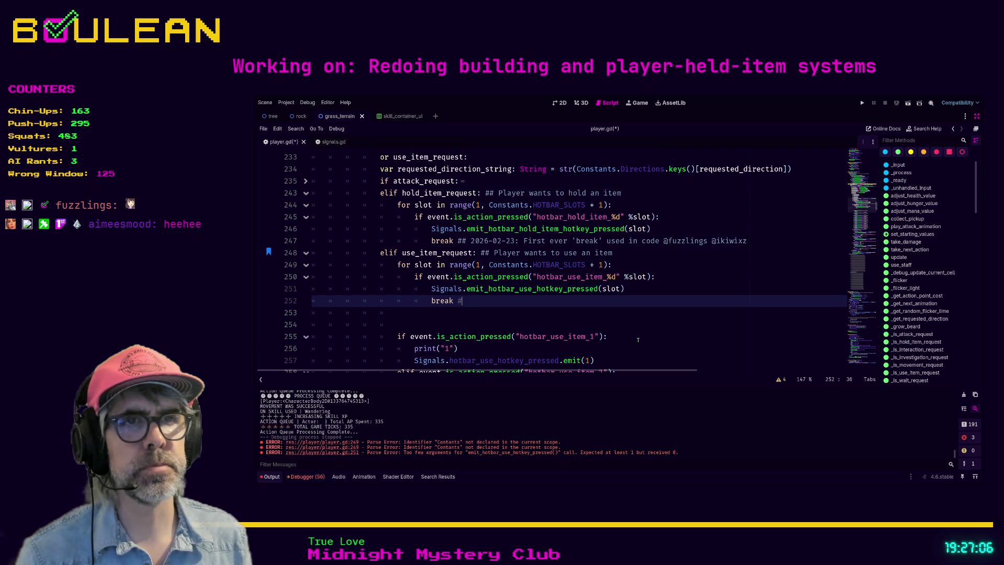
pyautogui.write('#')
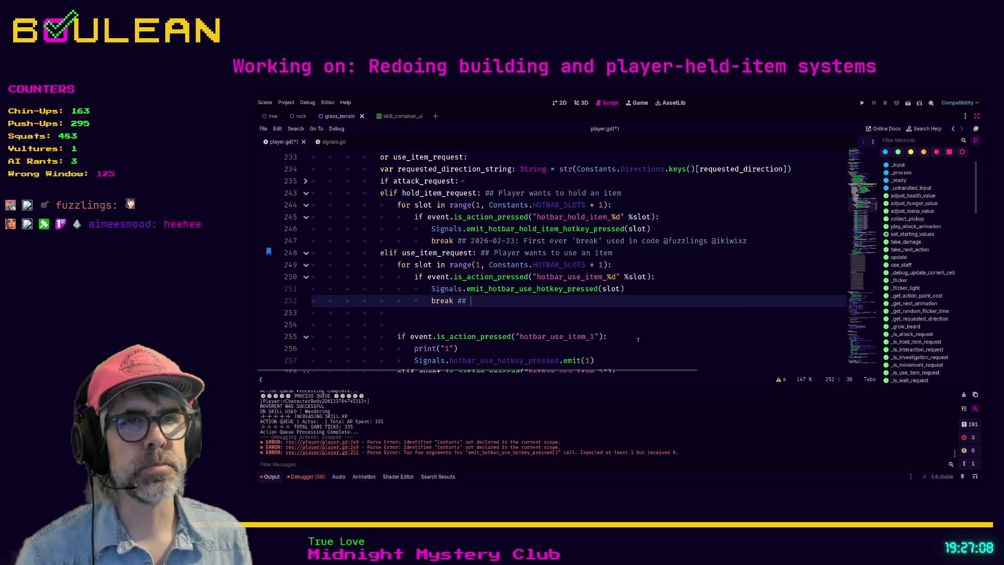
pyautogui.write(' ANOTHE')
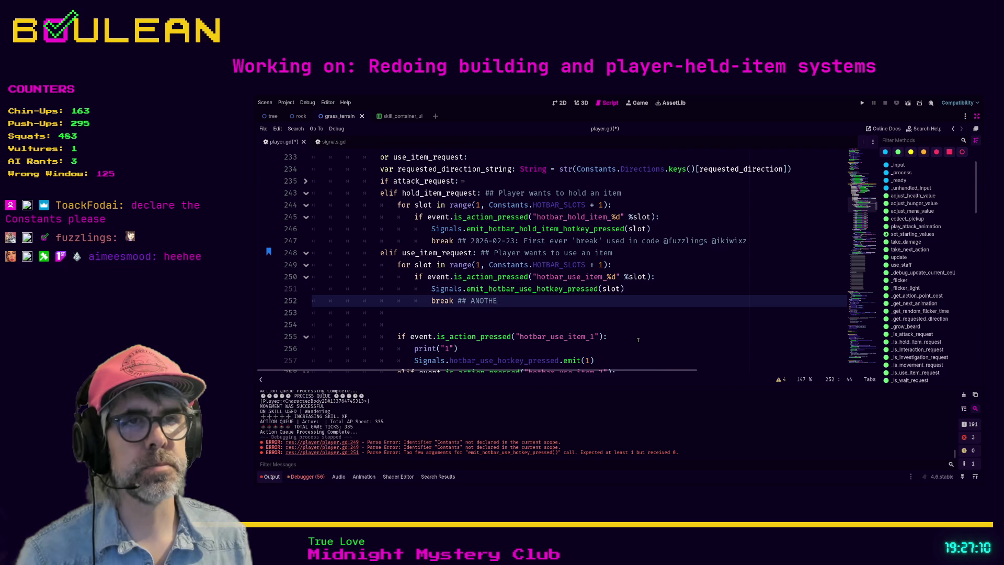
pyautogui.write('R BIG MOMENT!')
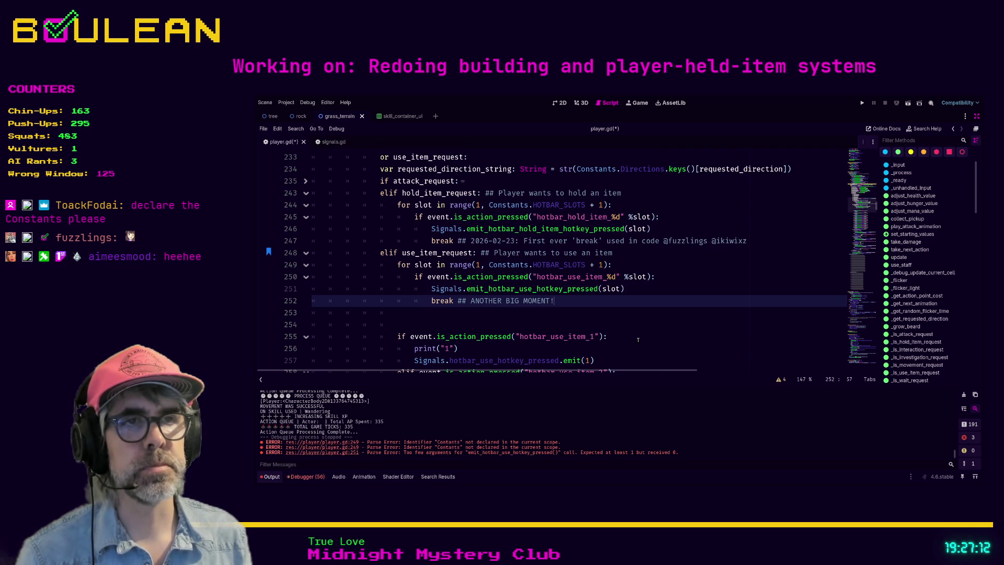
pyautogui.write(' 2026')
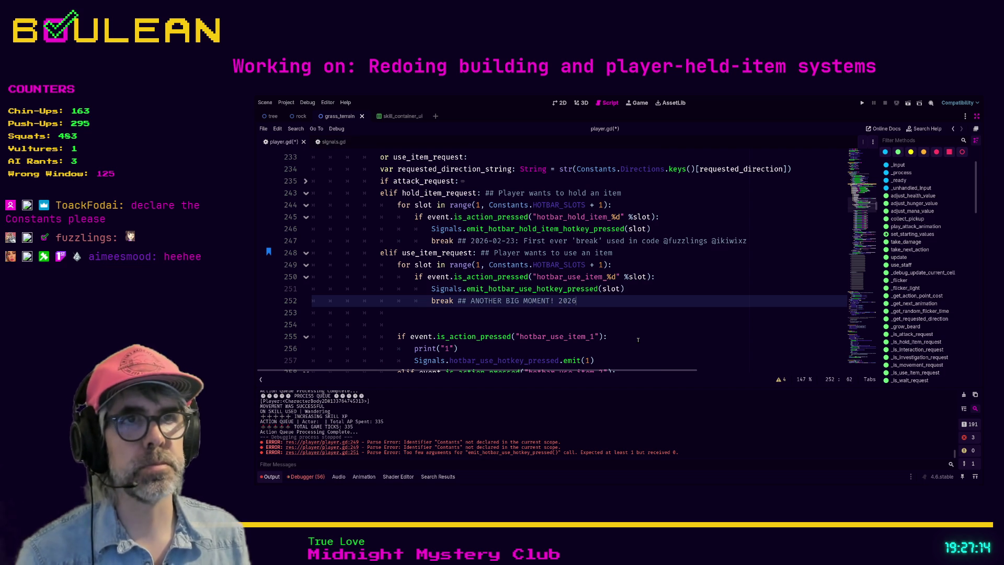
pyautogui.write('-02-23B')
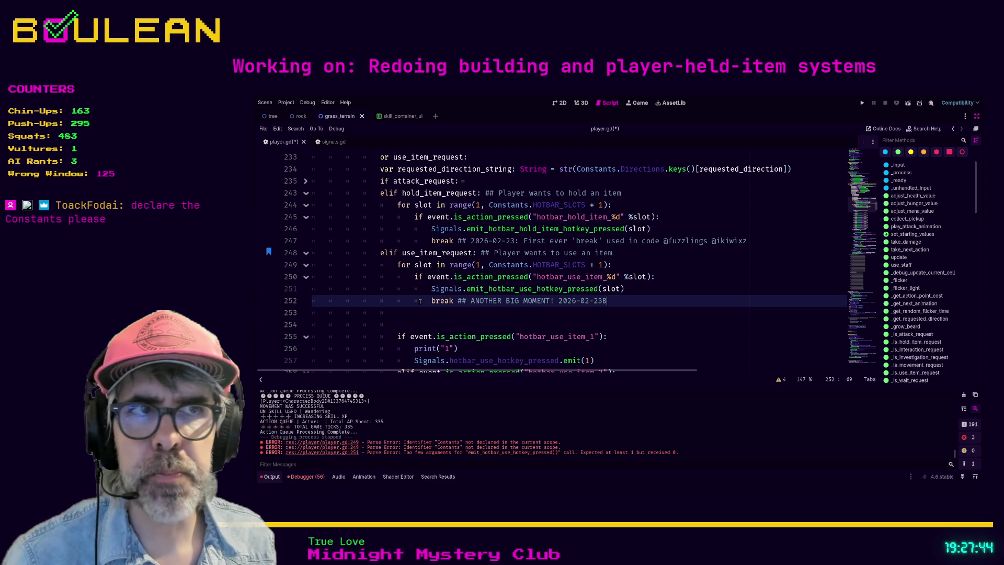
# Step: Save player.gd and delete the surplus blank line 254 plus line 253's leftover indentation
pyautogui.click(467, 313)
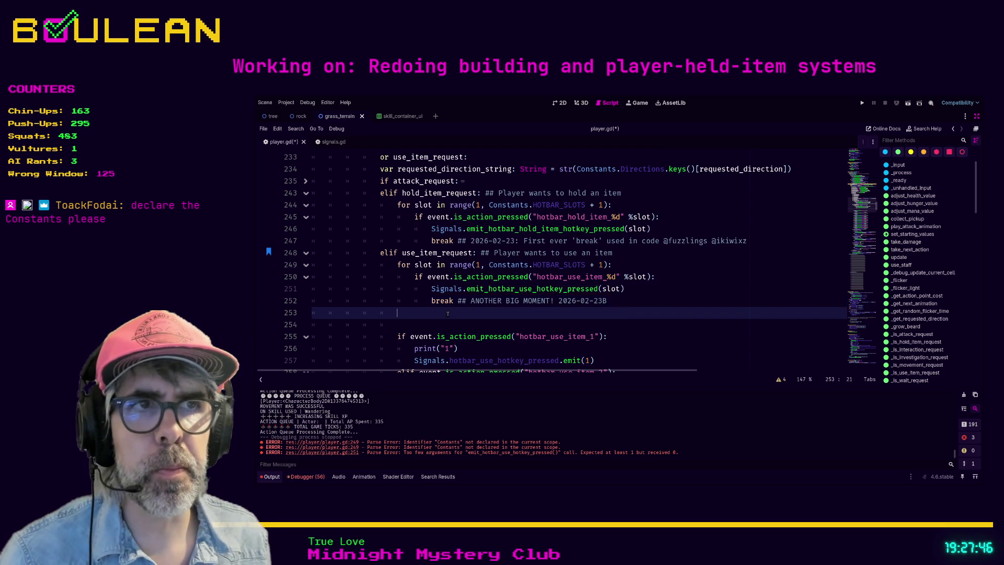
pyautogui.hotkey('ctrl', 's')
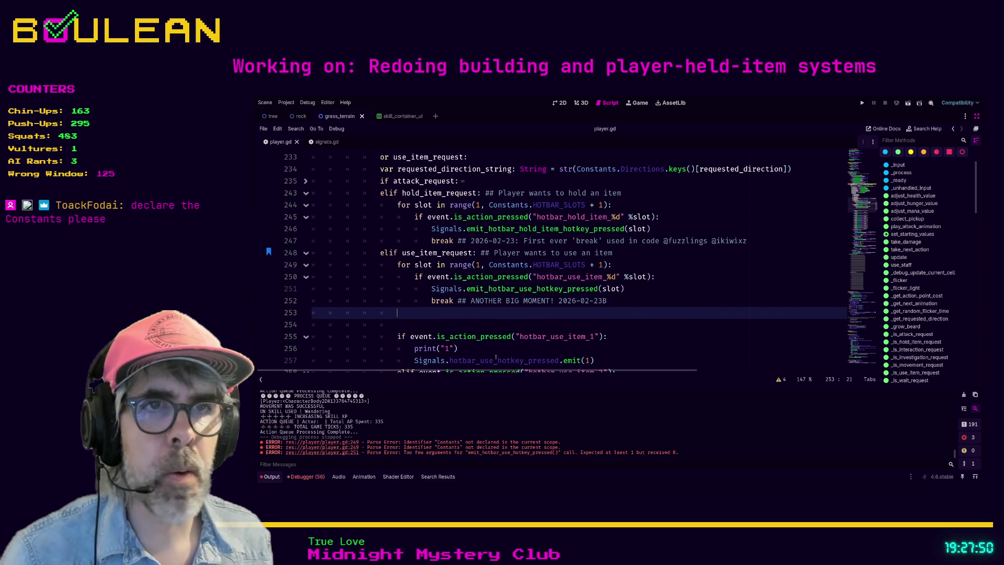
pyautogui.press('Down')
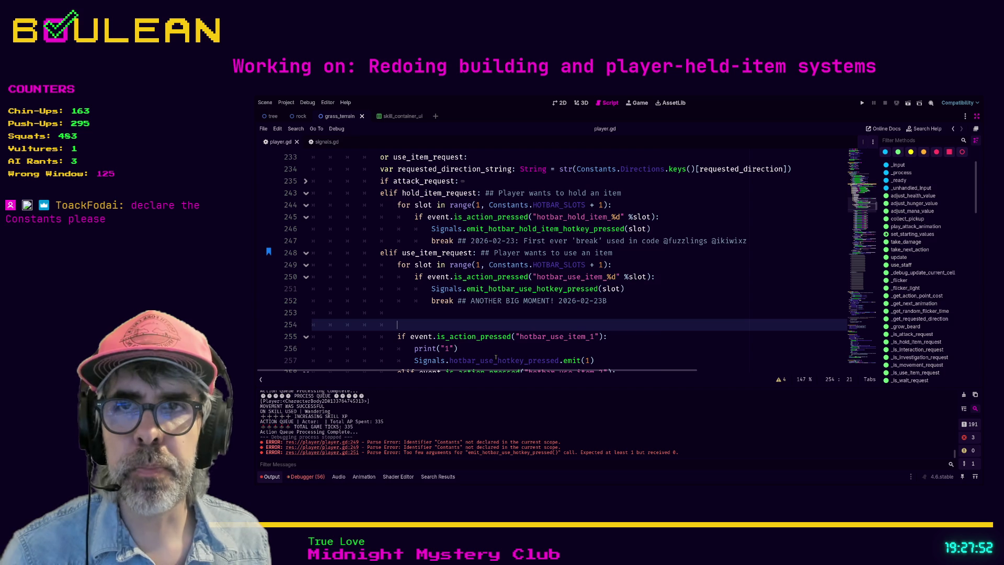
pyautogui.press('Up')
pyautogui.press('Down')
pyautogui.press('Up')
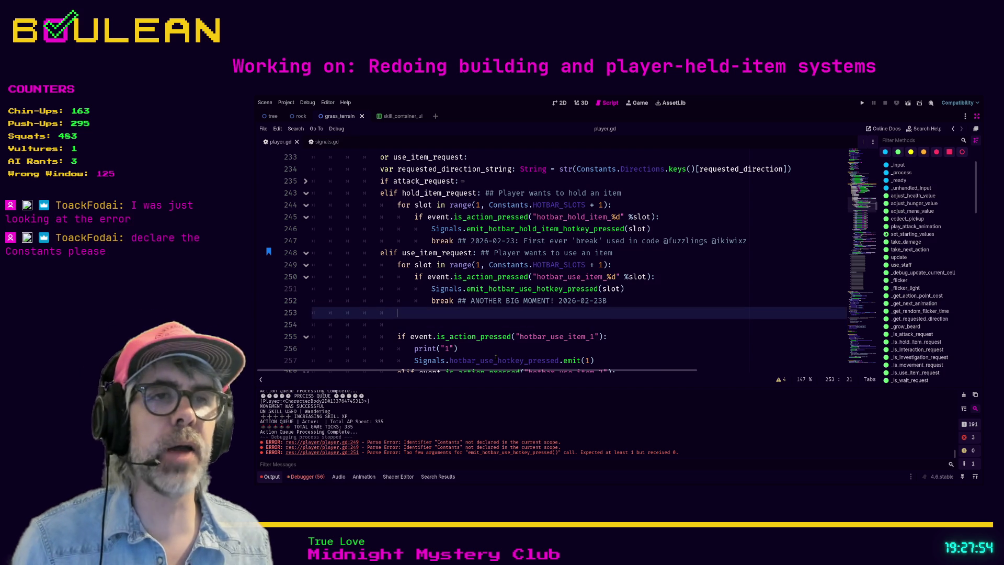
pyautogui.click(516, 265)
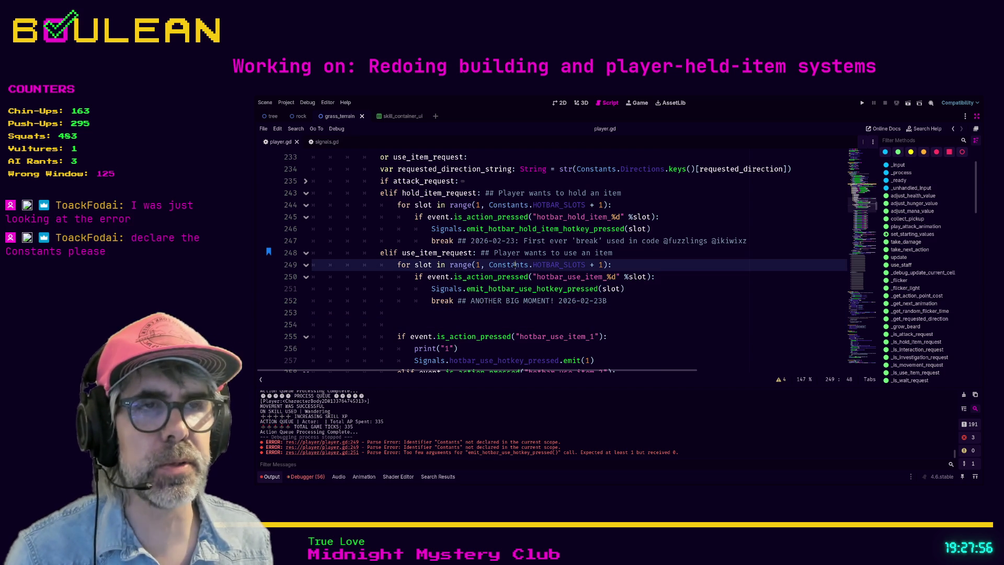
pyautogui.click(450, 314)
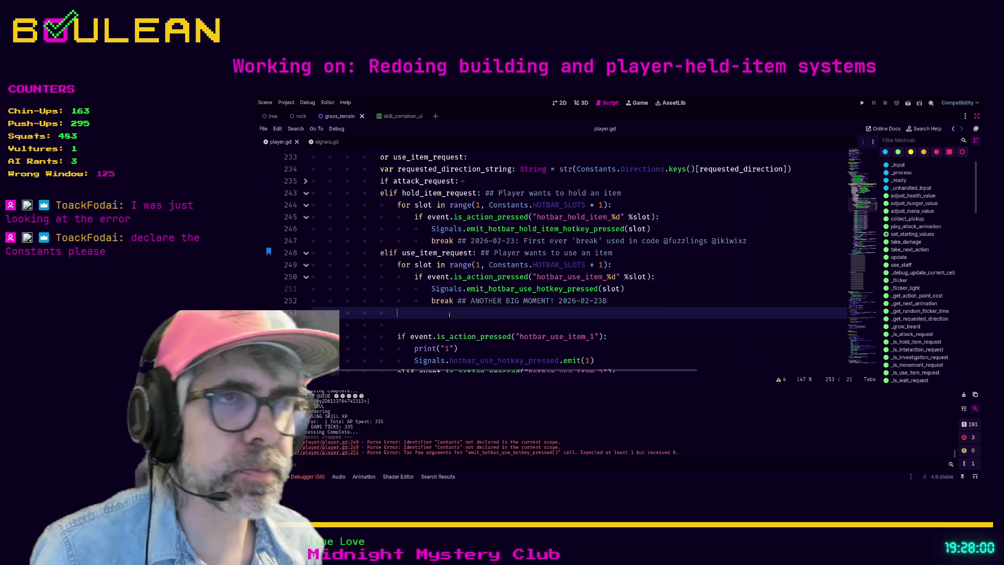
pyautogui.click(518, 265)
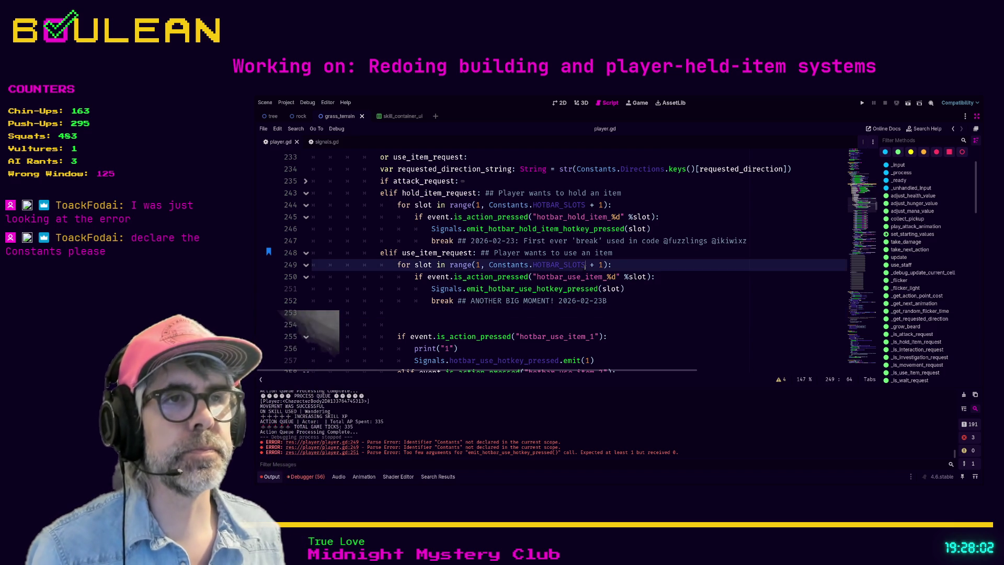
pyautogui.click(442, 325)
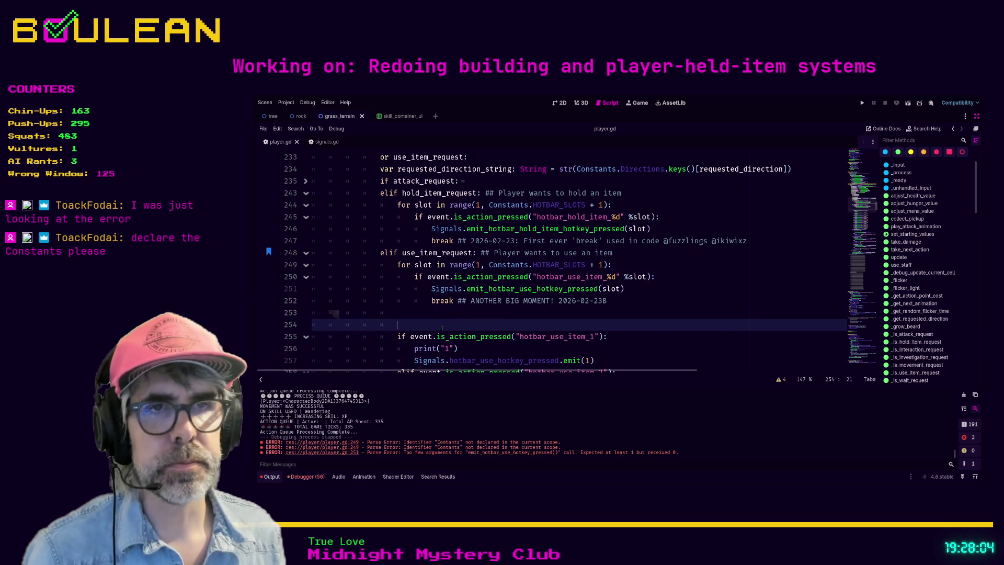
pyautogui.hotkey('shift', 'Home')
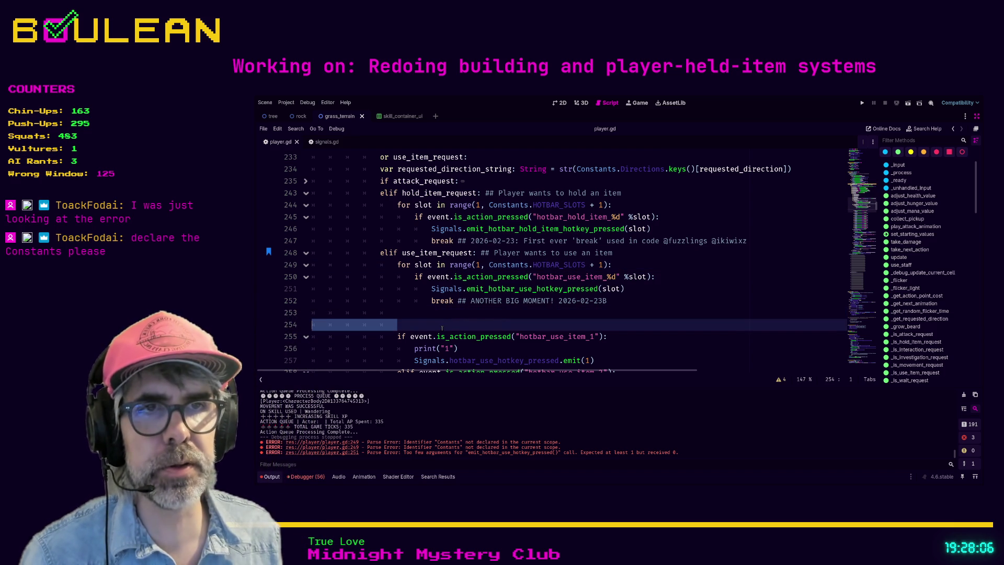
pyautogui.press('BackSpace')
pyautogui.press('BackSpace')
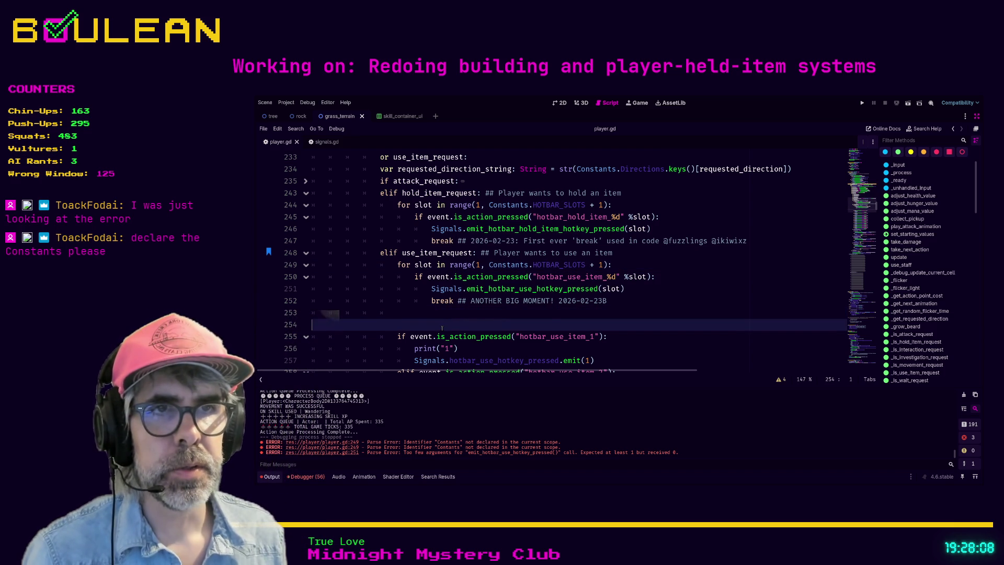
pyautogui.hotkey('shift', 'Home')
pyautogui.press('BackSpace')
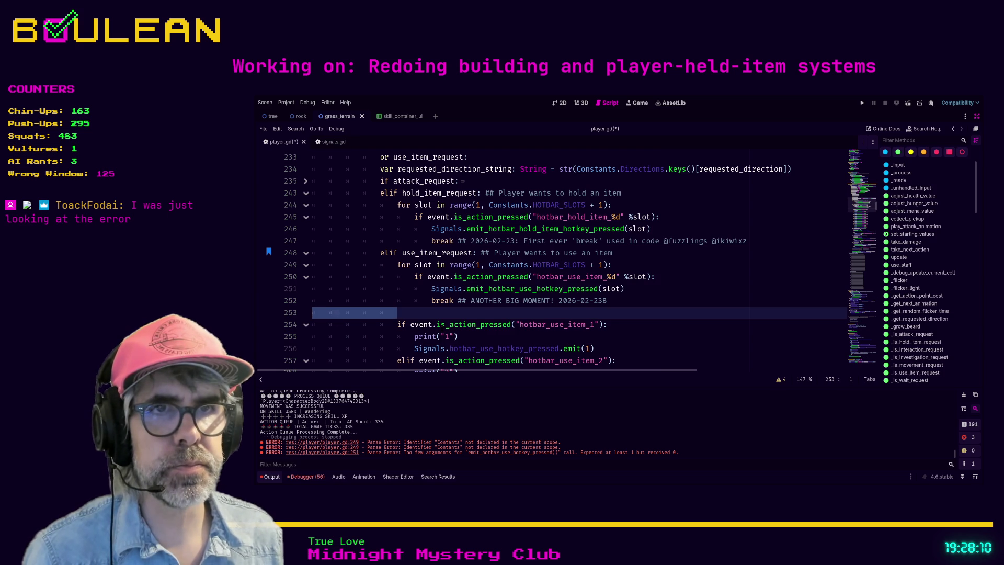
# Step: Toggle lines 254–275 of player.gd into comments with Ctrl+K, below the new slot loop
pyautogui.scroll(-1, 448, 321)
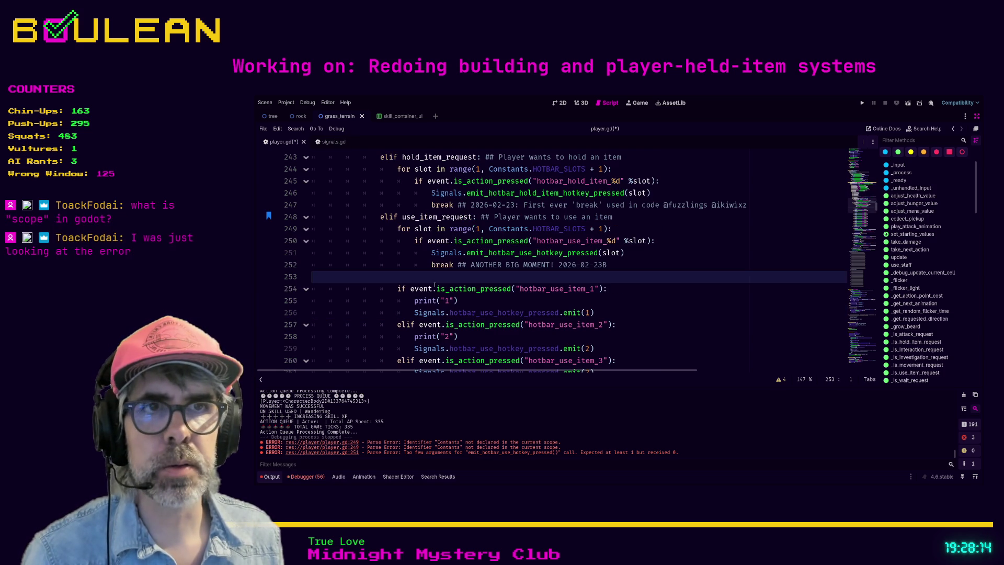
pyautogui.press('Down')
pyautogui.scroll(-3, 455, 293)
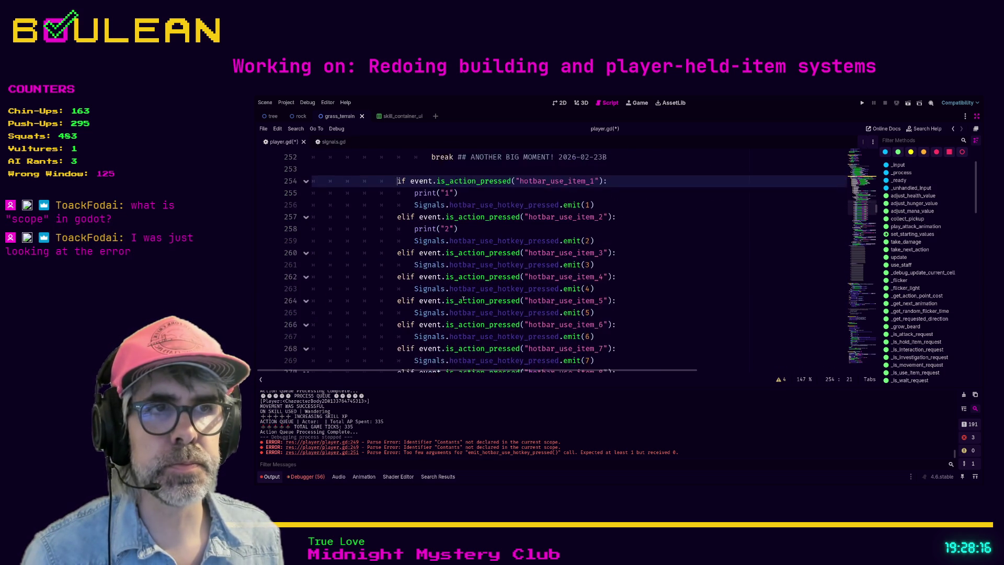
pyautogui.scroll(-3, 464, 299)
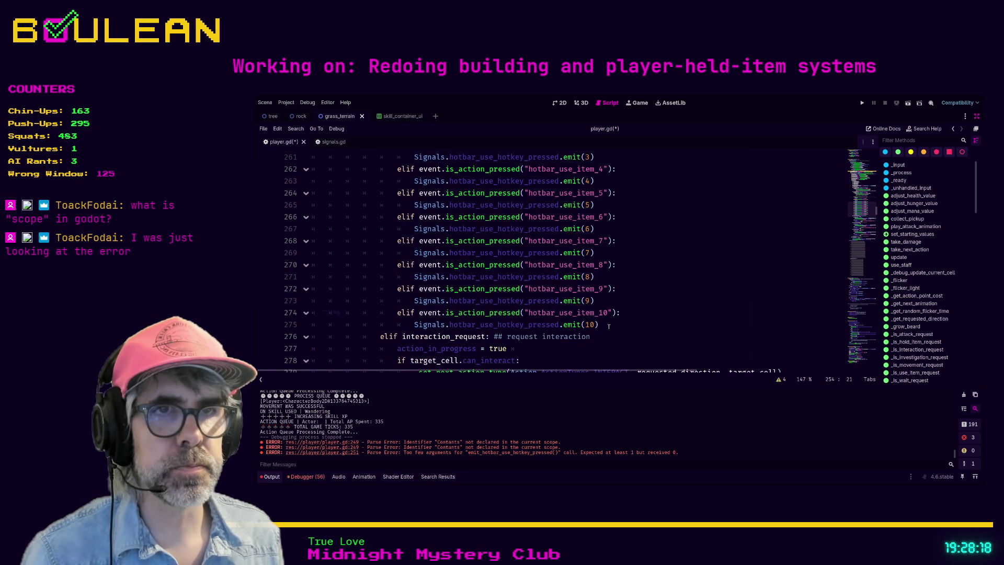
pyautogui.keyDown('shift'); pyautogui.click(610, 327); pyautogui.keyUp('shift')
pyautogui.hotkey('ctrl', 'k')
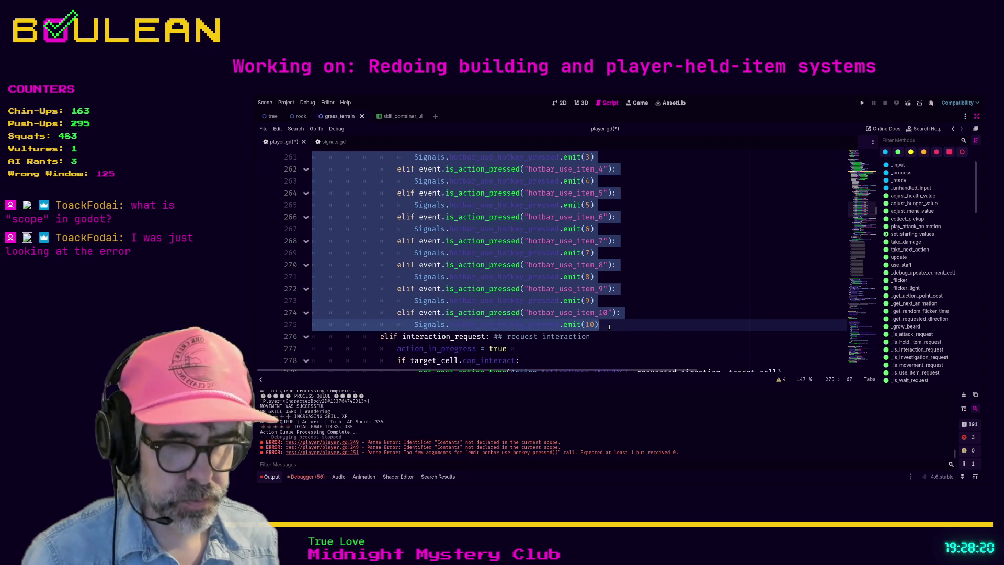
pyautogui.click(675, 241)
pyautogui.scroll(5, 679, 250)
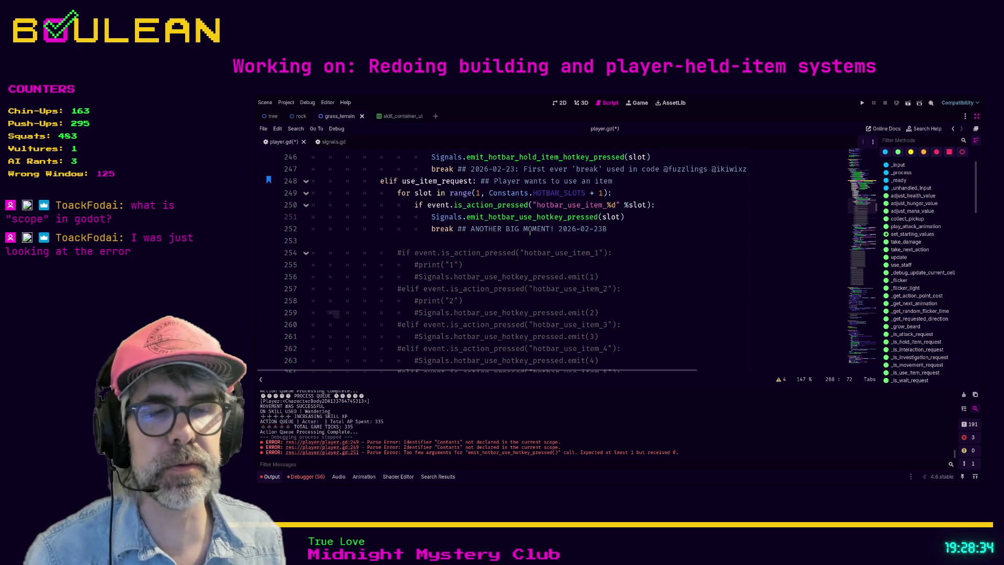
# Step: Briefly comment line 249's for loop, revert it, and save player.gd
pyautogui.click(543, 241)
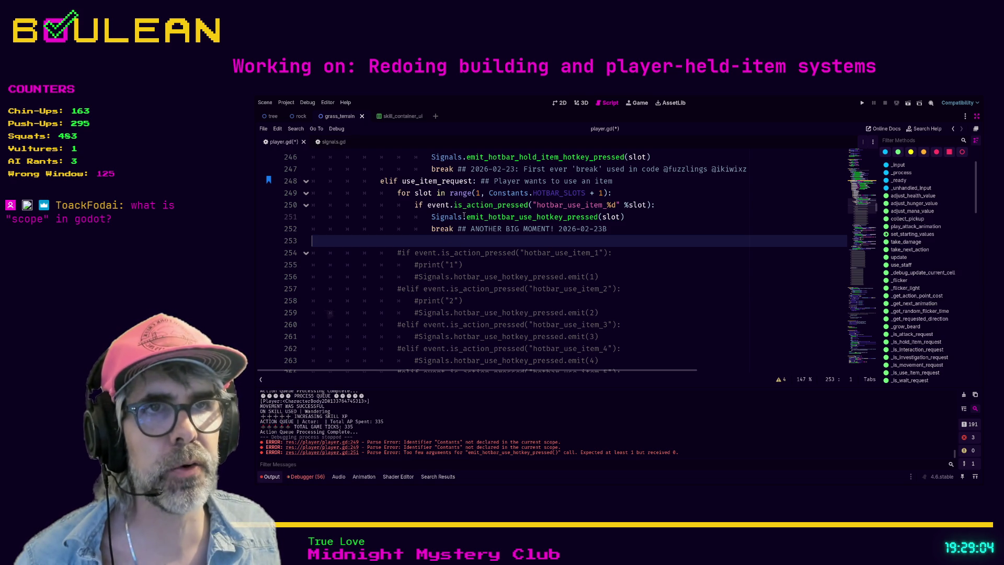
pyautogui.scroll(-1, 414, 247)
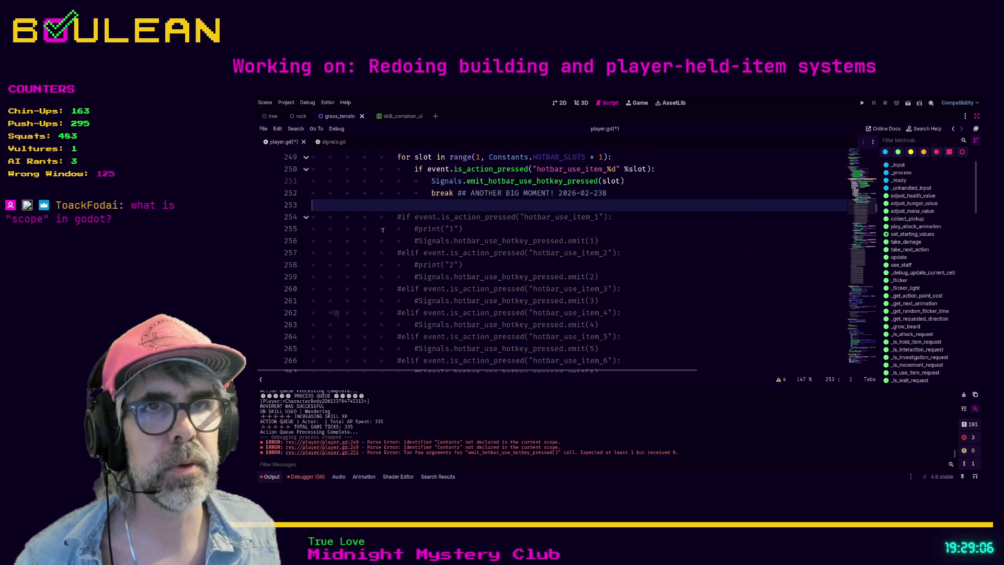
pyautogui.click(356, 217)
pyautogui.click(422, 209)
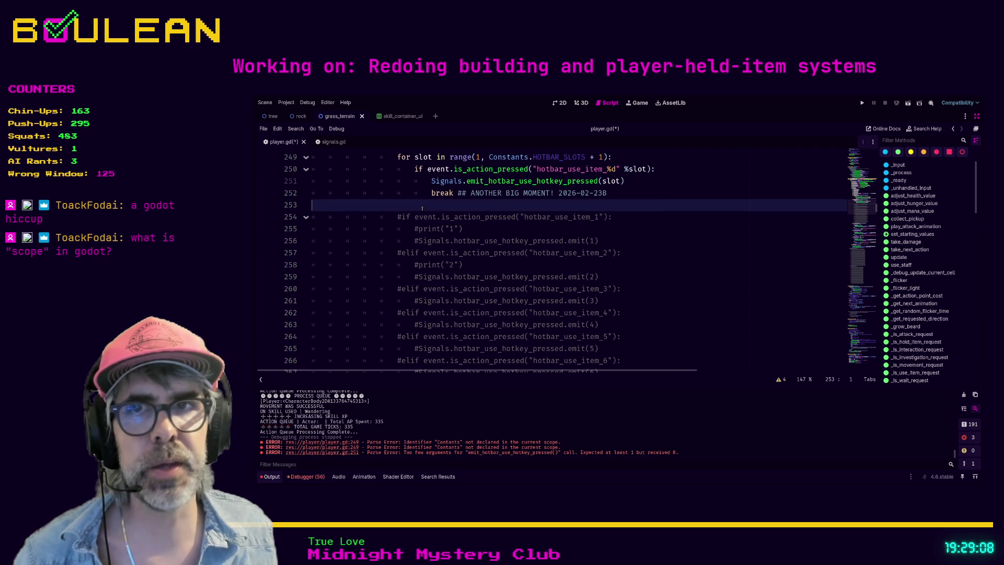
pyautogui.scroll(2, 422, 208)
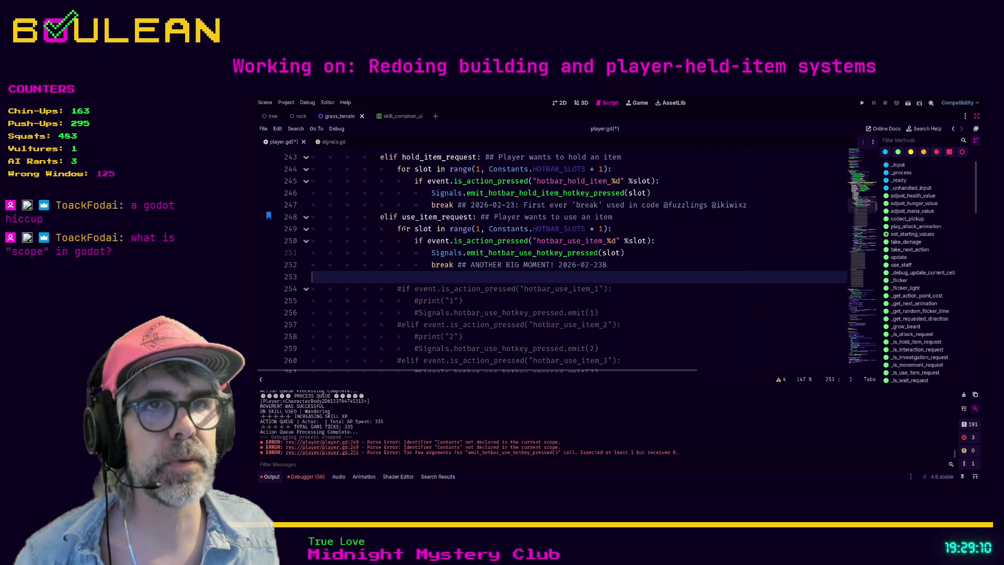
pyautogui.click(397, 228)
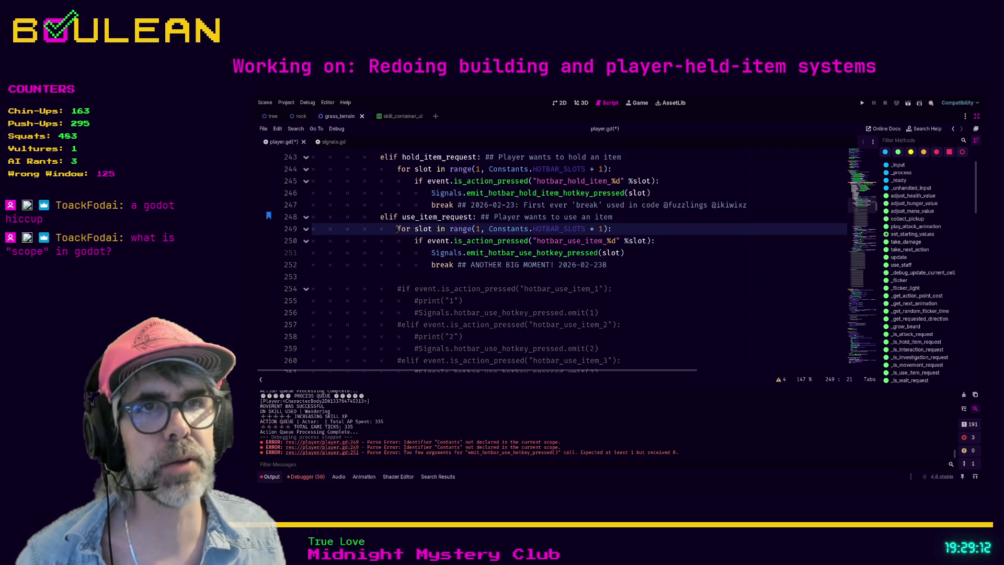
pyautogui.write('#')
pyautogui.press('BackSpace')
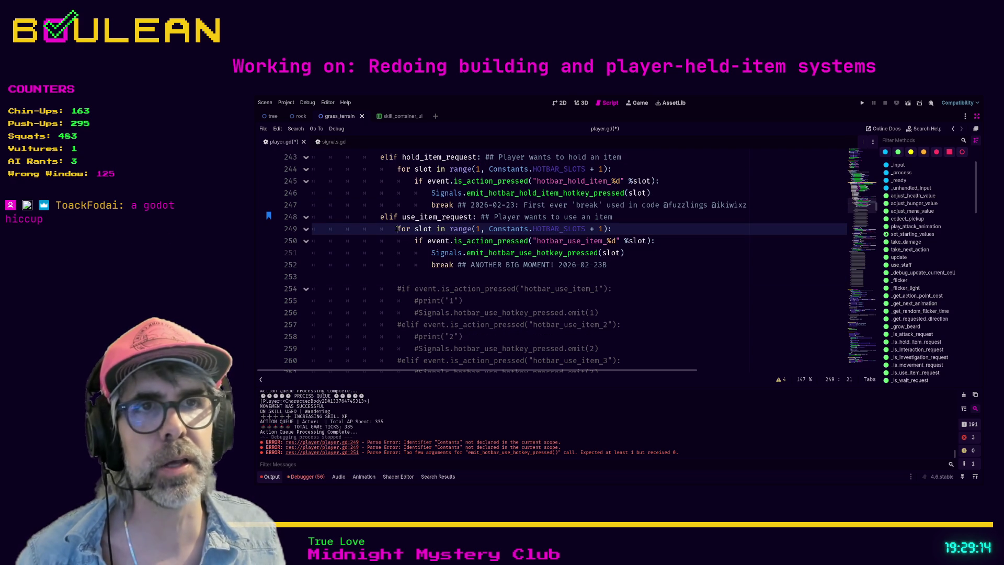
pyautogui.press('Down')
pyautogui.press('Down')
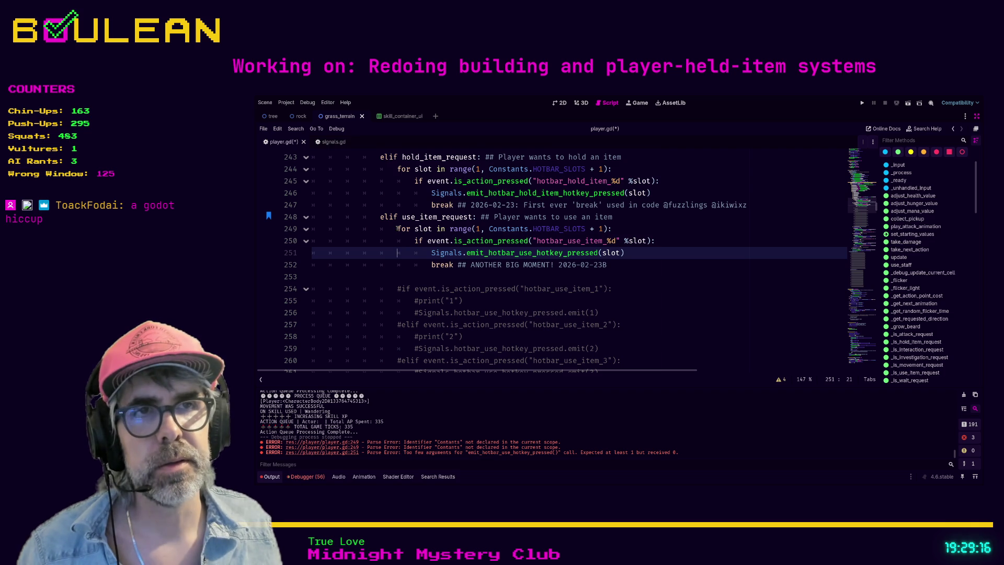
pyautogui.click(413, 275)
pyautogui.hotkey('ctrl', 's')
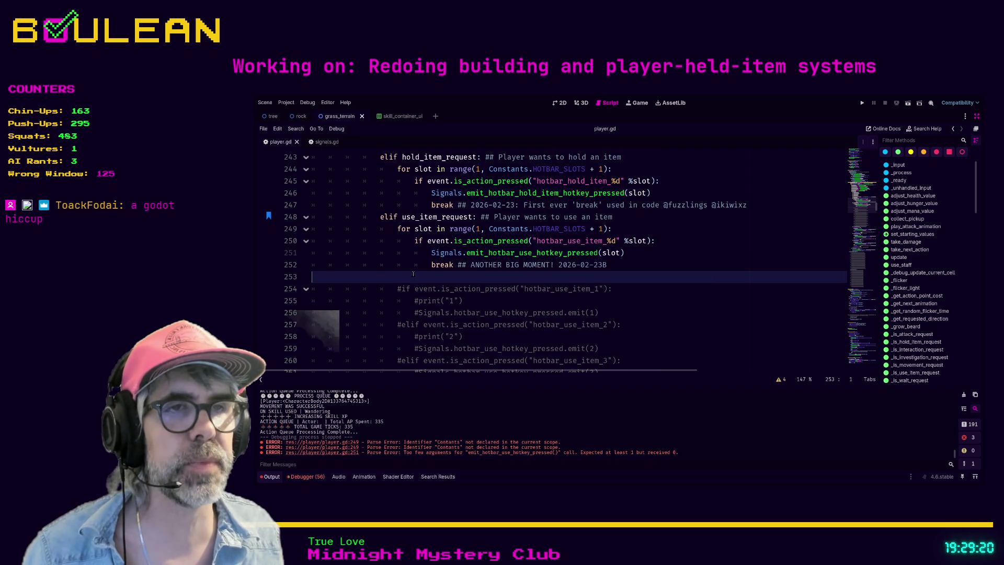
# Step: Select the commented-out block on lines 253–275 to review it, then clear the selection
pyautogui.scroll(-1, 413, 274)
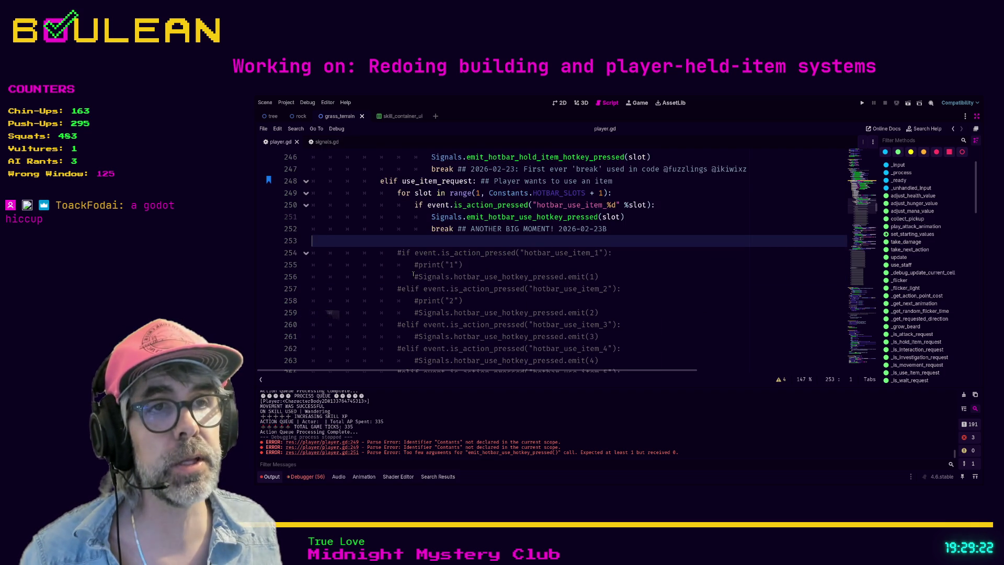
pyautogui.scroll(-3, 430, 269)
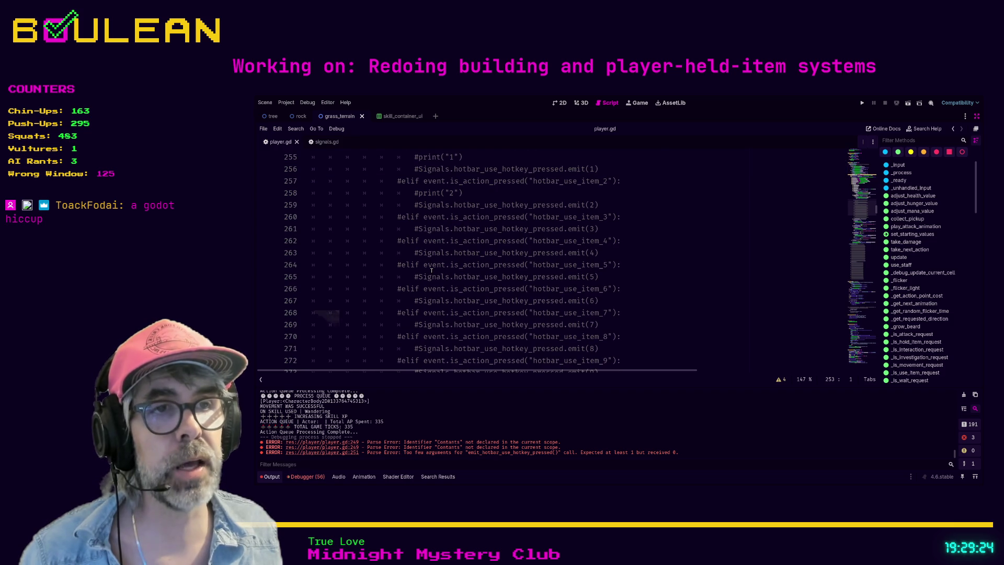
pyautogui.scroll(-3, 430, 270)
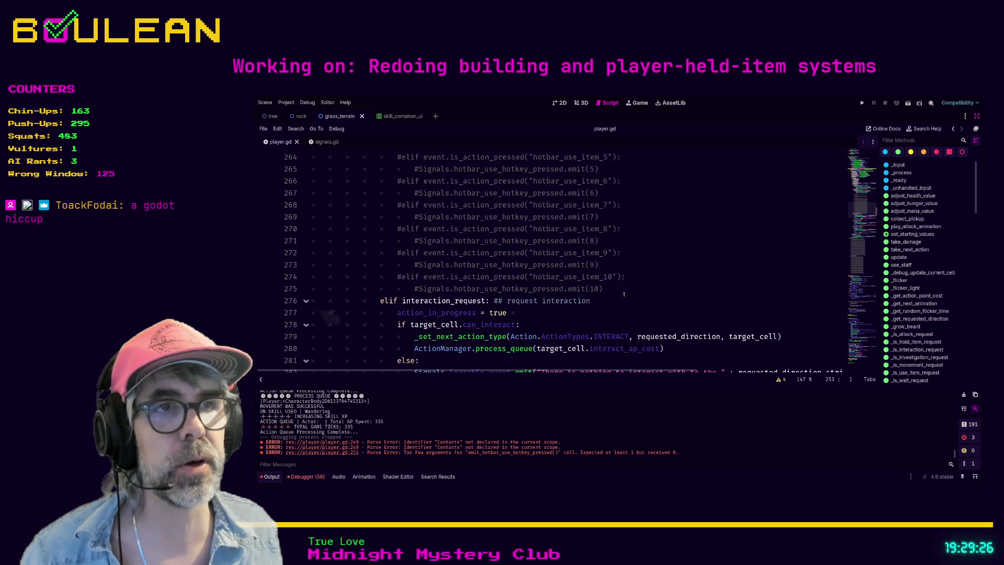
pyautogui.keyDown('shift'); pyautogui.click(618, 292); pyautogui.keyUp('shift')
pyautogui.scroll(6, 701, 289)
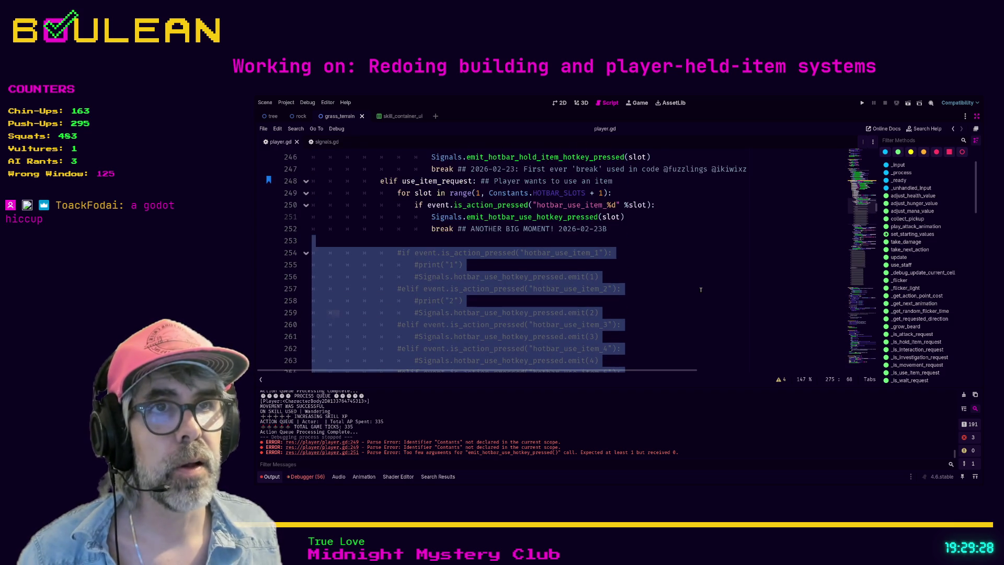
pyautogui.click(445, 244)
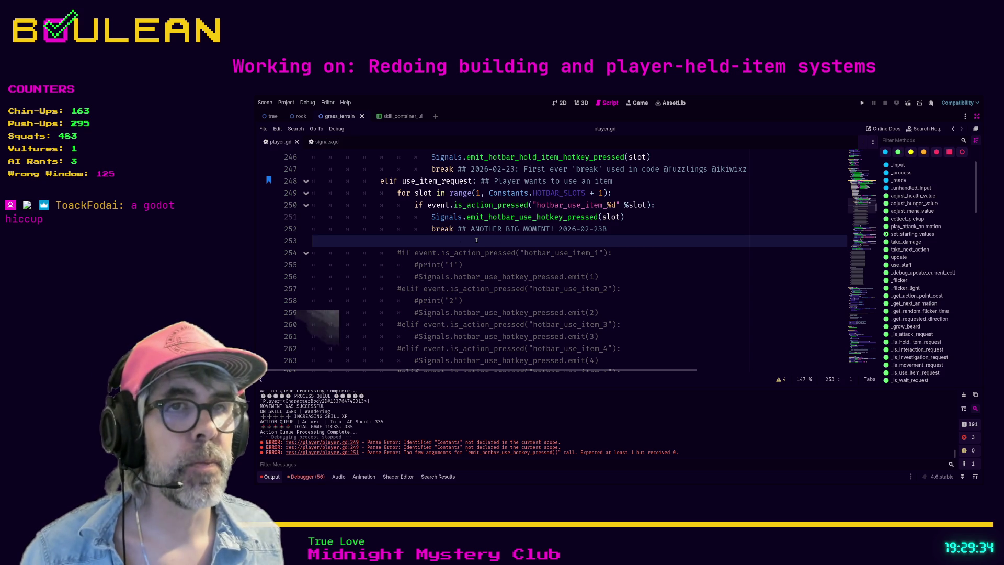
pyautogui.scroll(2, 636, 283)
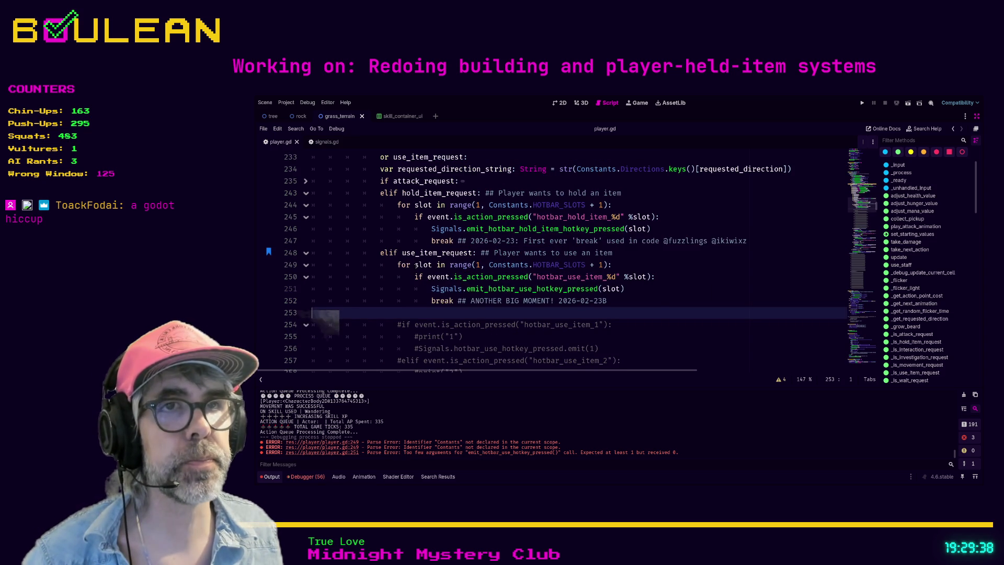
# Step: Run the project, then jump from game.gd line 78 to the use-item emit call in player.gd
pyautogui.click(661, 294)
pyautogui.press('F5')
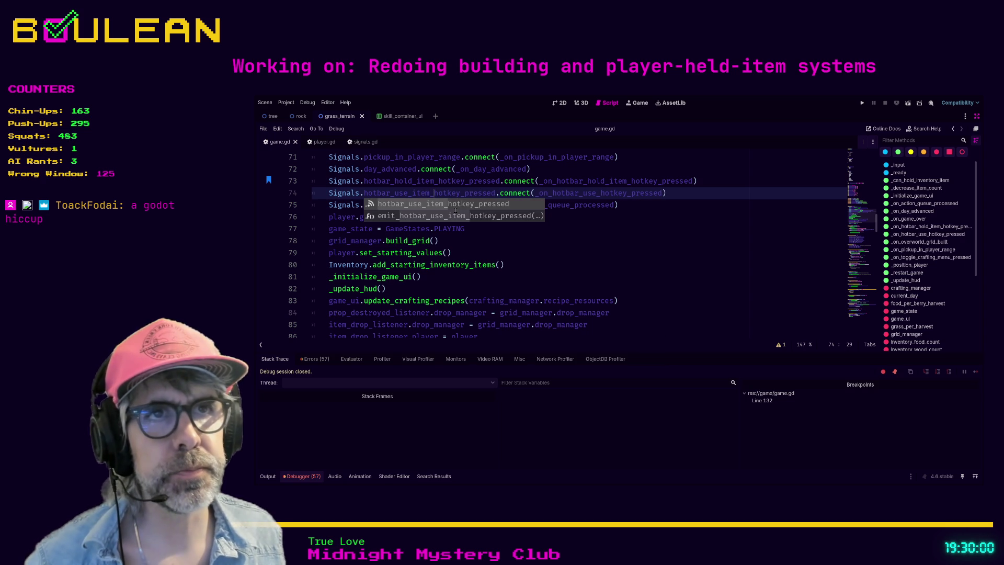
pyautogui.click(579, 240)
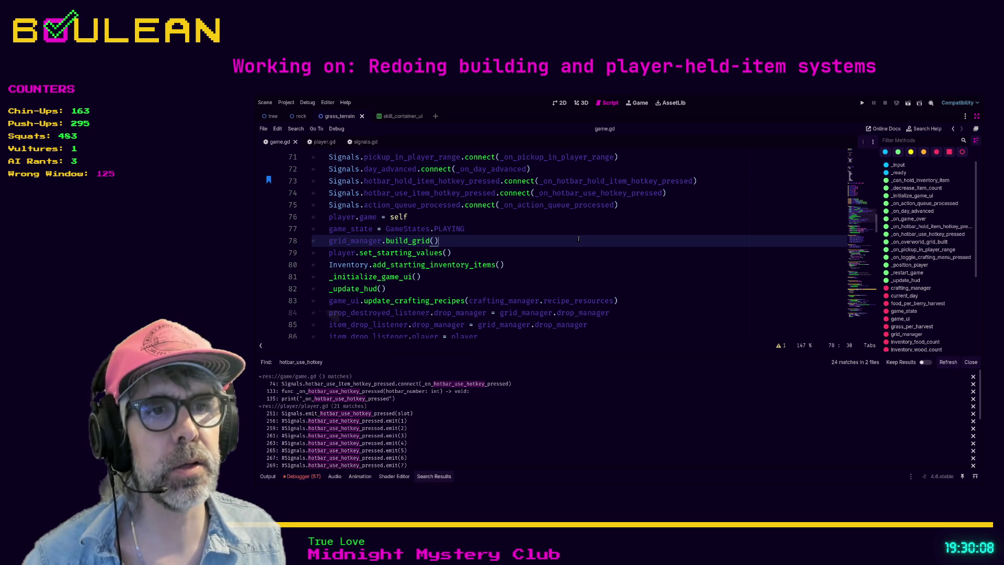
pyautogui.click(385, 414)
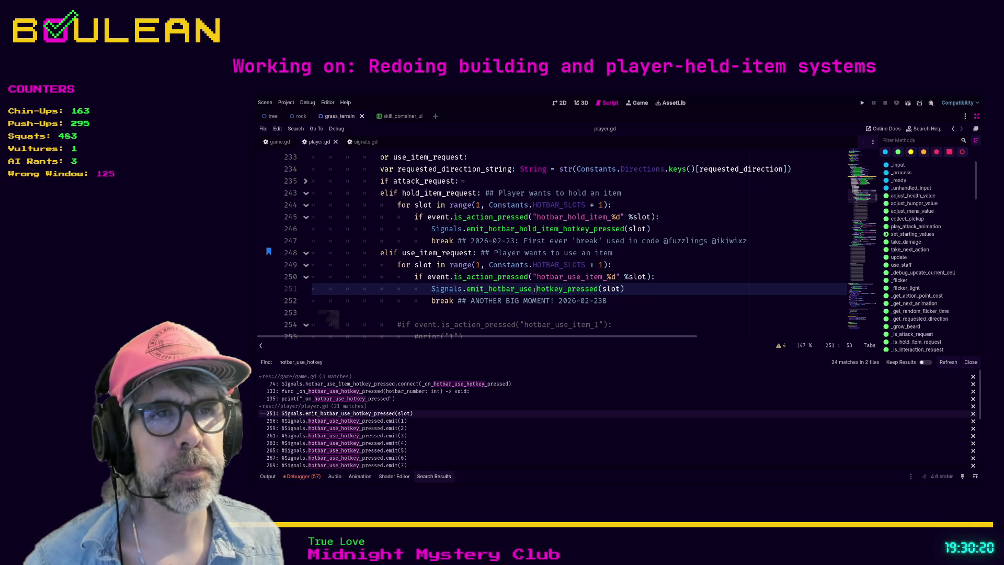
# Step: Rename the line 251 emit call to emit_hotbar_use_item_hotkey_pressed via autocomplete and save player.gd
pyautogui.doubleClick(534, 289)
pyautogui.write('emit_us')
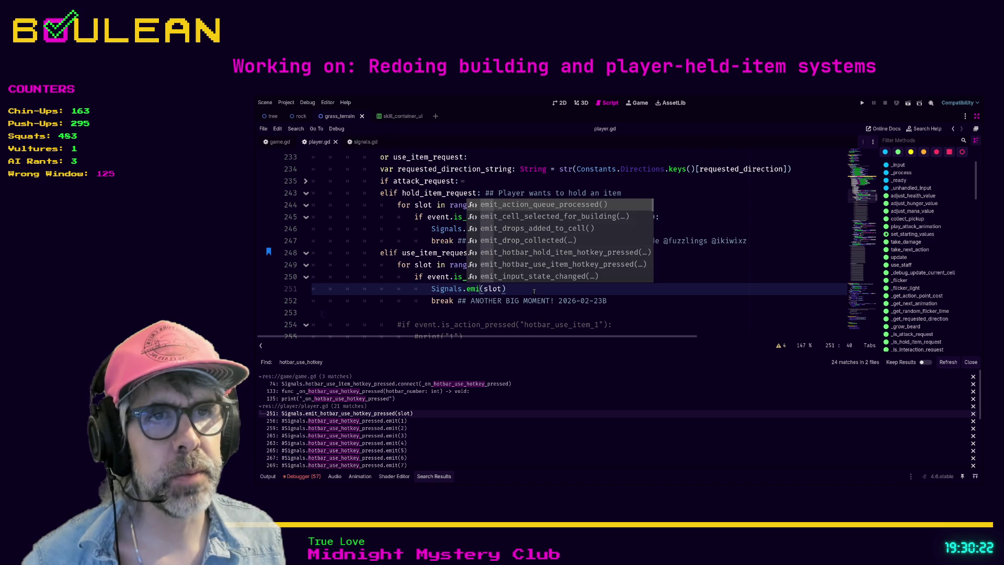
pyautogui.write('e')
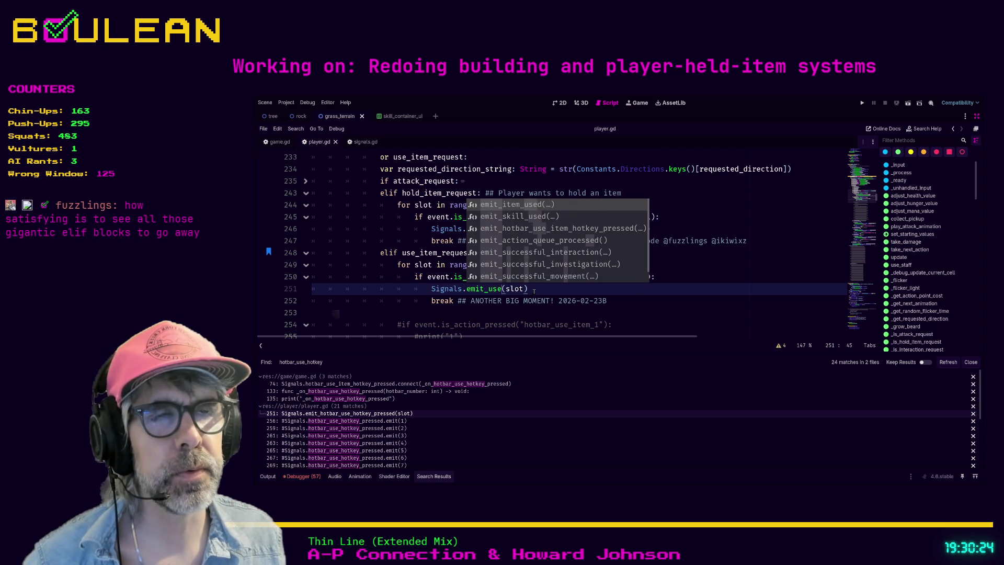
pyautogui.write('_')
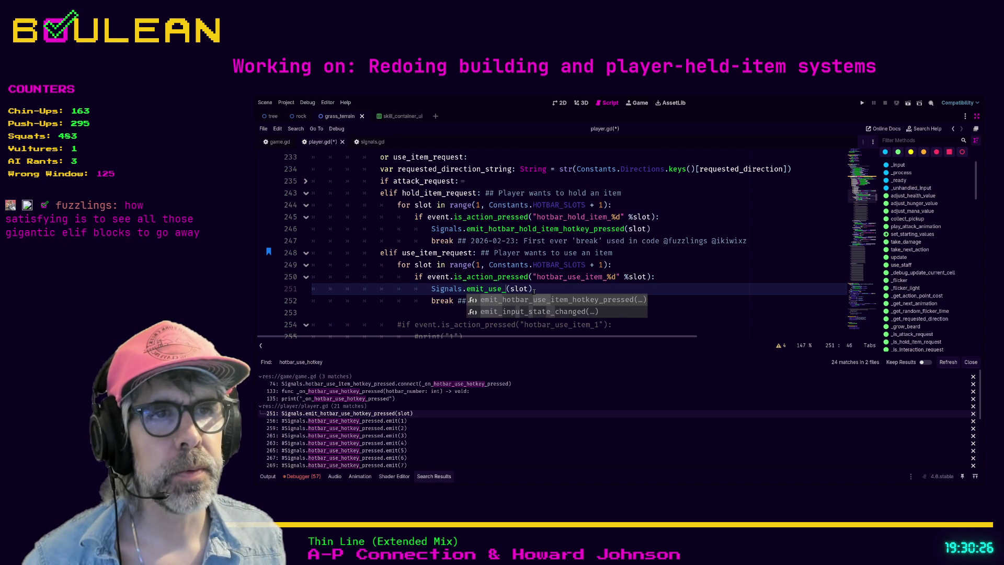
pyautogui.press('Return')
pyautogui.click(524, 313)
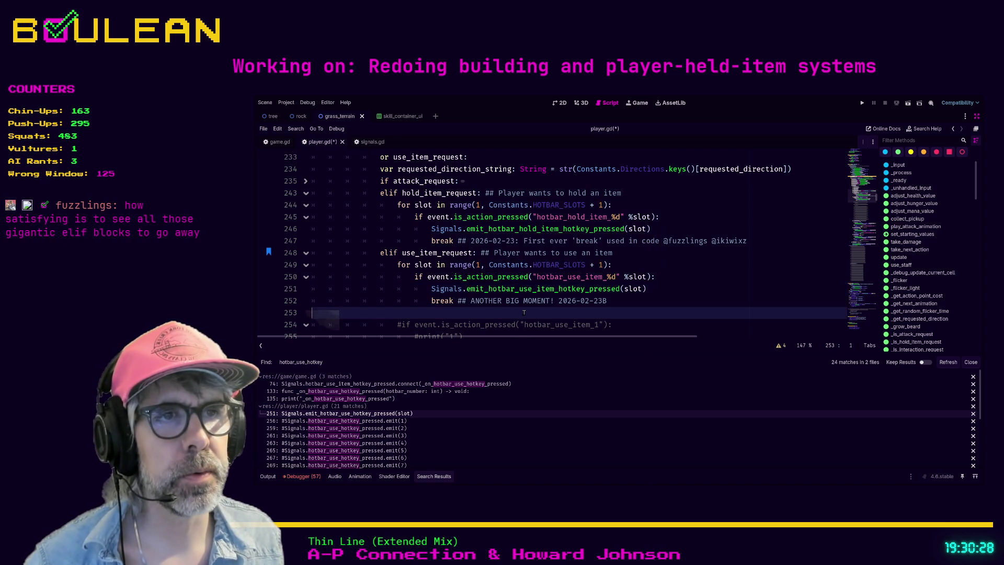
pyautogui.hotkey('ctrl', 's')
# Step: Launch the game with F5 to playtest the hotbar
pyautogui.scroll(-5, 394, 415)
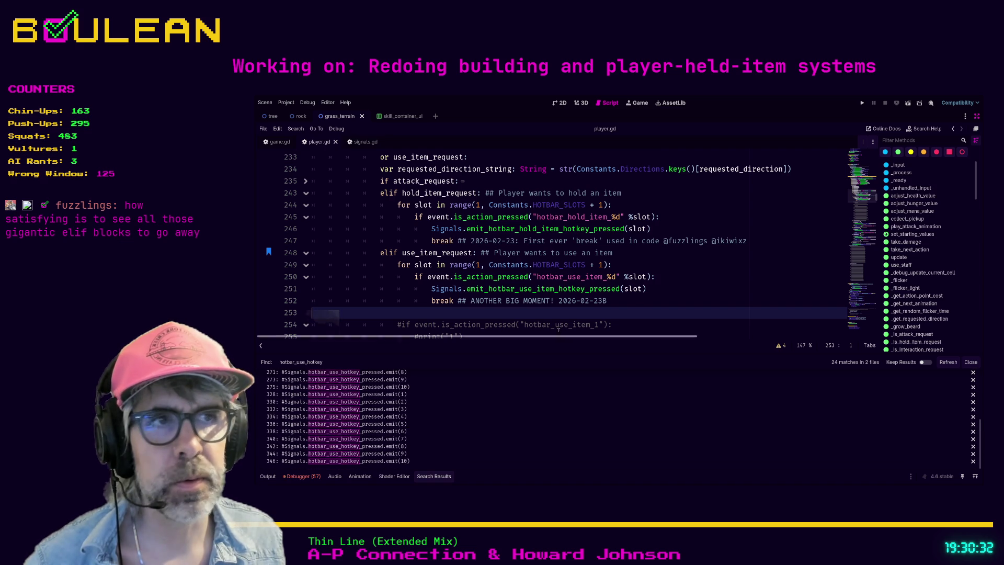
pyautogui.click(636, 302)
pyautogui.press('F5')
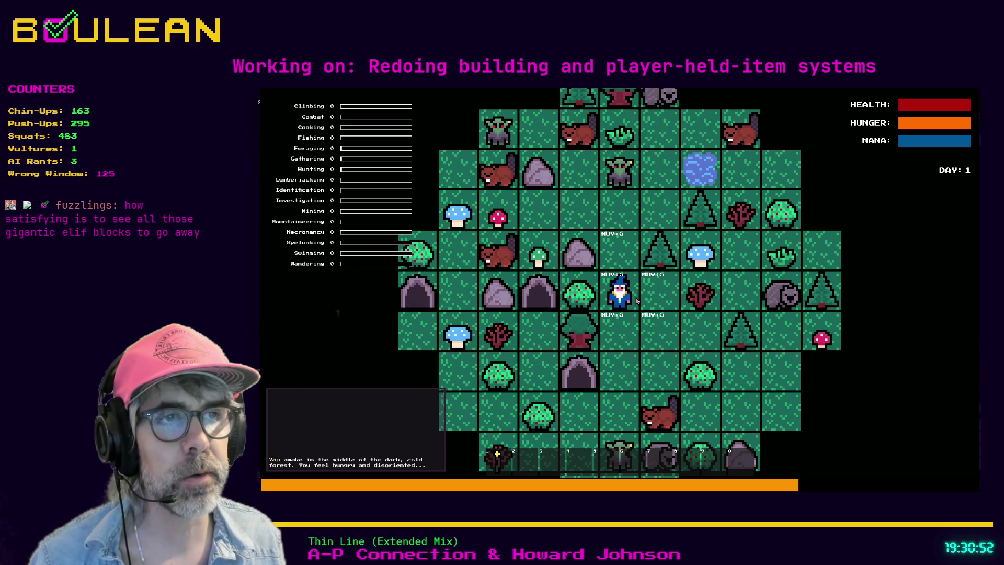
# Step: Walk the wizard around the forest, gathering berries, blue and green mushrooms, and Sapling sticks
pyautogui.press('w')
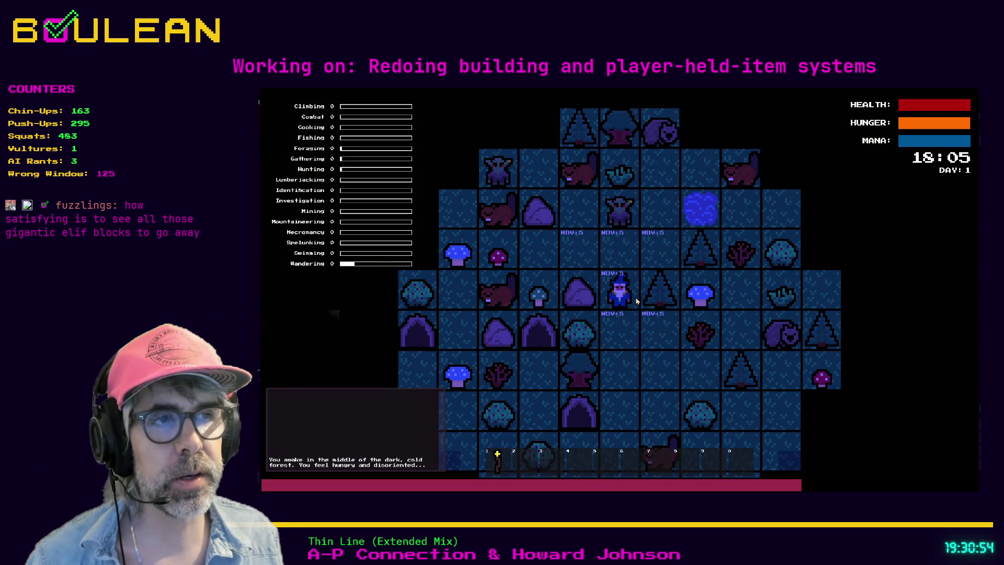
pyautogui.press('s')
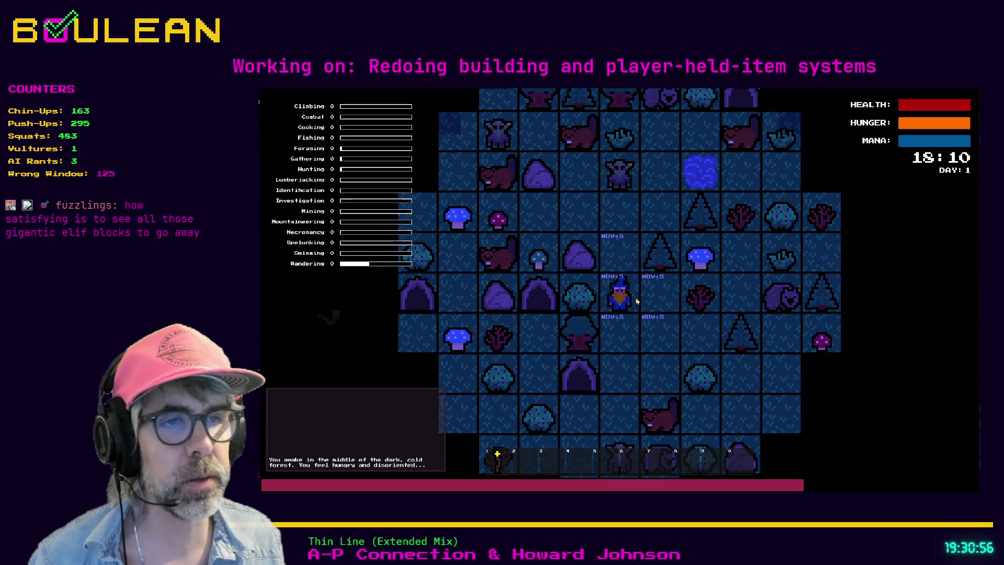
pyautogui.press('s')
pyautogui.press('s')
pyautogui.press('s')
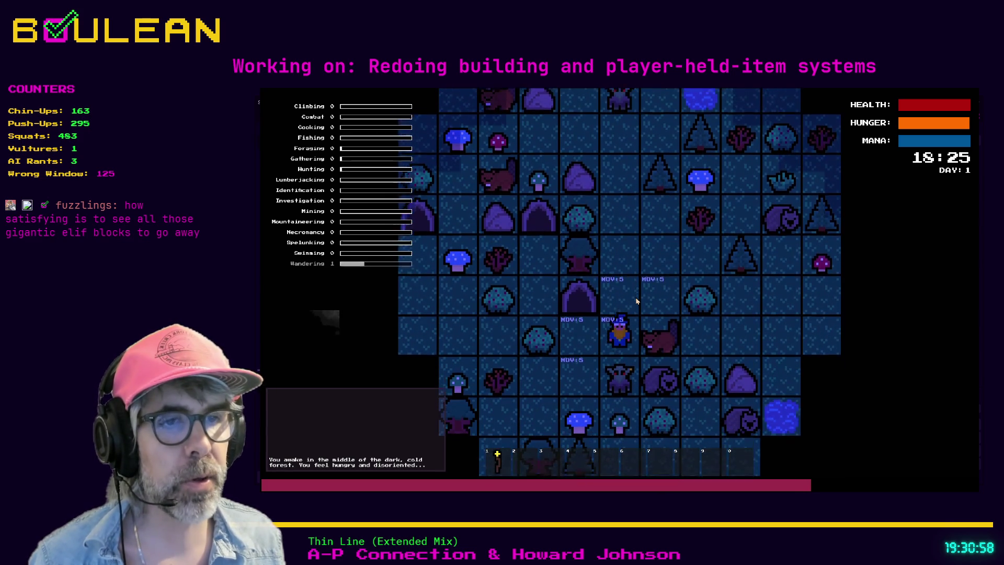
pyautogui.press('a')
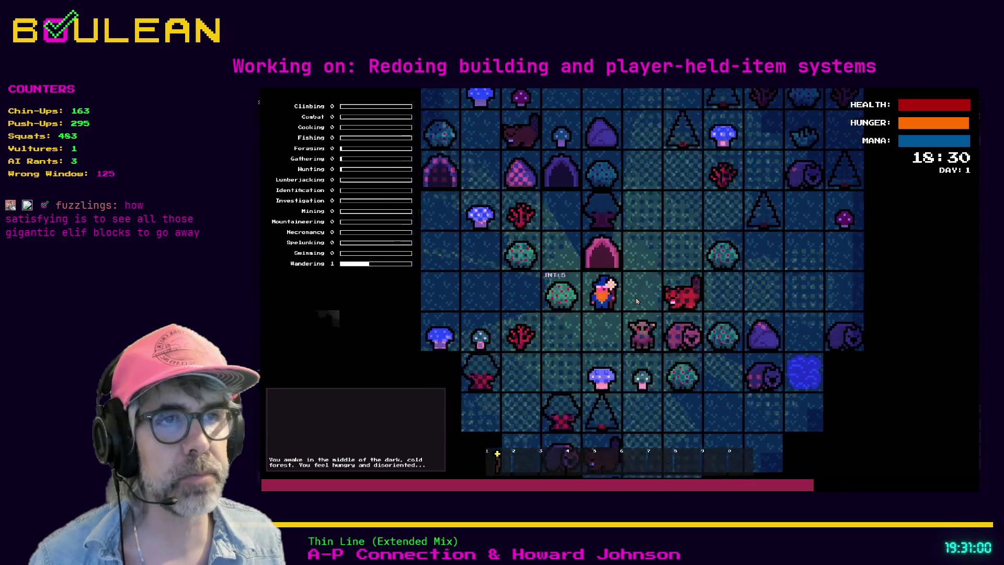
pyautogui.press('a')
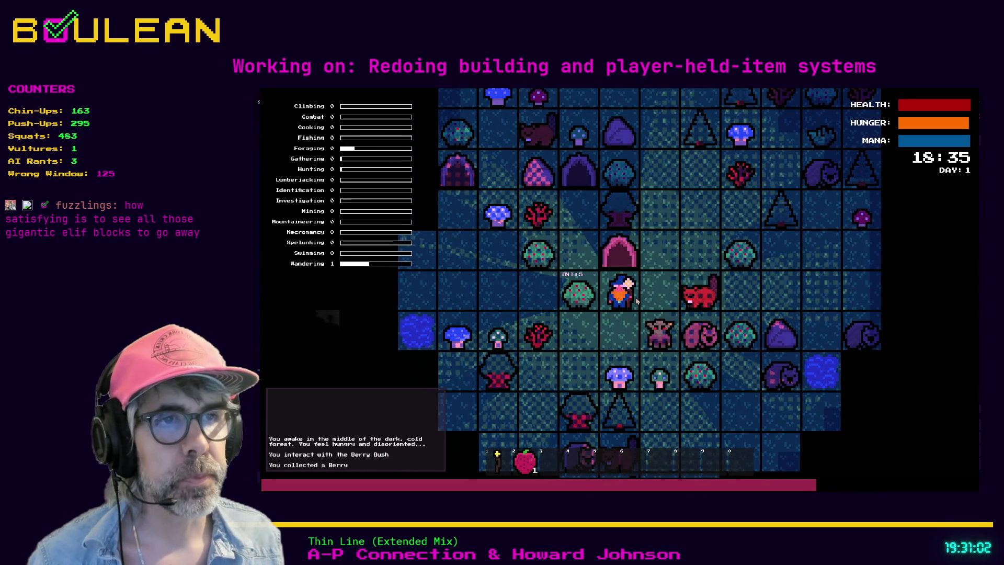
pyautogui.press('a')
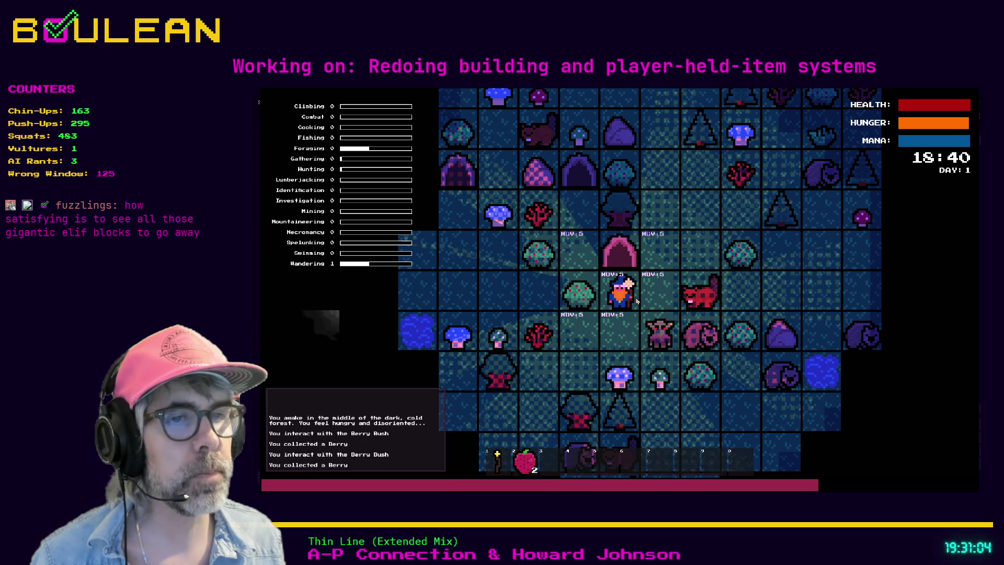
pyautogui.press('s')
pyautogui.press('s')
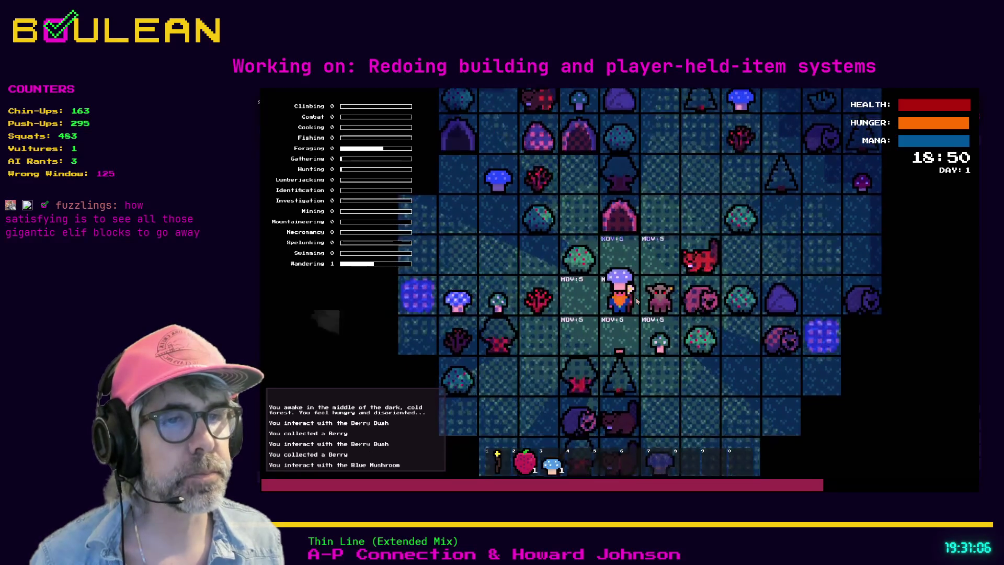
pyautogui.press('s')
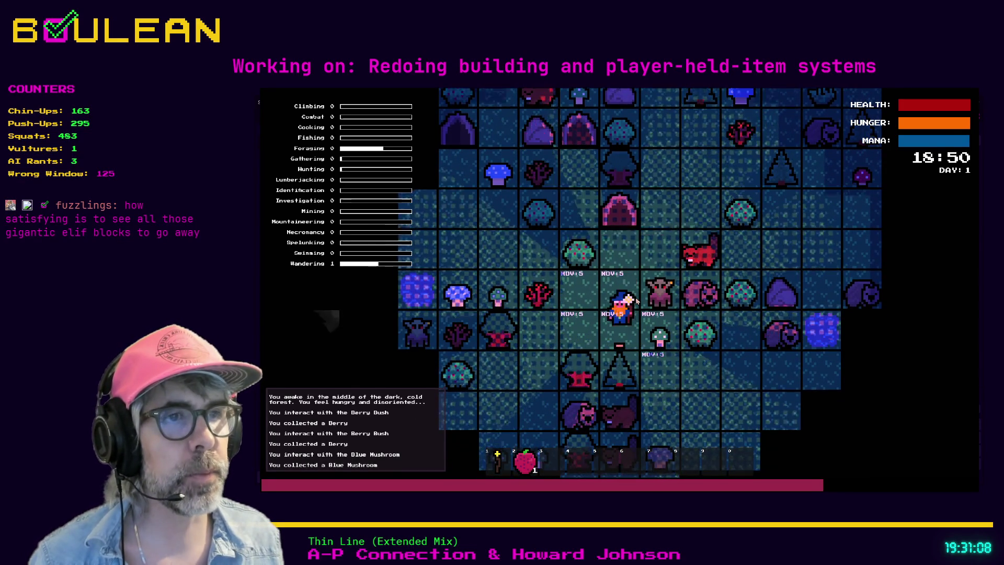
pyautogui.press('d')
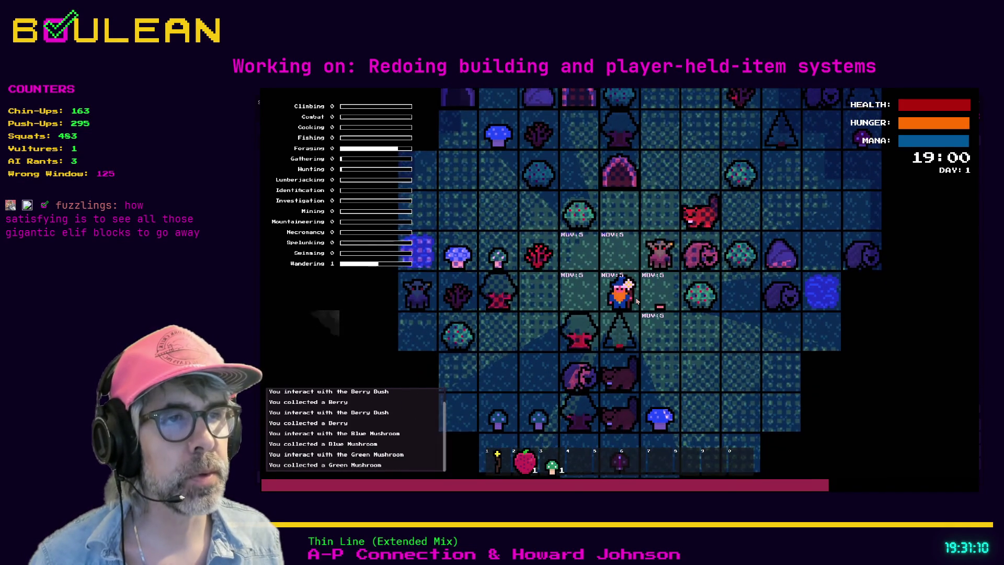
pyautogui.press('d')
pyautogui.press('d')
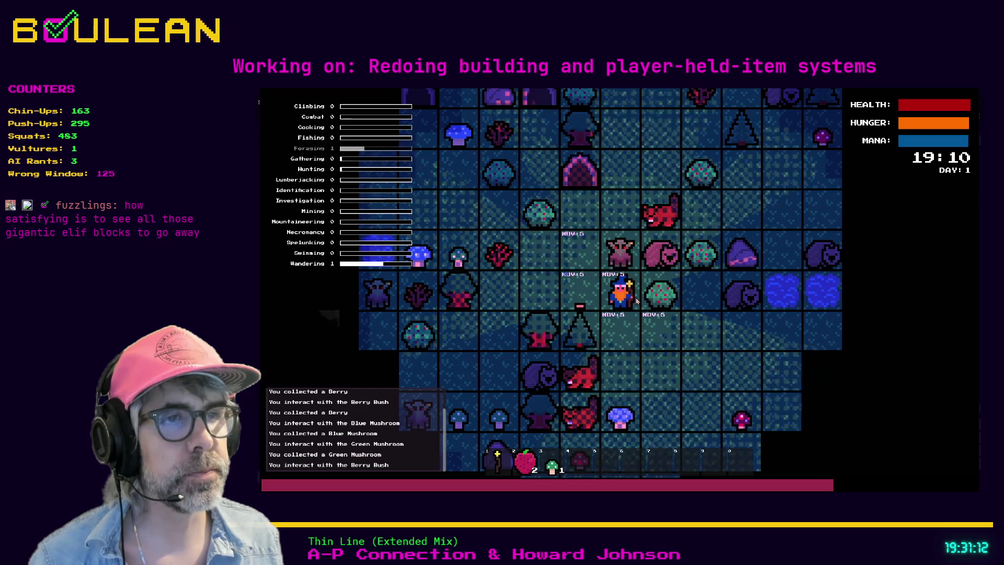
pyautogui.press('s')
pyautogui.press('s')
pyautogui.press('s')
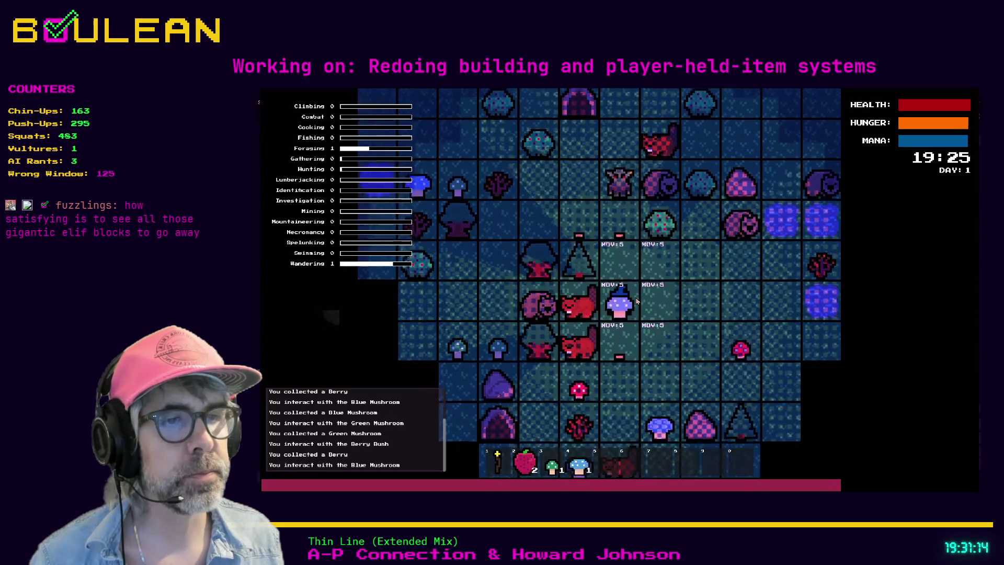
pyautogui.press('d')
pyautogui.press('s')
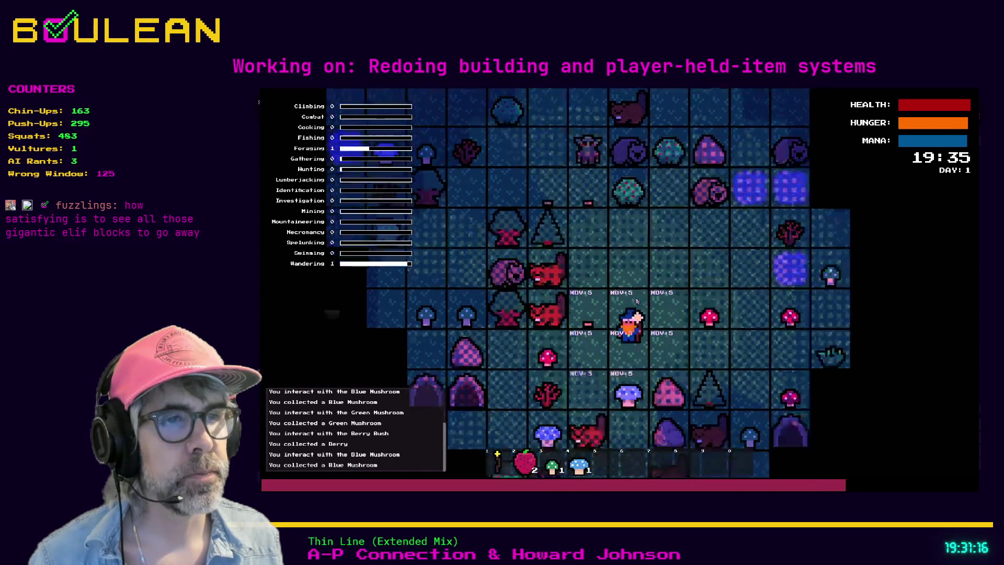
pyautogui.press('s')
pyautogui.press('s')
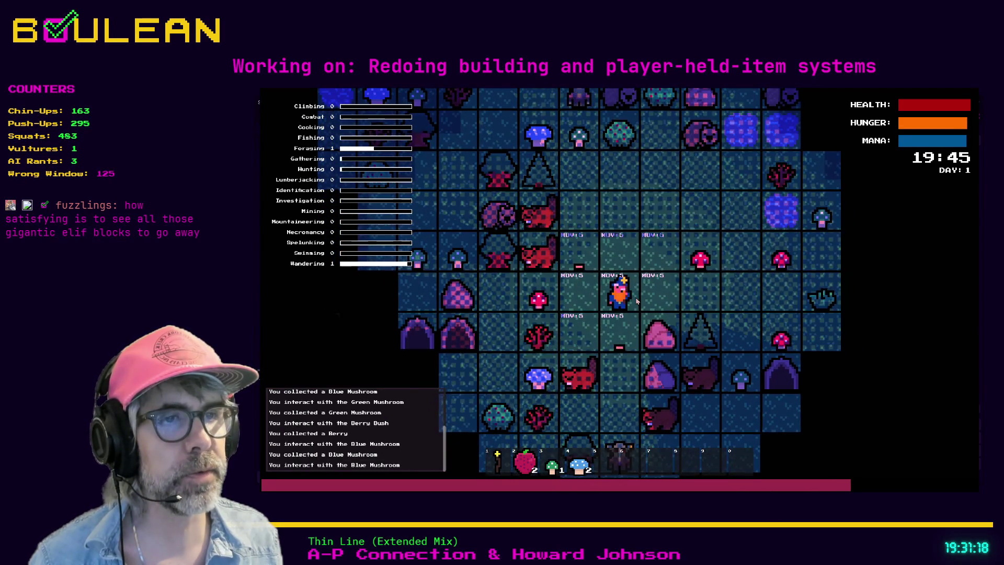
pyautogui.press('a')
pyautogui.press('s')
pyautogui.press('a')
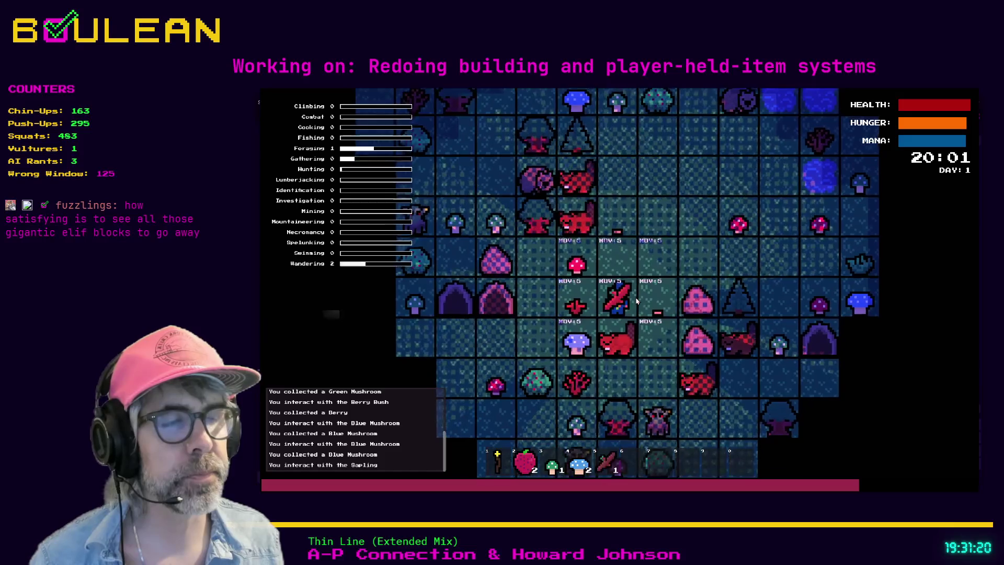
pyautogui.press('a')
pyautogui.press('a')
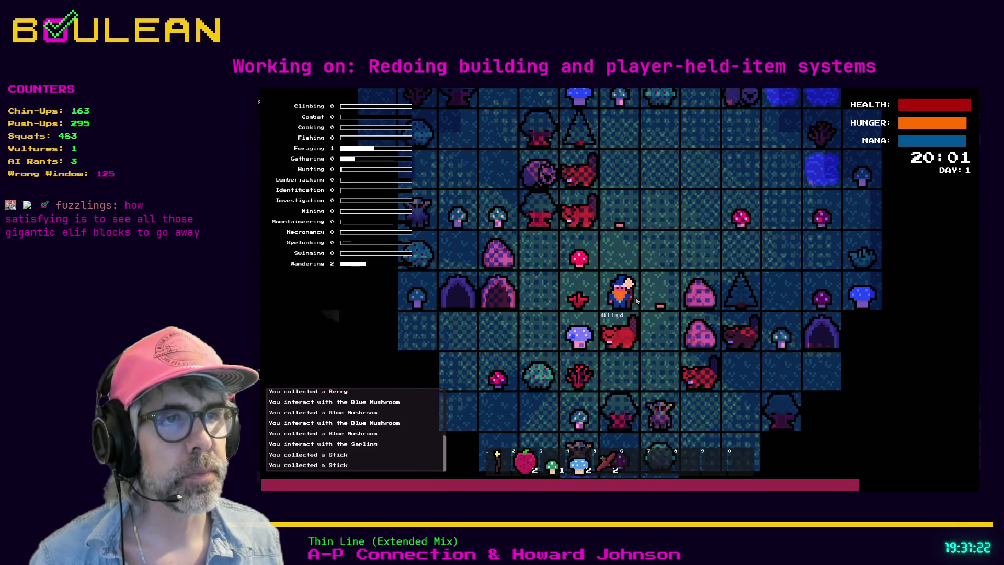
# Step: Fight the Beaver, collect red mushrooms, fish at the Fishing Hole, and kill the Wombat for Raw Meat
pyautogui.press('s')
pyautogui.press('s')
pyautogui.press('s')
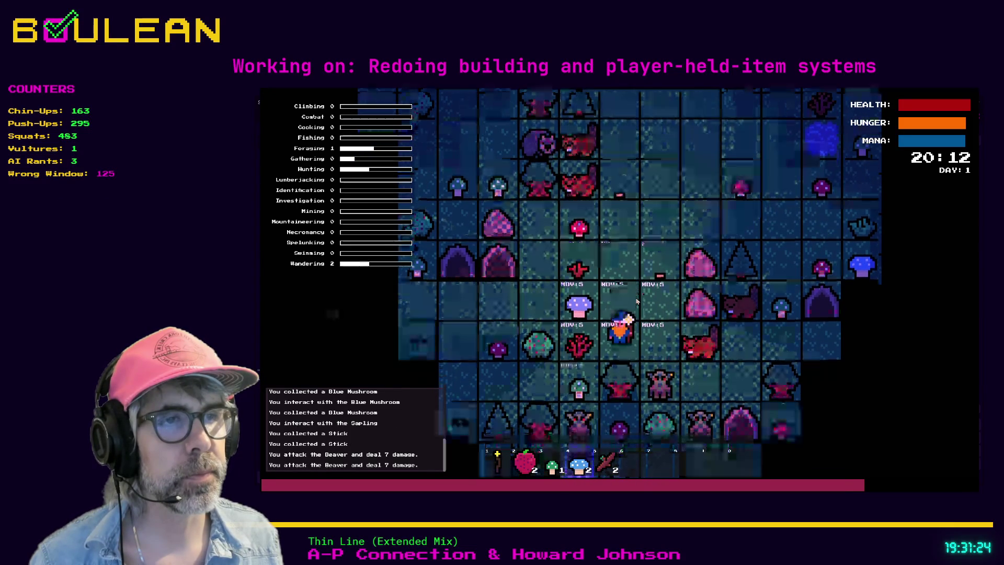
pyautogui.press('d')
pyautogui.press('d')
pyautogui.press('d')
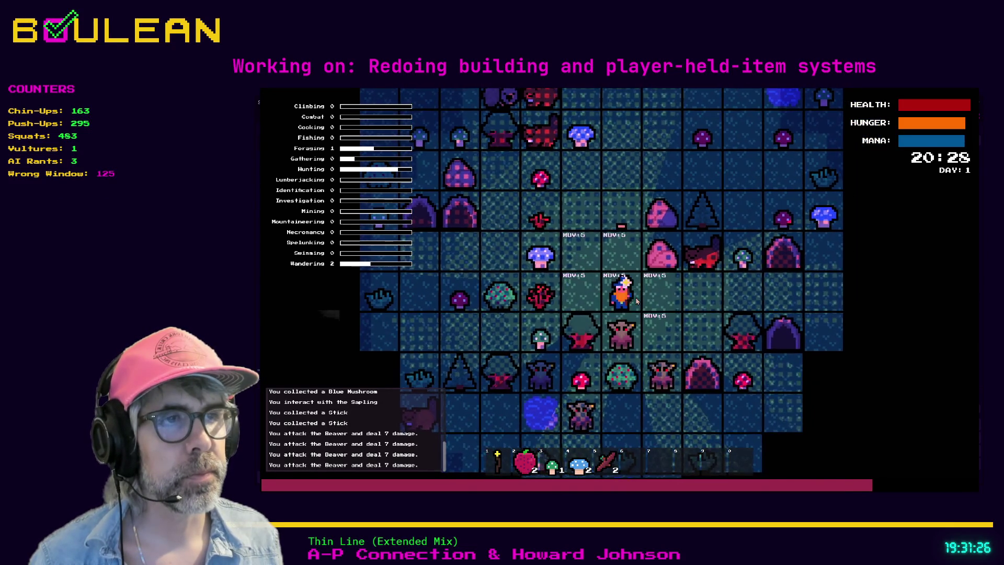
pyautogui.press('d')
pyautogui.press('d')
pyautogui.press('d')
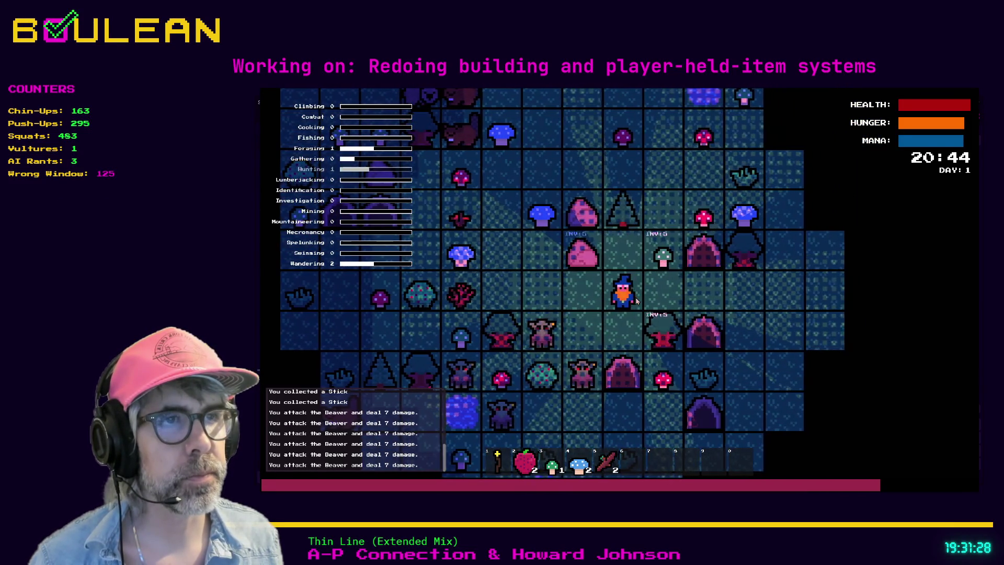
pyautogui.press('w')
pyautogui.press('d')
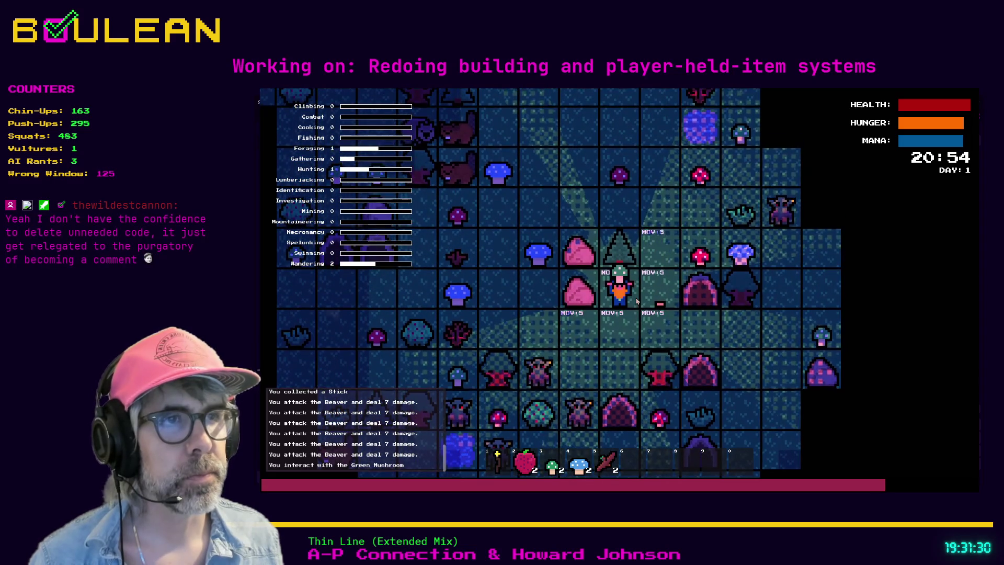
pyautogui.press('d')
pyautogui.press('w')
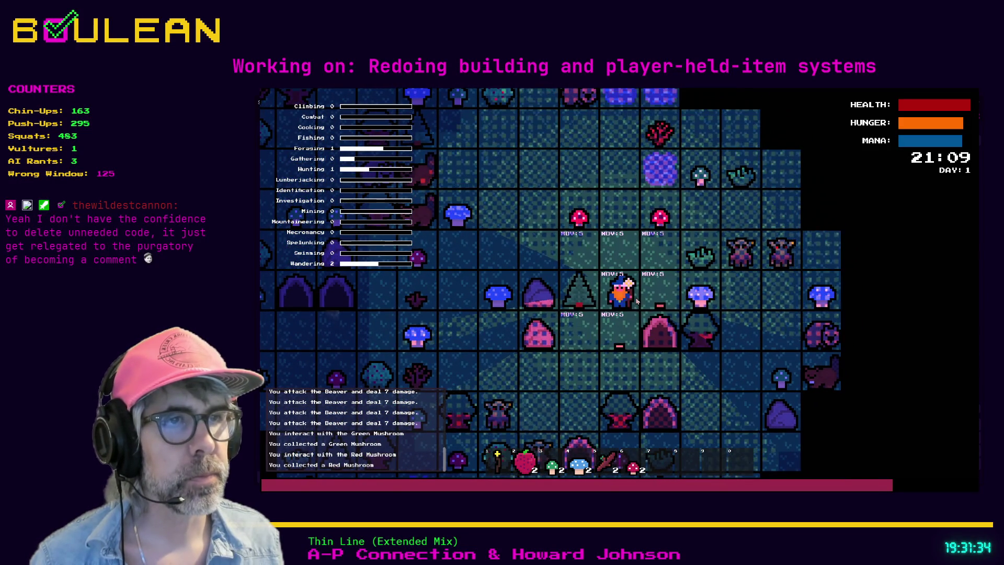
pyautogui.press('d')
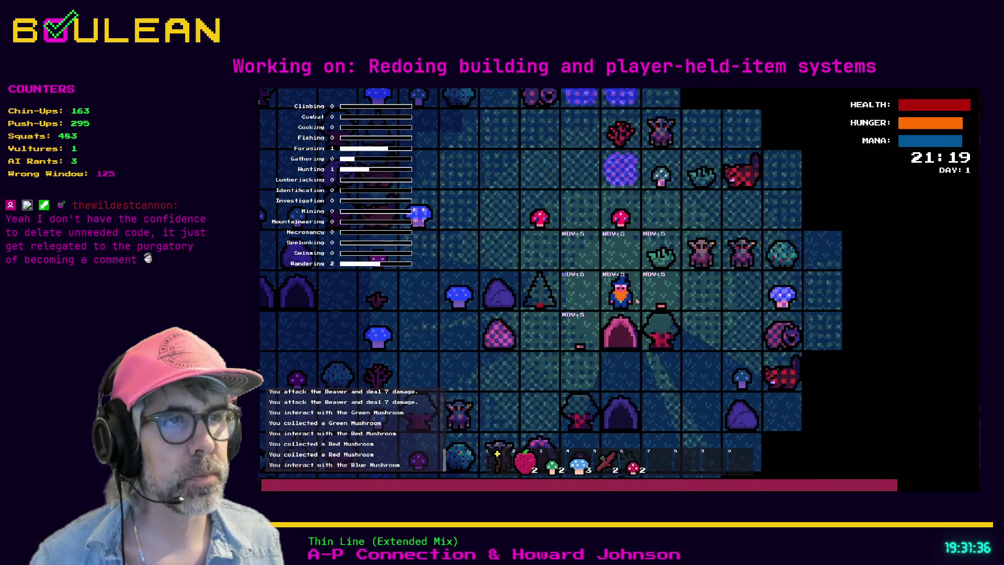
pyautogui.press('w')
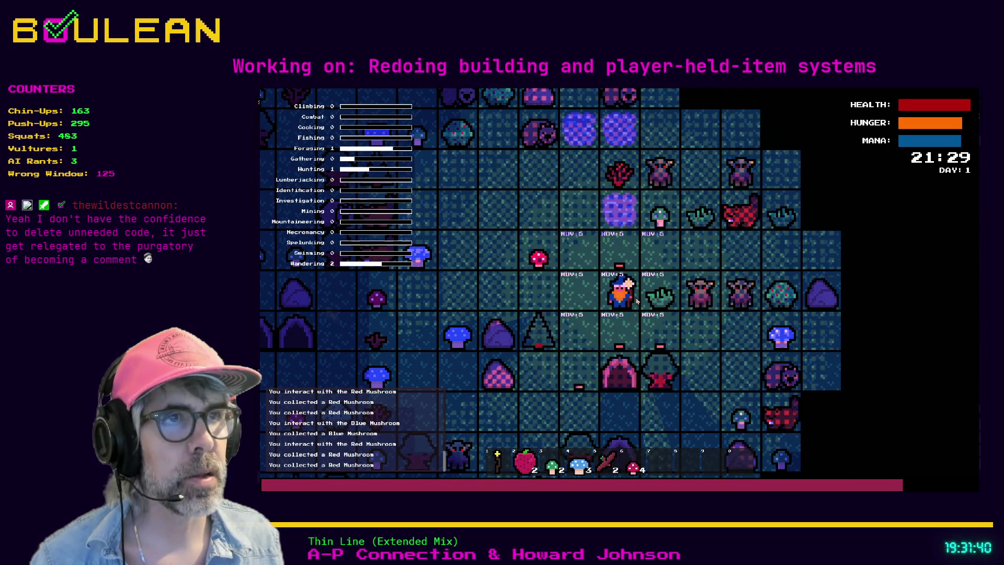
pyautogui.press('w')
pyautogui.press('w')
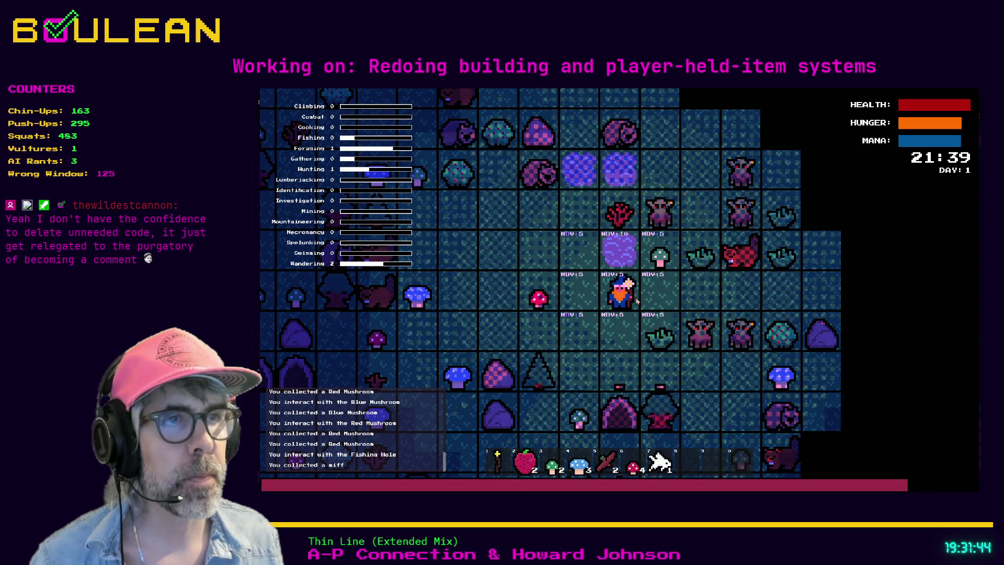
pyautogui.press('w')
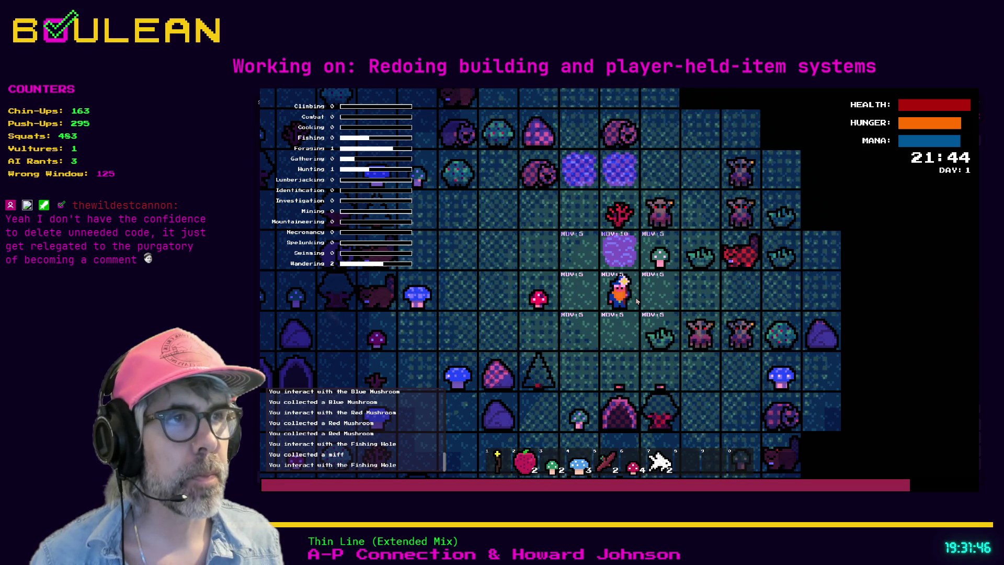
pyautogui.press('a')
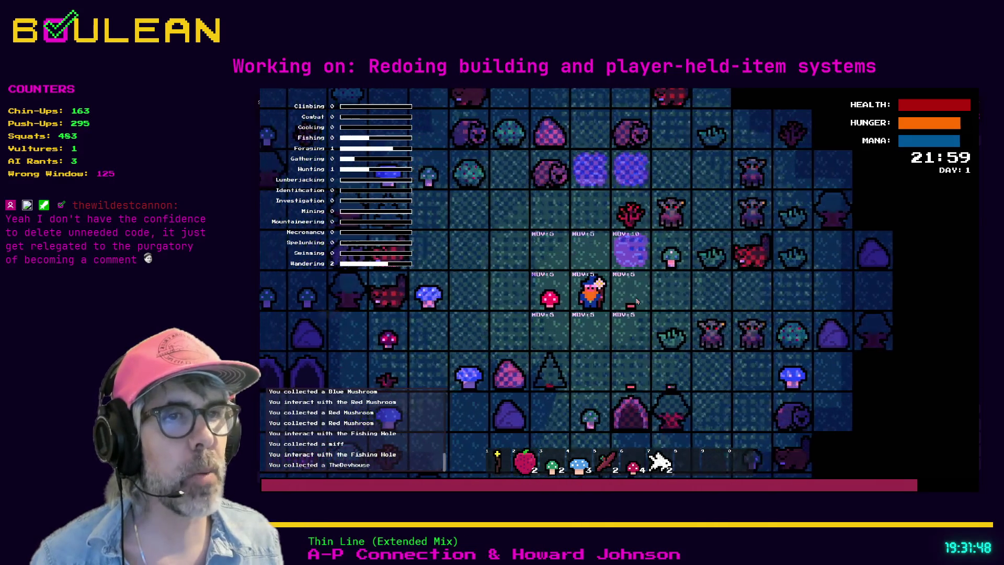
pyautogui.press('a')
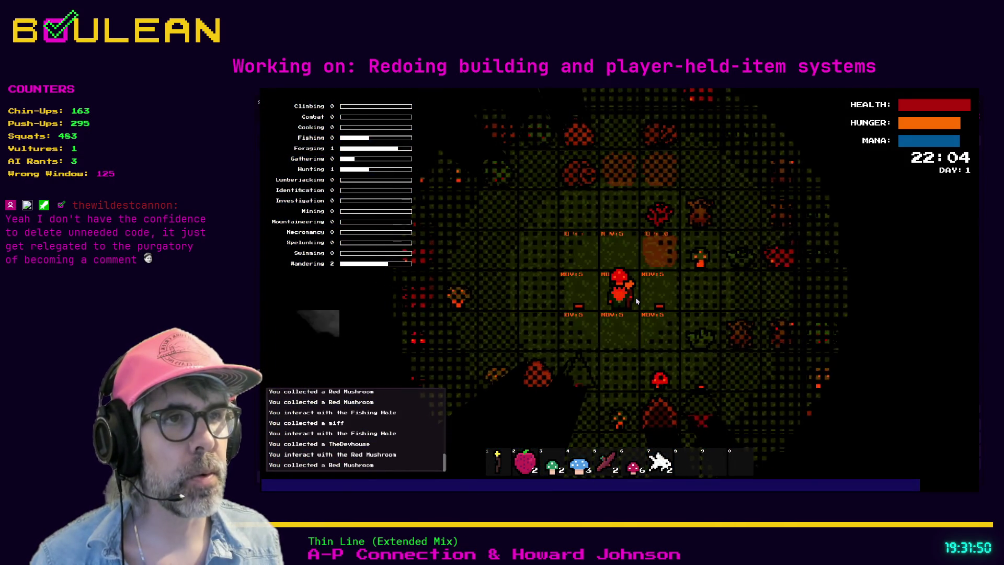
pyautogui.press('w')
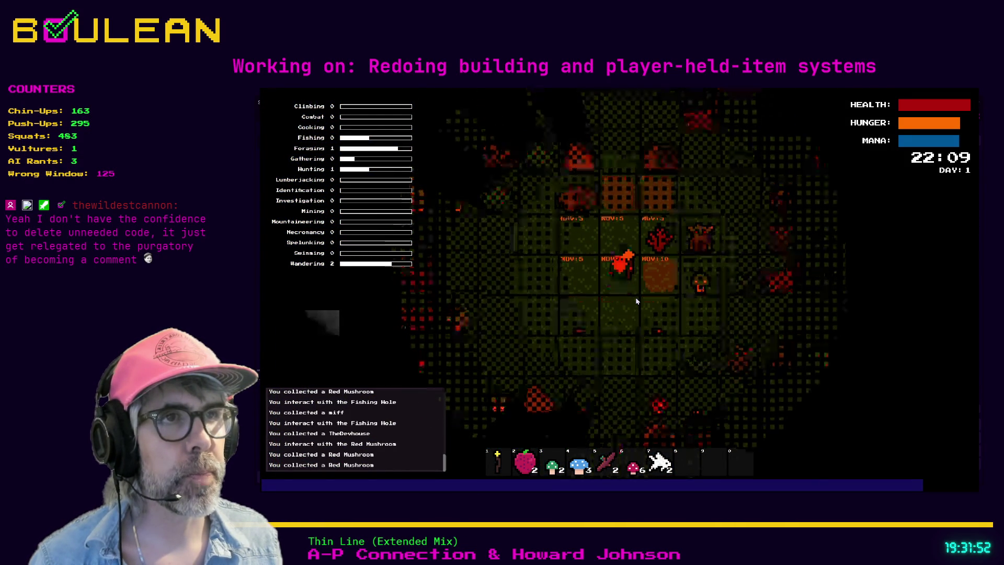
pyautogui.press('s')
pyautogui.press('w')
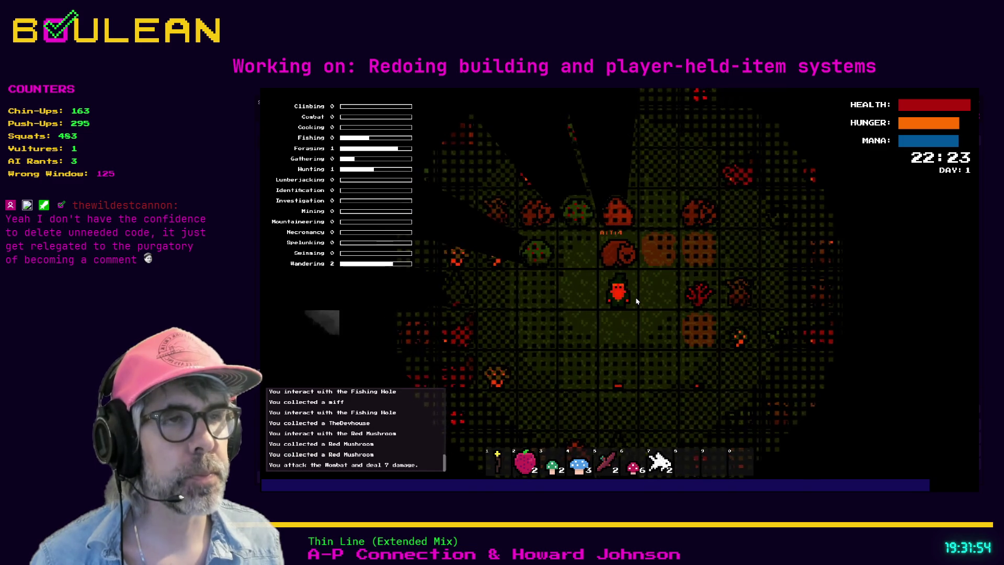
pyautogui.press('w')
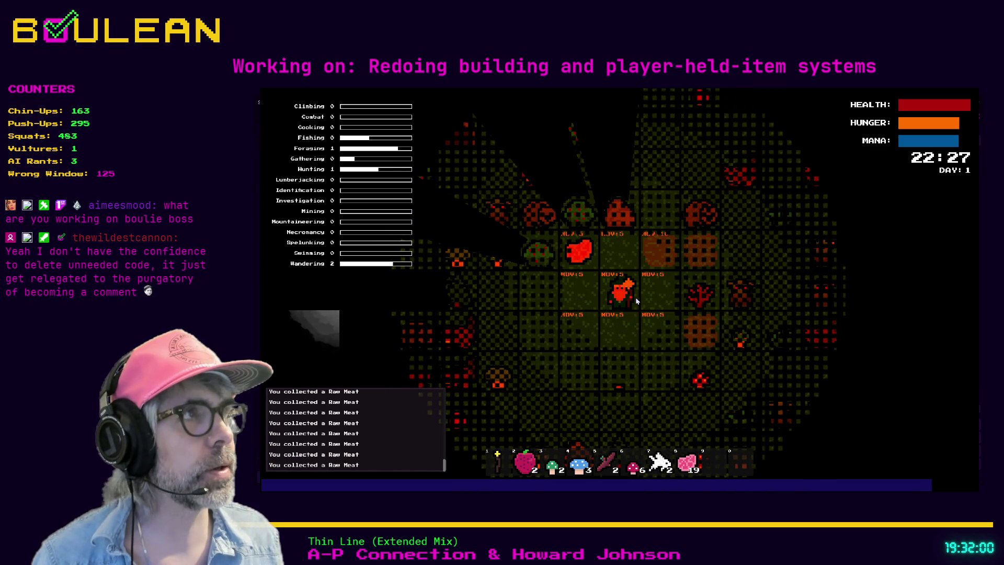
# Step: Eat berry, mushrooms and raw meat with hotbar keys 2, 3, 4, 6 and 9, then walk left
pyautogui.press('2')
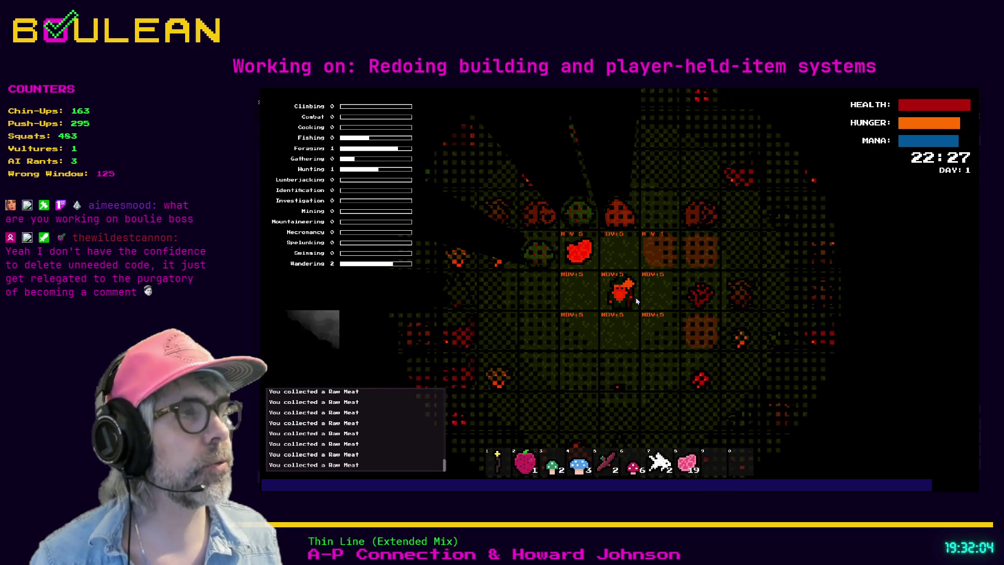
pyautogui.press('3')
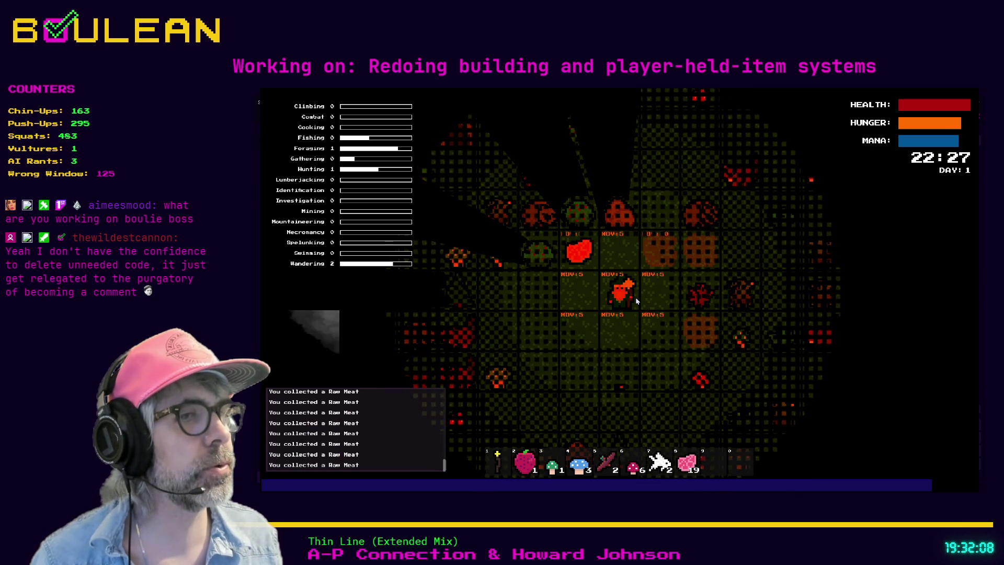
pyautogui.press('4')
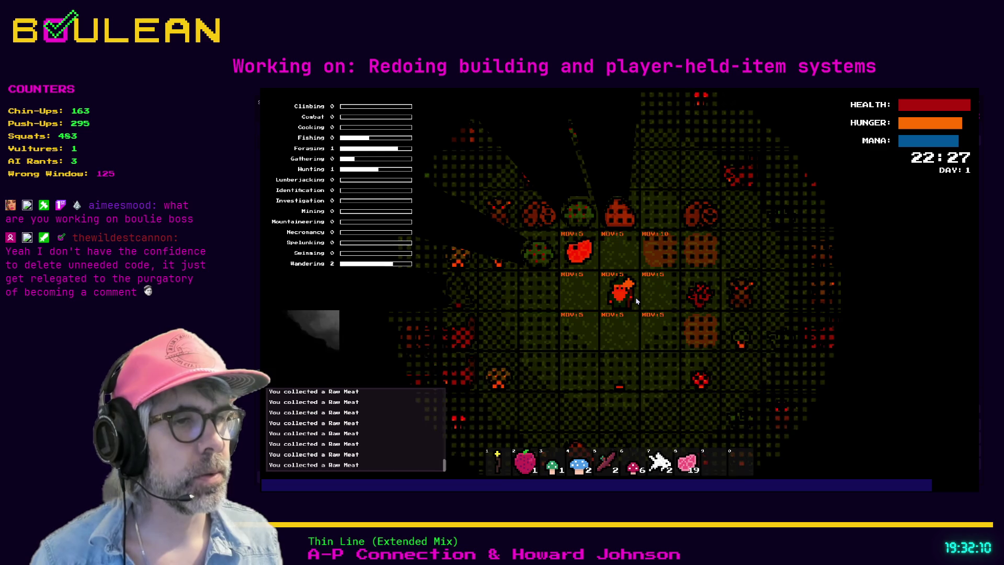
pyautogui.press('6')
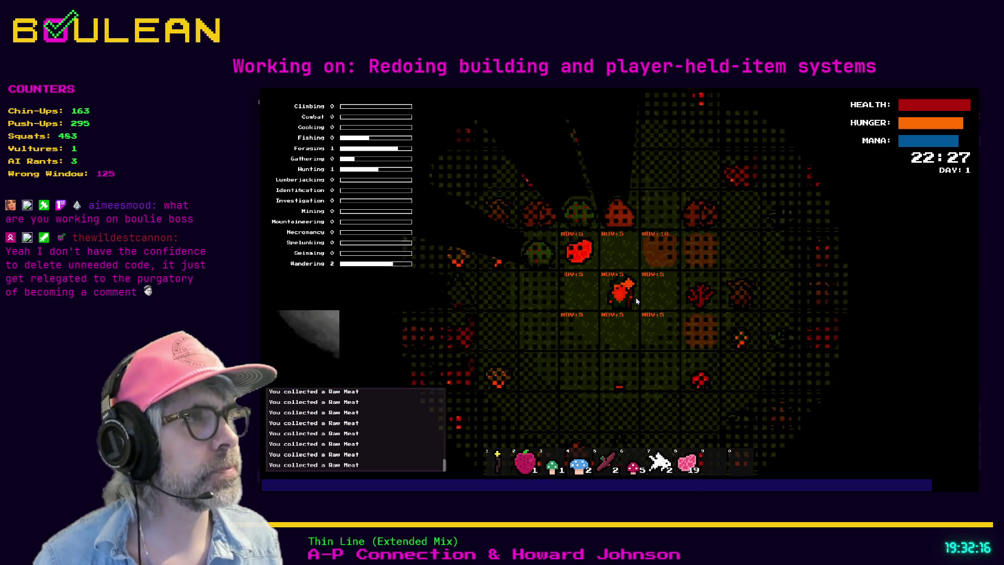
pyautogui.press('9')
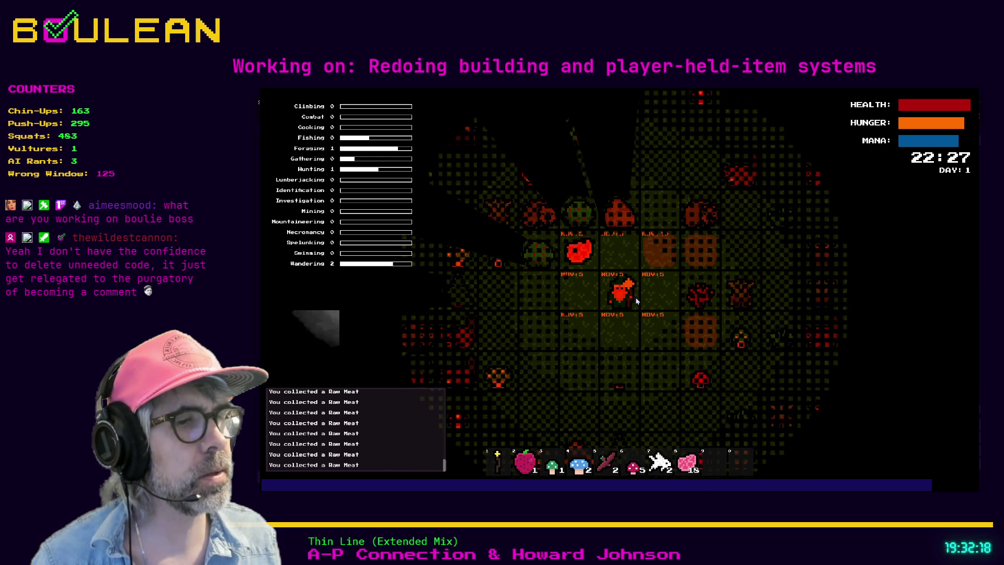
pyautogui.click(635, 297)
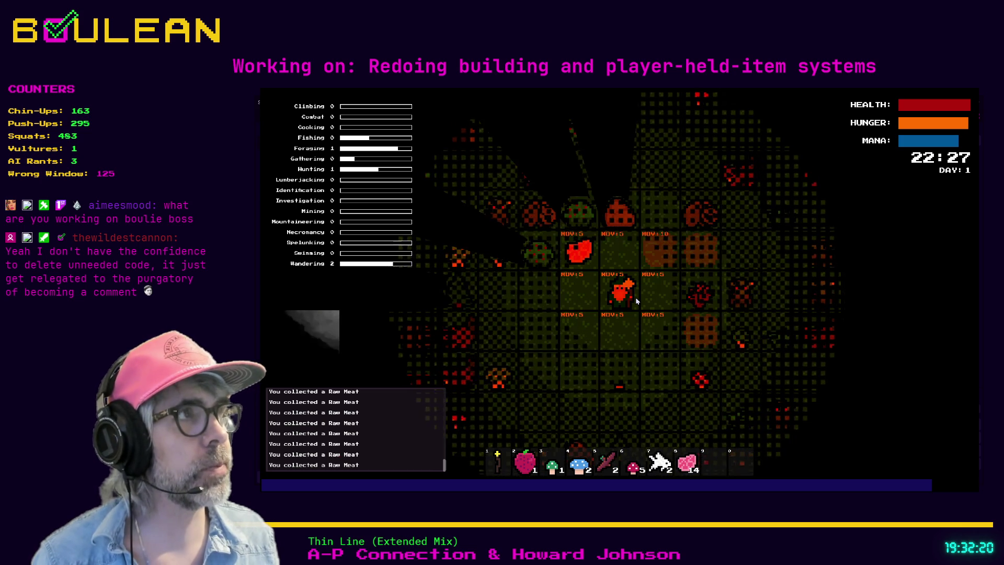
pyautogui.click(635, 297)
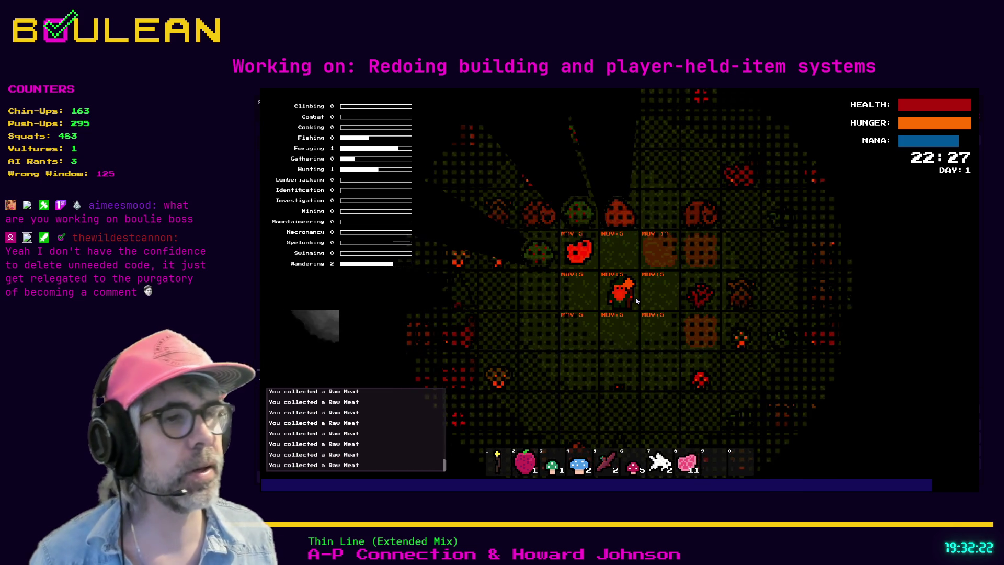
pyautogui.press('a')
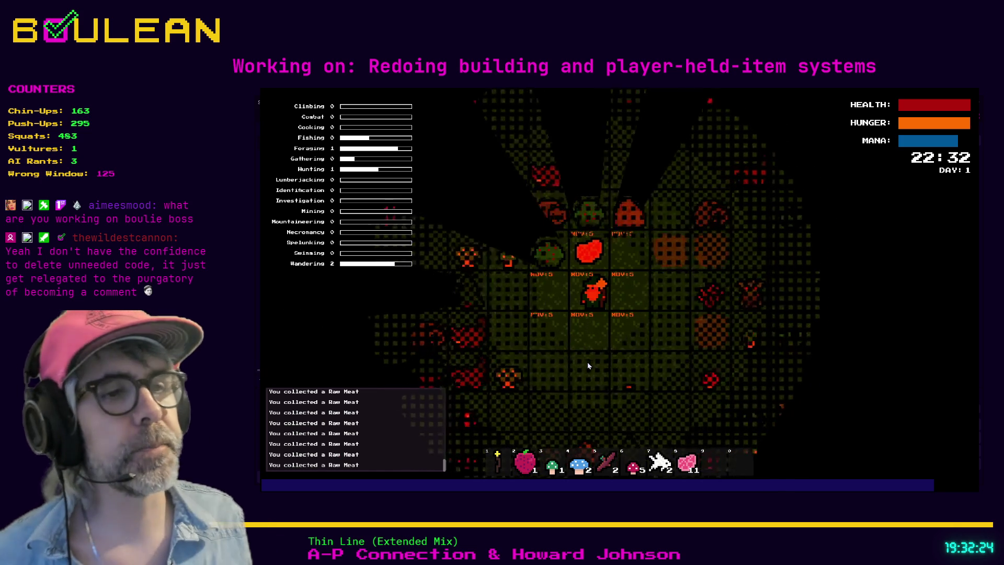
pyautogui.press('a')
pyautogui.press('a')
pyautogui.press('a')
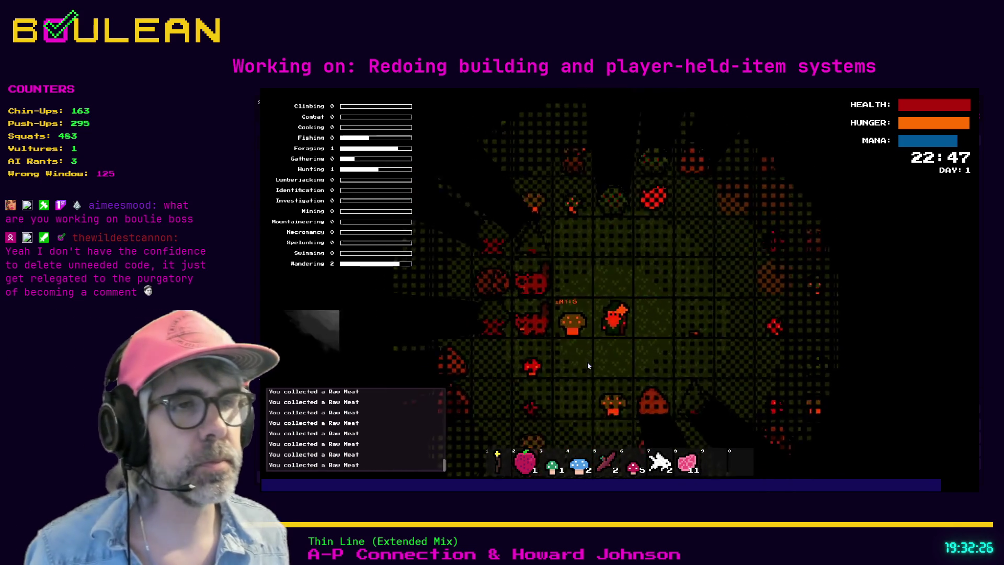
pyautogui.press('a')
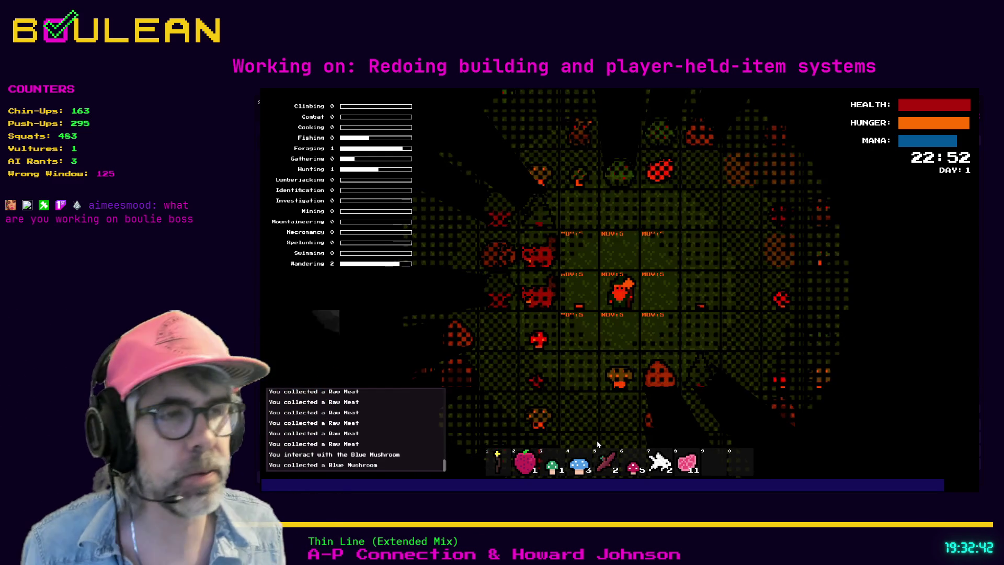
pyautogui.press('F8')
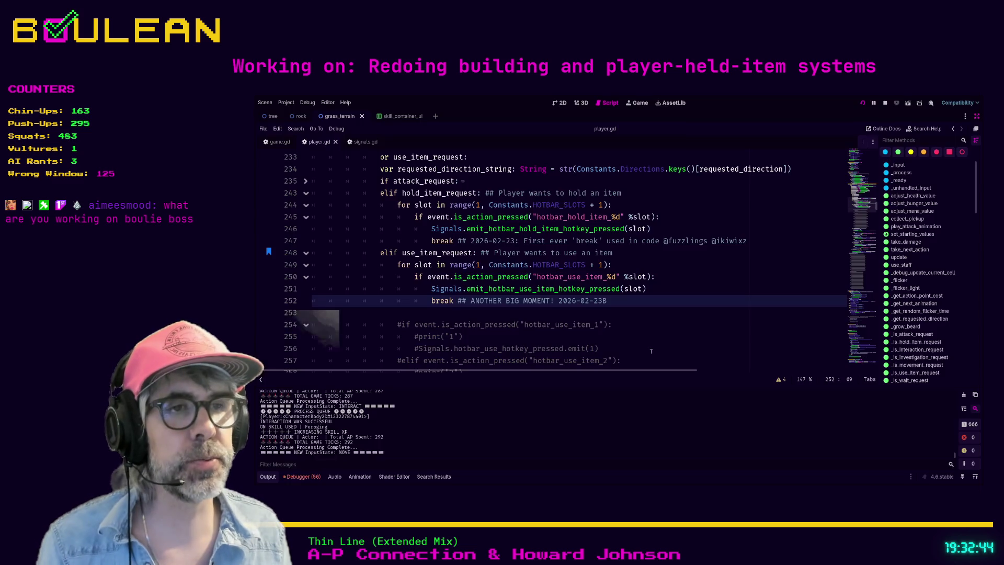
pyautogui.click(389, 252)
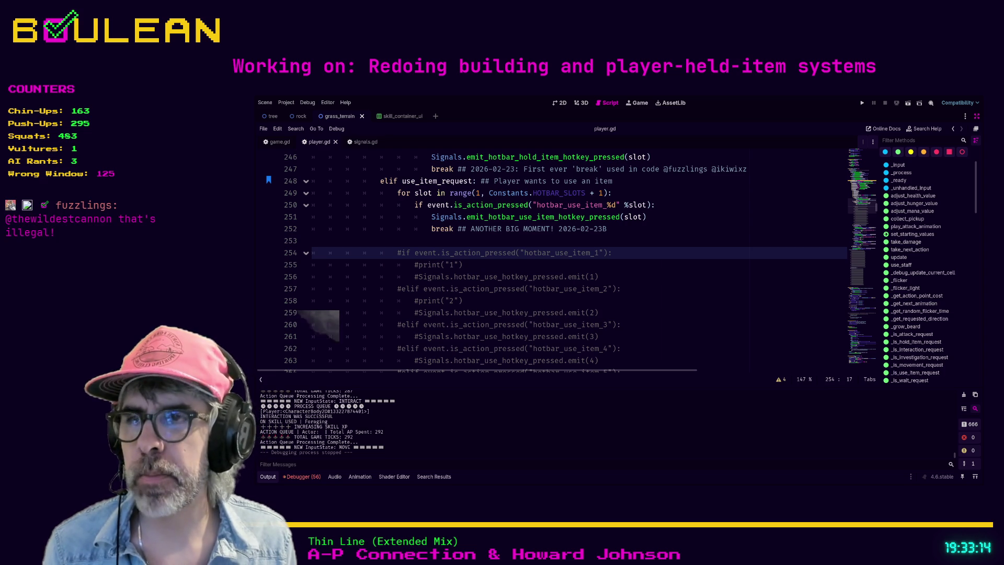
# Step: Delete the commented #if/#elif hotbar_use_item lines 254–275 and leftover blank lines, then save player.gd
pyautogui.click(371, 252)
pyautogui.scroll(-7, 371, 251)
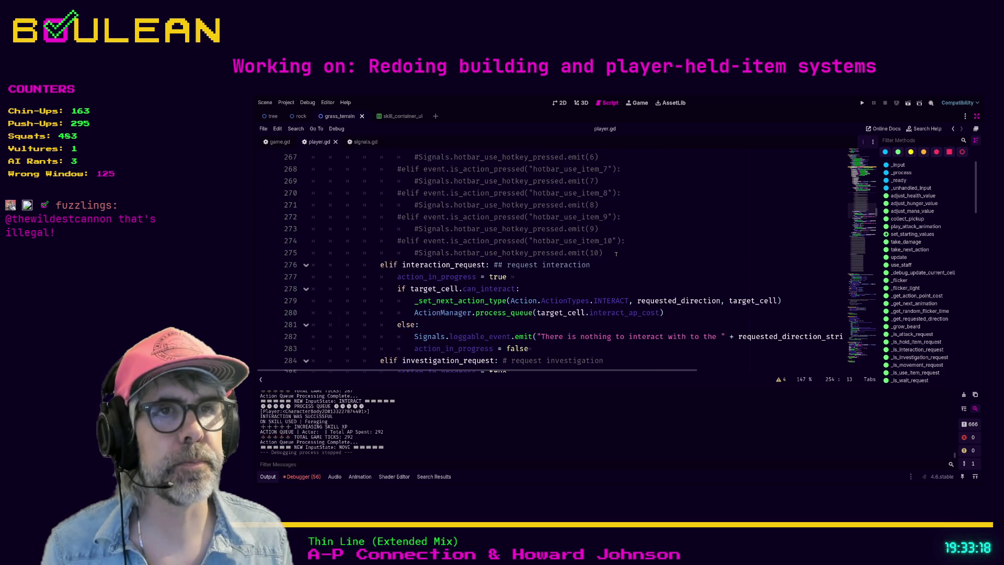
pyautogui.moveTo(311, 157); pyautogui.dragTo(616, 254)
pyautogui.press('Delete')
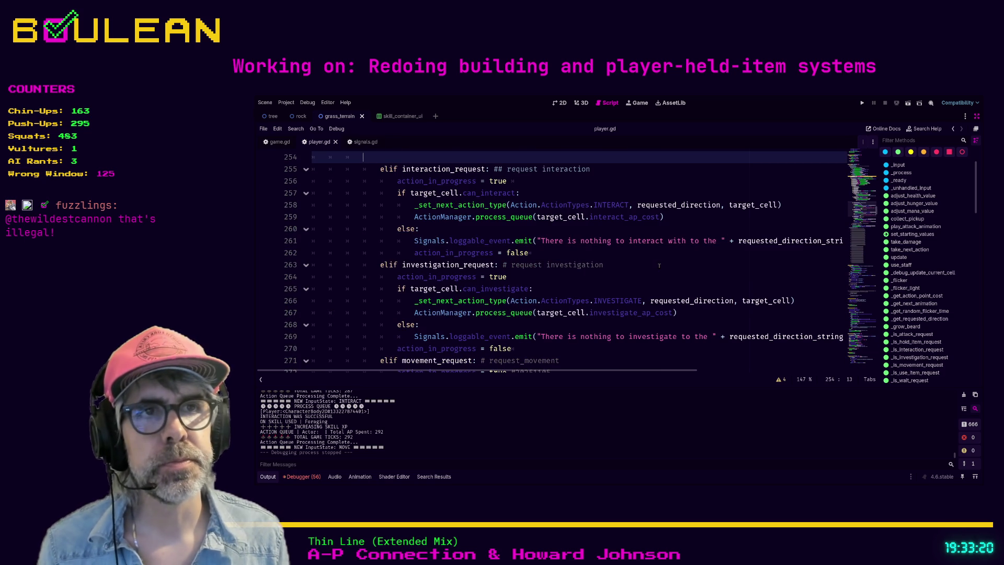
pyautogui.scroll(3, 648, 272)
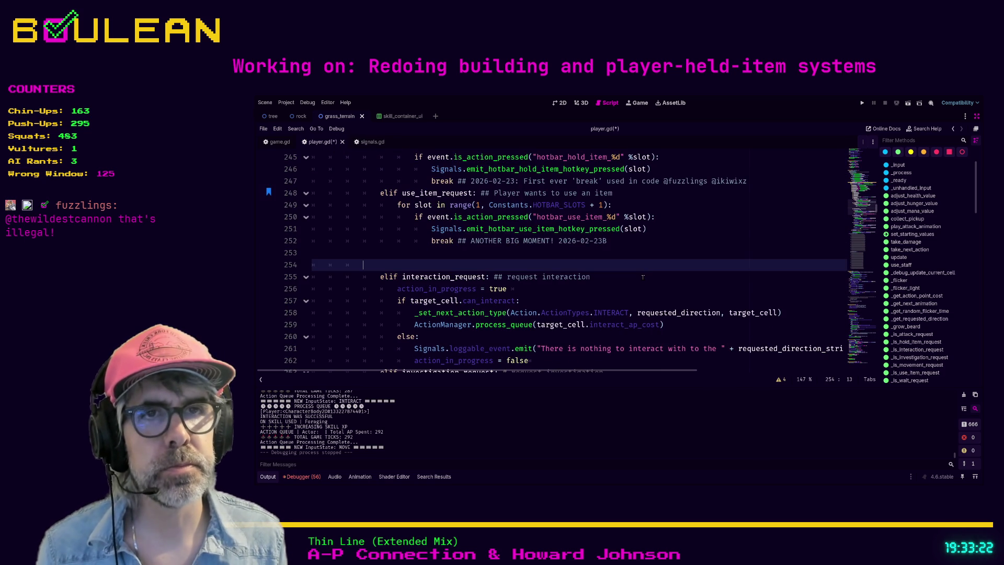
pyautogui.press('BackSpace')
pyautogui.press('BackSpace')
pyautogui.press('BackSpace')
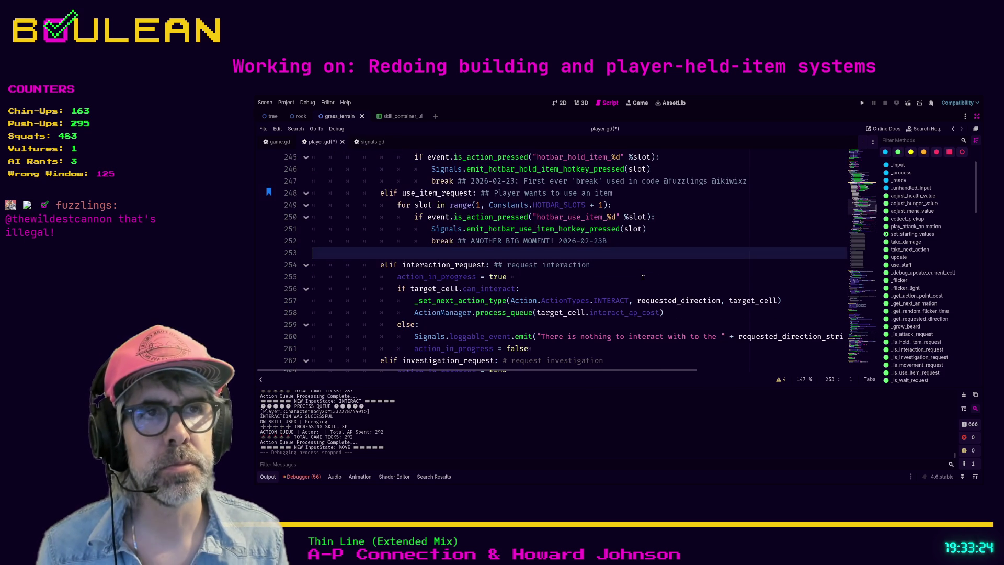
pyautogui.press('BackSpace')
pyautogui.scroll(6, 656, 284)
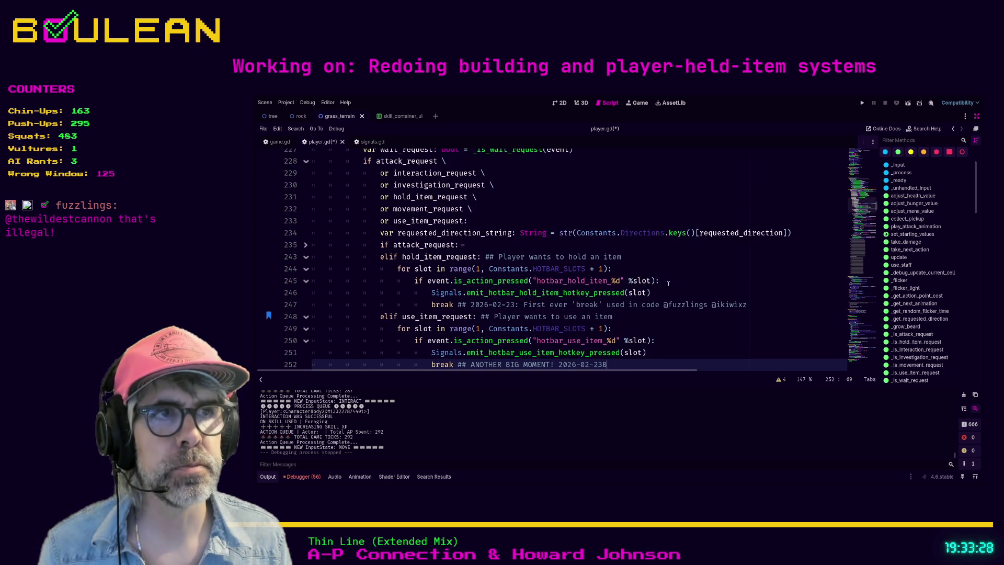
pyautogui.click(667, 272)
pyautogui.hotkey('ctrl', 's')
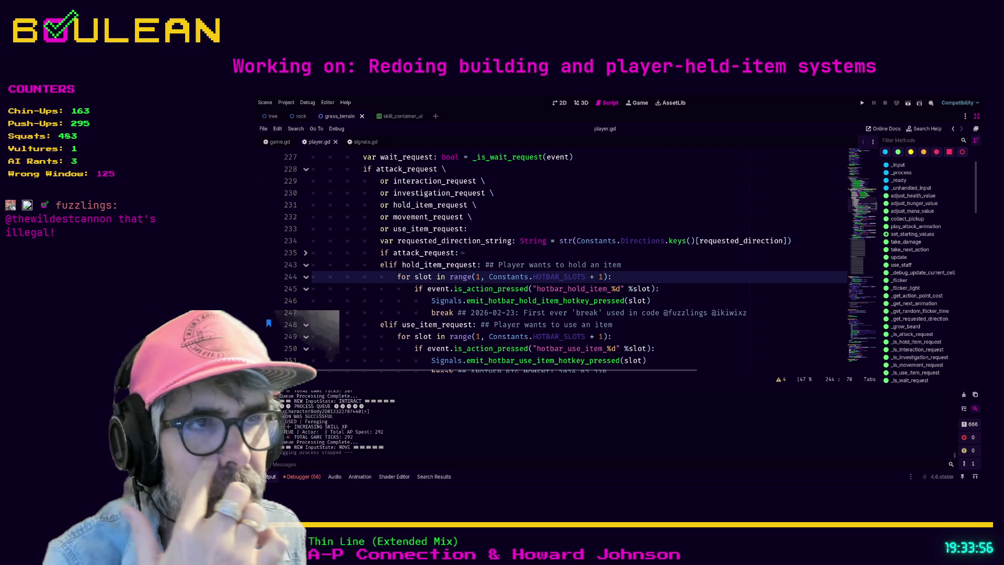
# Step: Delete the commented #_process_action_input line at line 277 with Ctrl+Shift+K
pyautogui.scroll(-10, 576, 262)
pyautogui.scroll(-1, 576, 261)
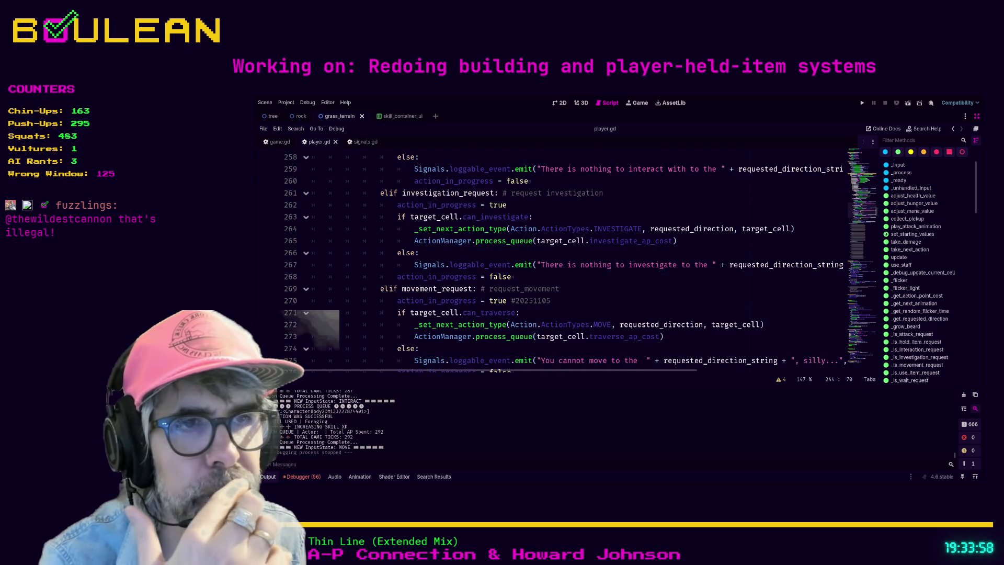
pyautogui.scroll(-1, 575, 262)
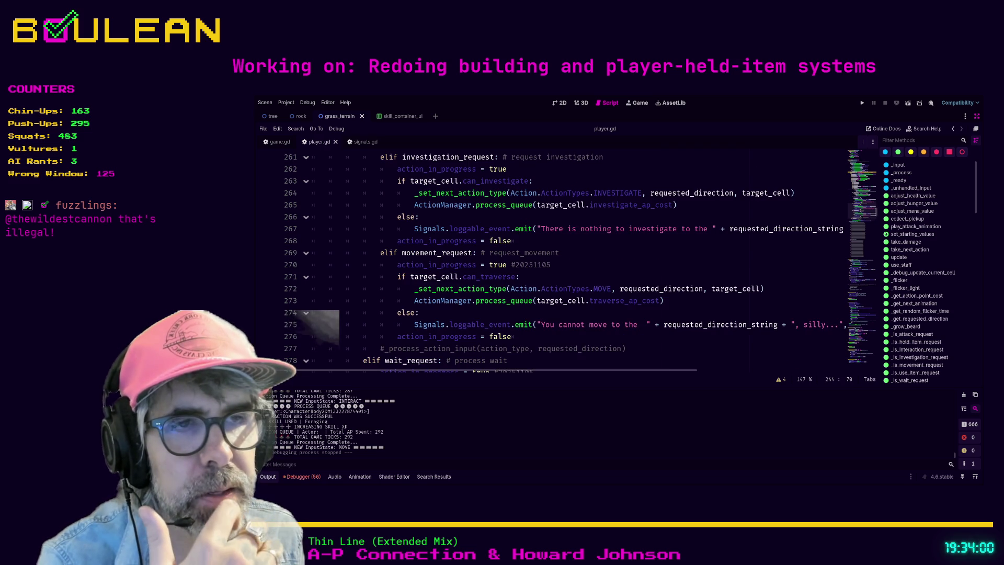
pyautogui.scroll(1, 576, 262)
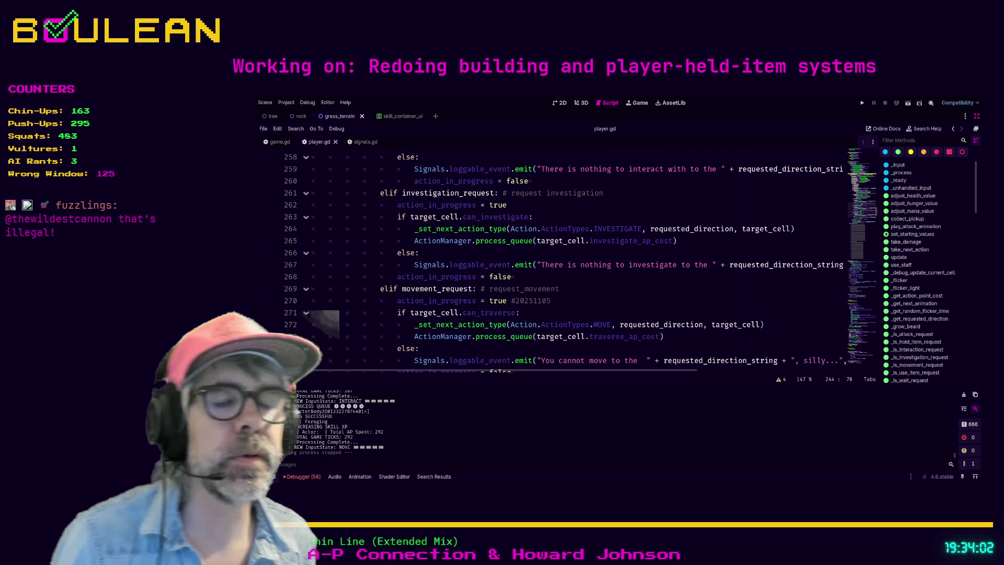
pyautogui.scroll(-1, 576, 261)
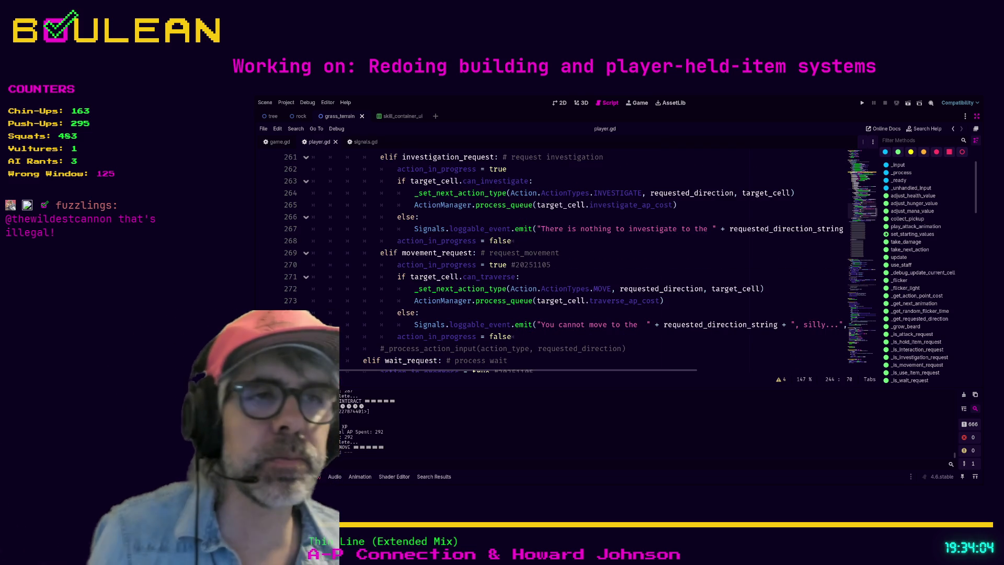
pyautogui.scroll(-1, 575, 261)
pyautogui.click(634, 313)
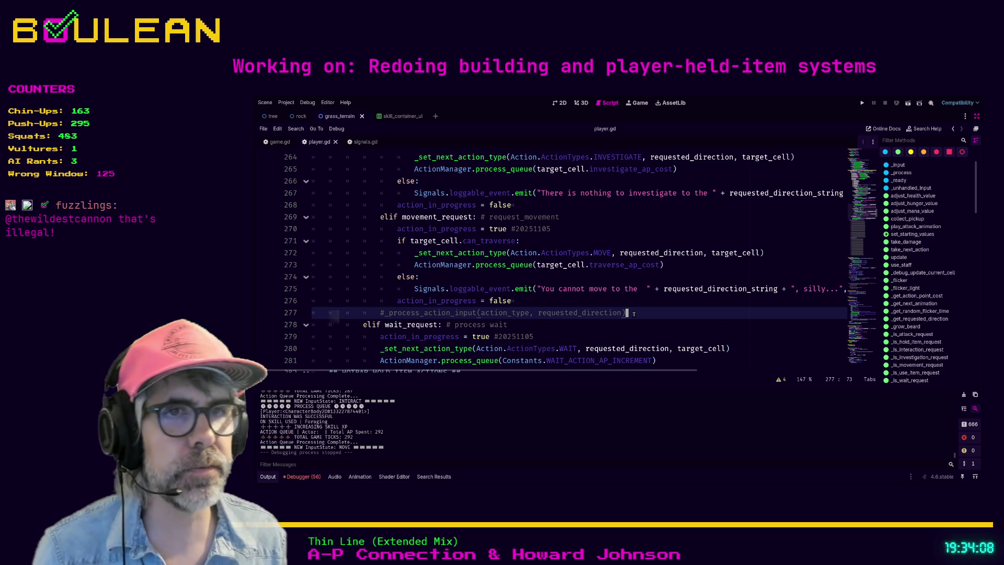
pyautogui.hotkey('ctrl', 'shift', 'k')
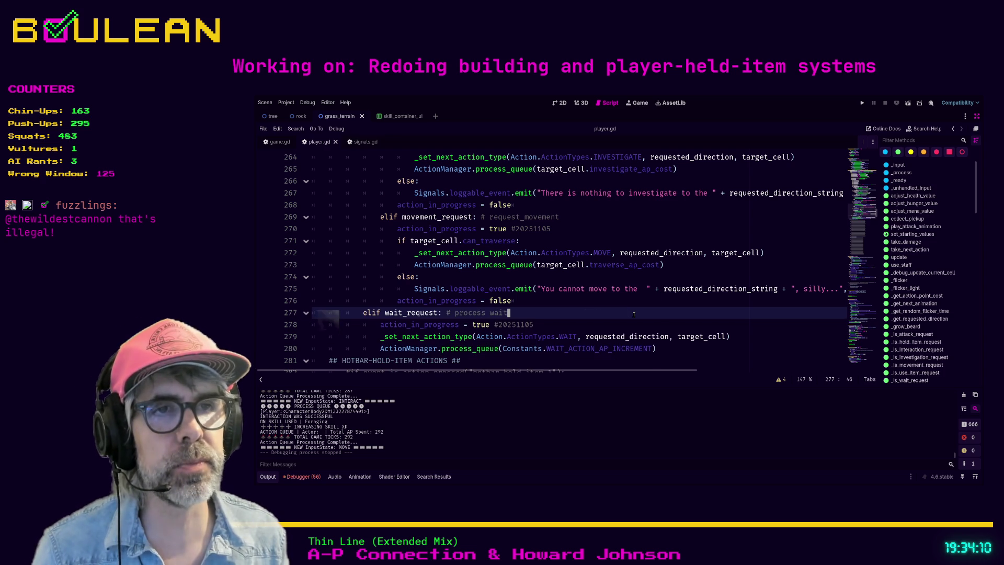
pyautogui.scroll(-8, 657, 314)
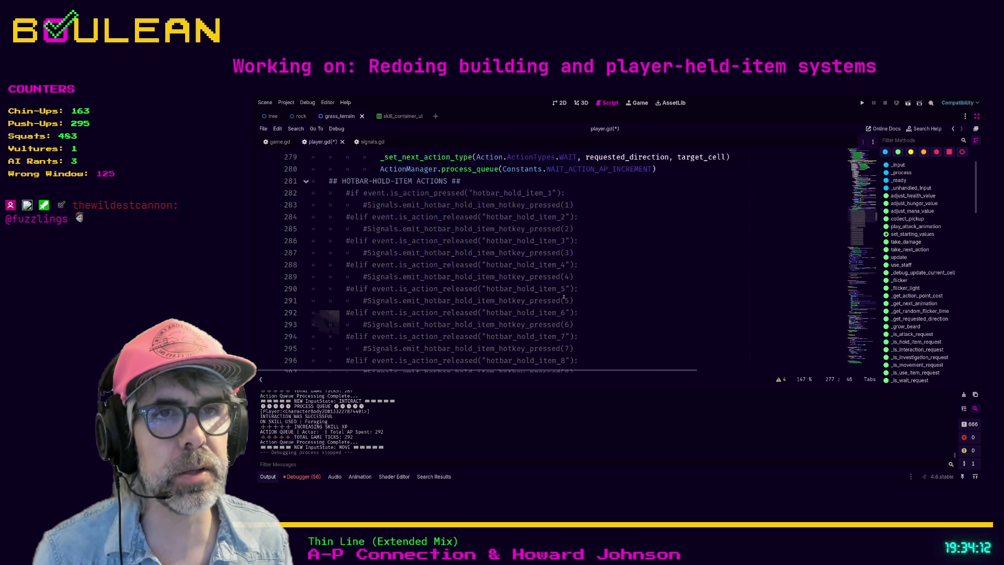
pyautogui.scroll(-6, 563, 299)
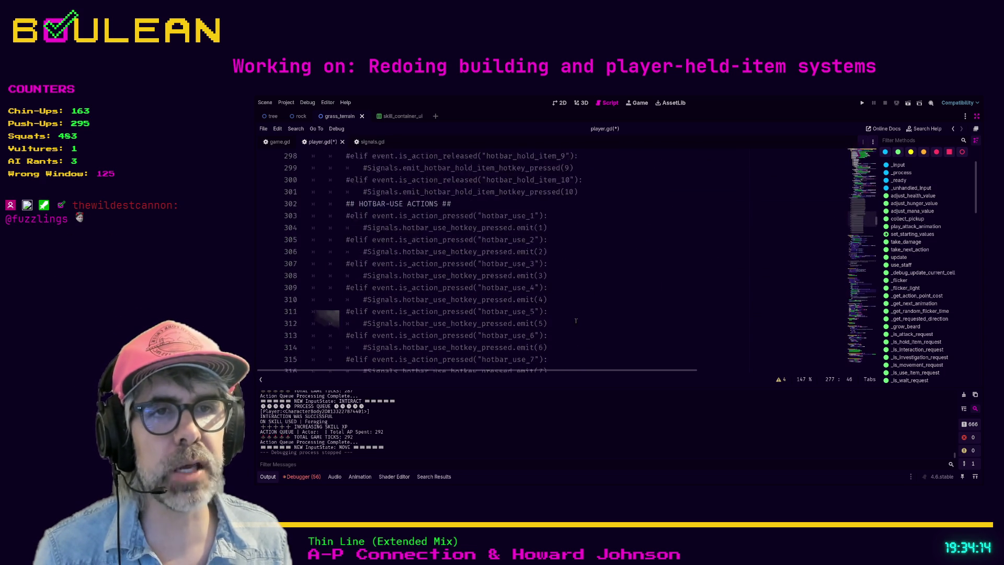
# Step: Remove the commented HOTBAR-HOLD-ITEM and HOTBAR-USE blocks from line 281 and the extra blank line
pyautogui.moveTo(569, 335)
pyautogui.mouseDown()
pyautogui.moveTo(523, 349)
pyautogui.moveTo(366, 277)
pyautogui.moveTo(340, 156)
pyautogui.moveTo(332, 287)
pyautogui.moveTo(308, 265)
pyautogui.moveTo(302, 228)
pyautogui.mouseUp()
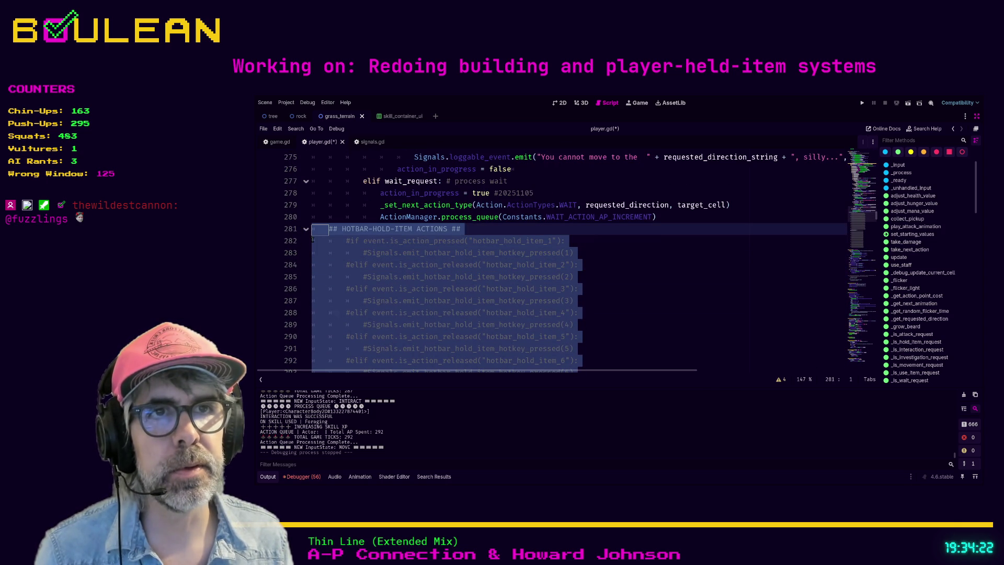
pyautogui.press('Delete')
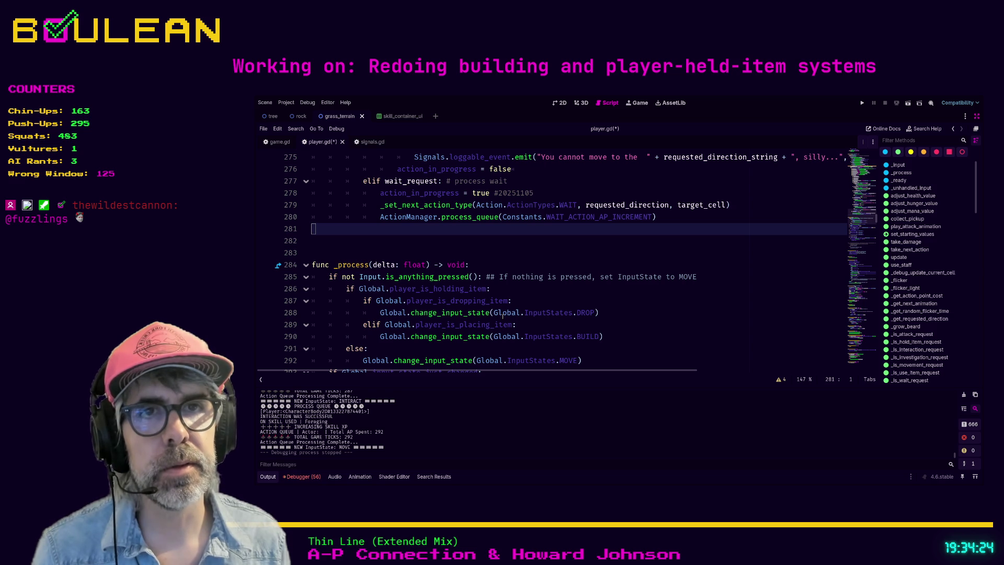
pyautogui.press('Down')
pyautogui.press('BackSpace')
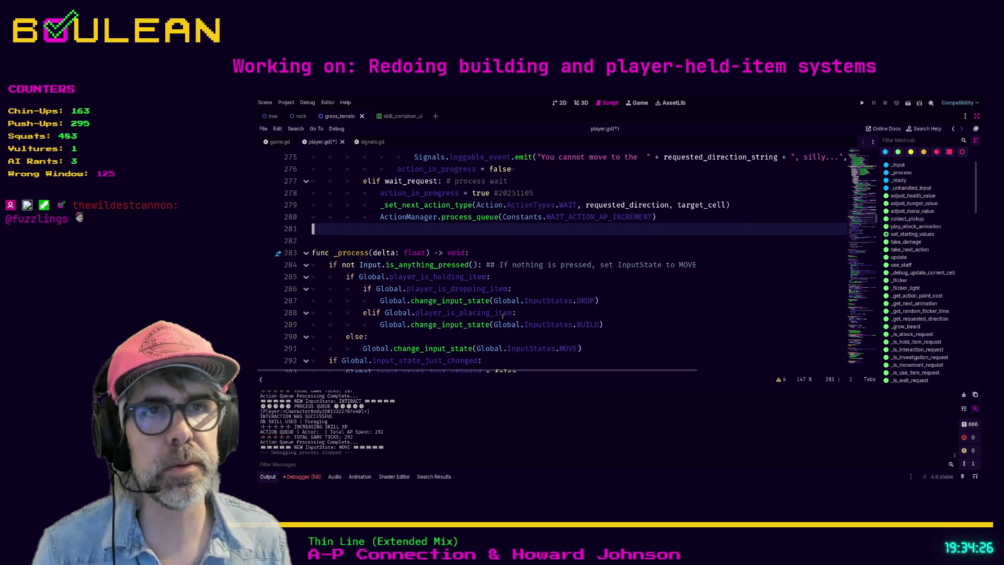
pyautogui.scroll(4, 640, 290)
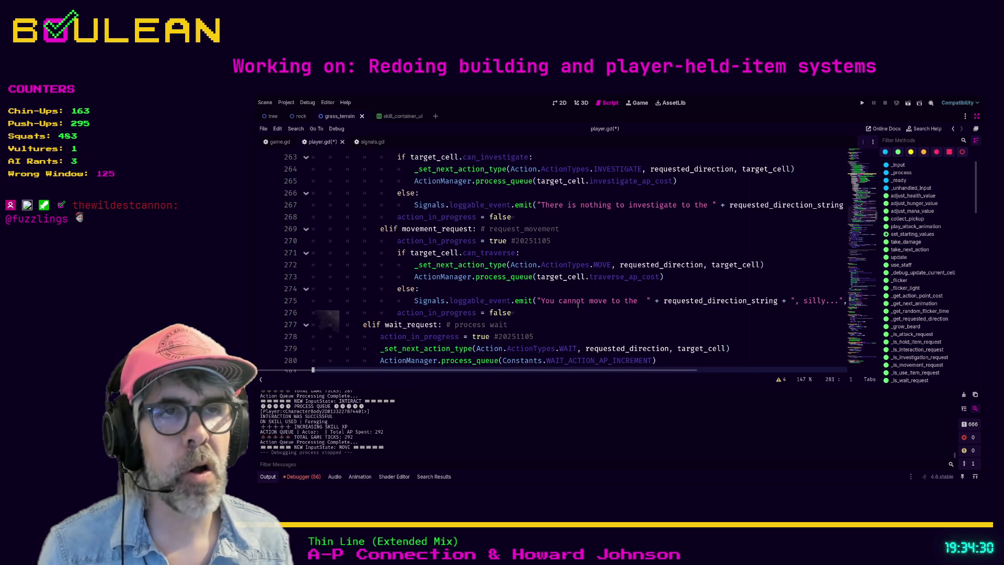
pyautogui.scroll(13, 577, 305)
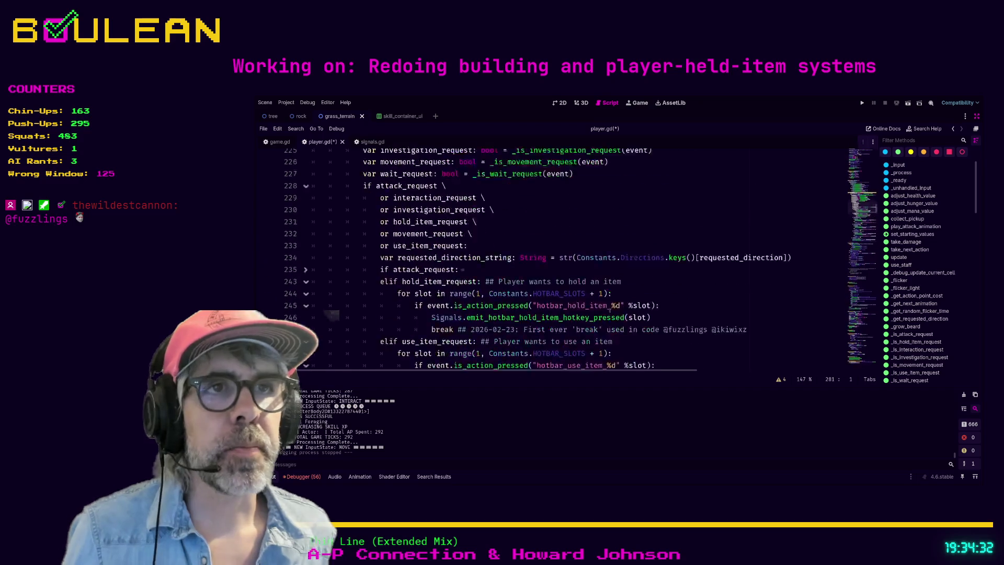
pyautogui.scroll(2, 609, 310)
pyautogui.scroll(-10, 575, 287)
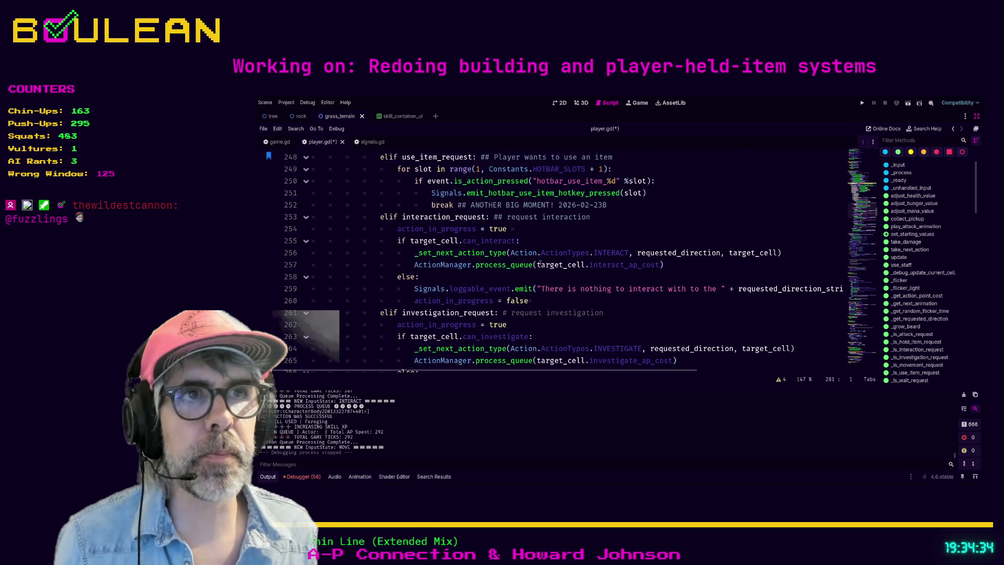